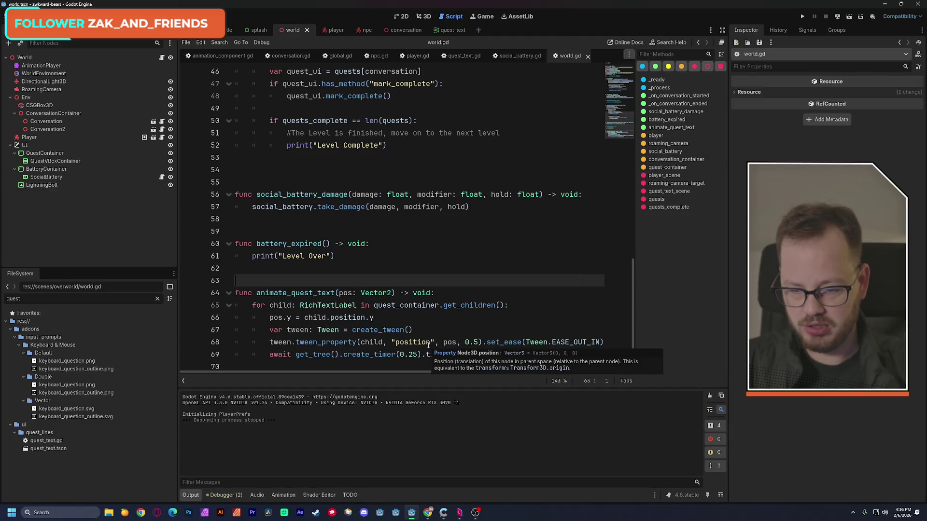
# In world.gd, remove the extra blank line under extends Node3D, add one before _ready, and save.
pyautogui.press('Up')
pyautogui.press('Up')
pyautogui.press('Up')
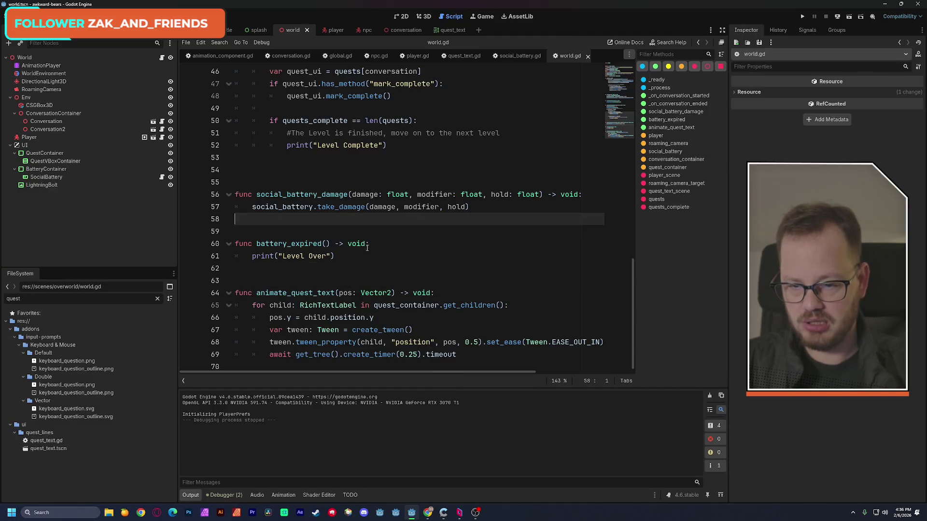
pyautogui.scroll(3, 366, 245)
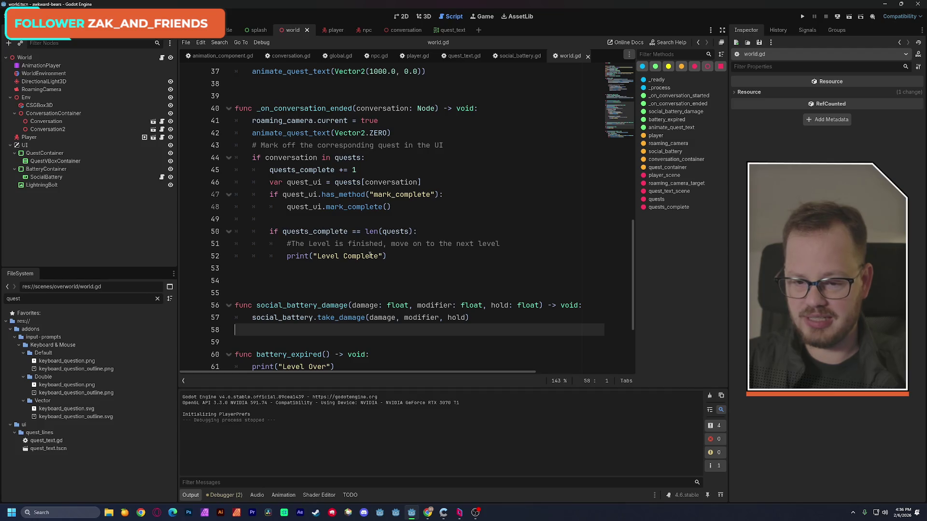
pyautogui.scroll(12, 370, 256)
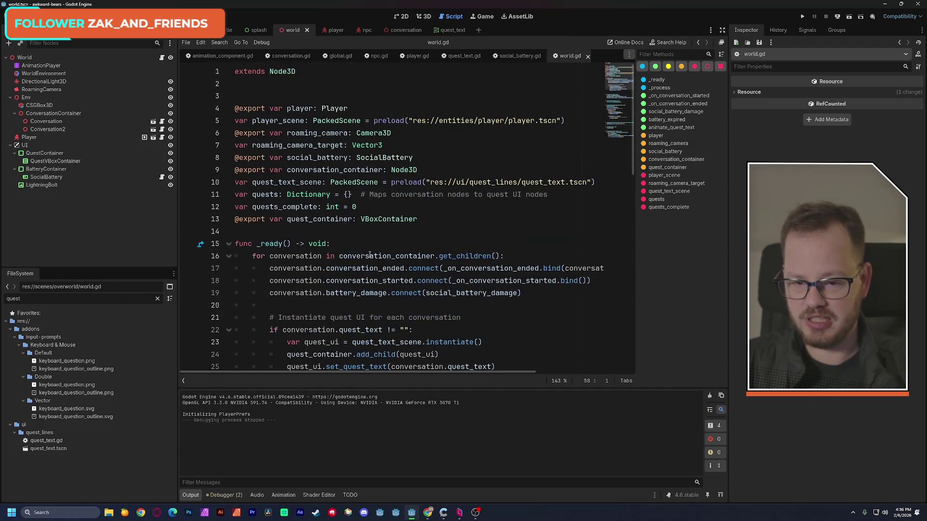
pyautogui.click(275, 96)
pyautogui.press('BackSpace')
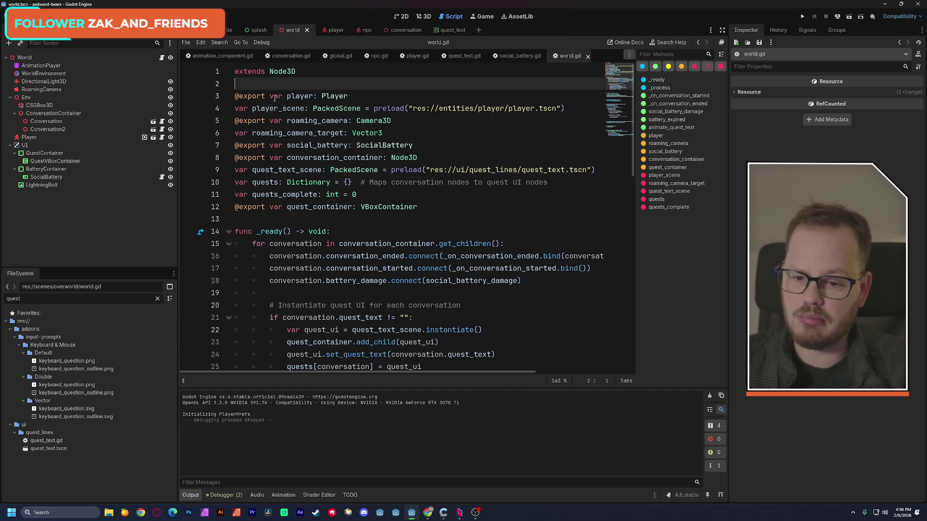
pyautogui.click(259, 221)
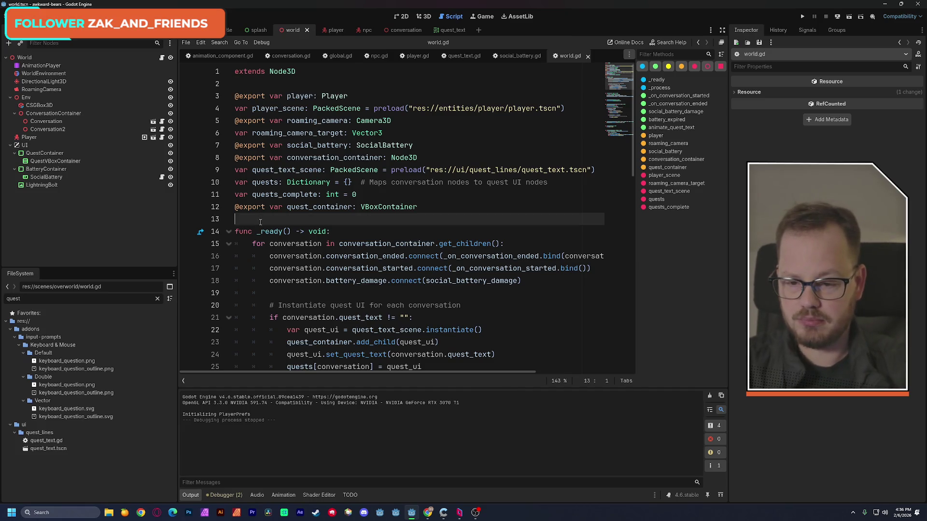
pyautogui.press('Return')
pyautogui.hotkey('ctrl', 's')
# Review the variable declarations on lines 2–13, then switch to the splash scene.
pyautogui.moveTo(235, 83)
pyautogui.mouseDown()
pyautogui.moveTo(401, 161)
pyautogui.moveTo(400, 229)
pyautogui.mouseUp()
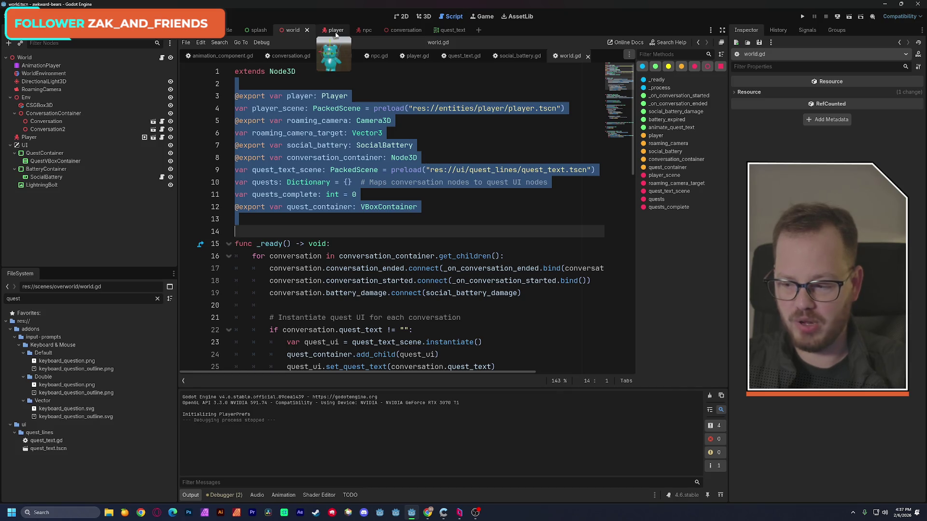
pyautogui.click(442, 159)
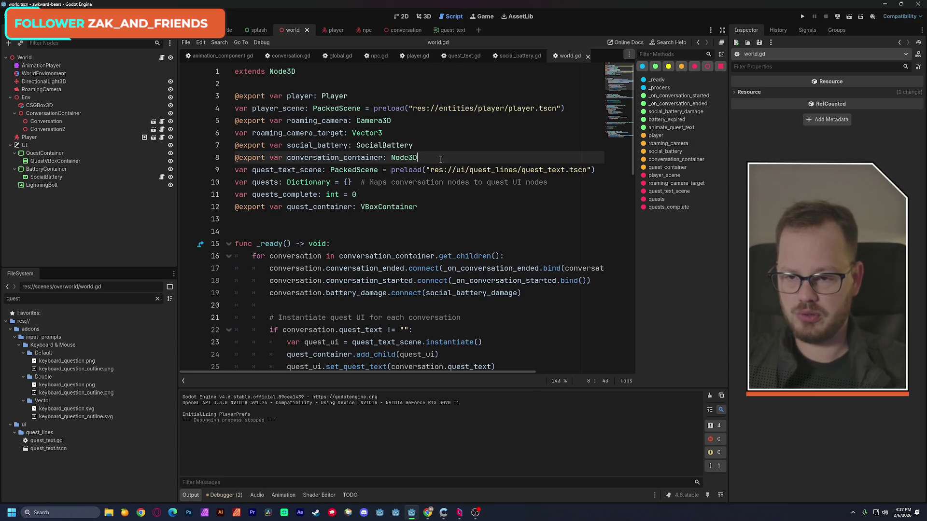
pyautogui.click(256, 30)
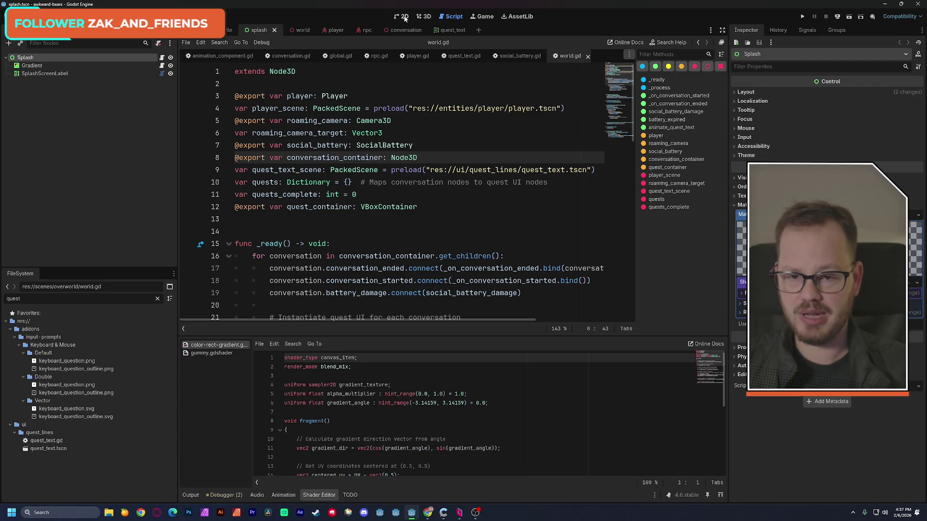
# Switch to the 2D view, clear the quest file filter, and open menus/title/title.tscn.
pyautogui.click(404, 17)
pyautogui.scroll(-3, 424, 149)
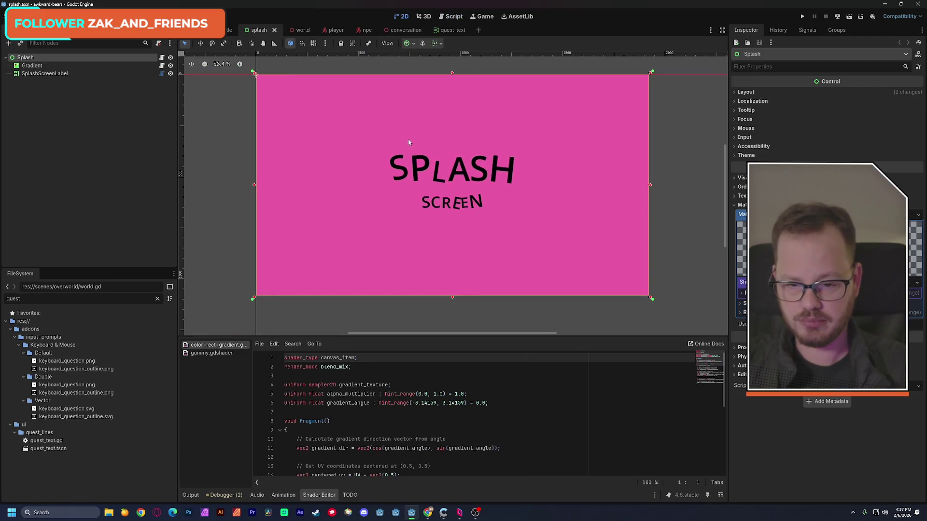
pyautogui.scroll(-1, 408, 141)
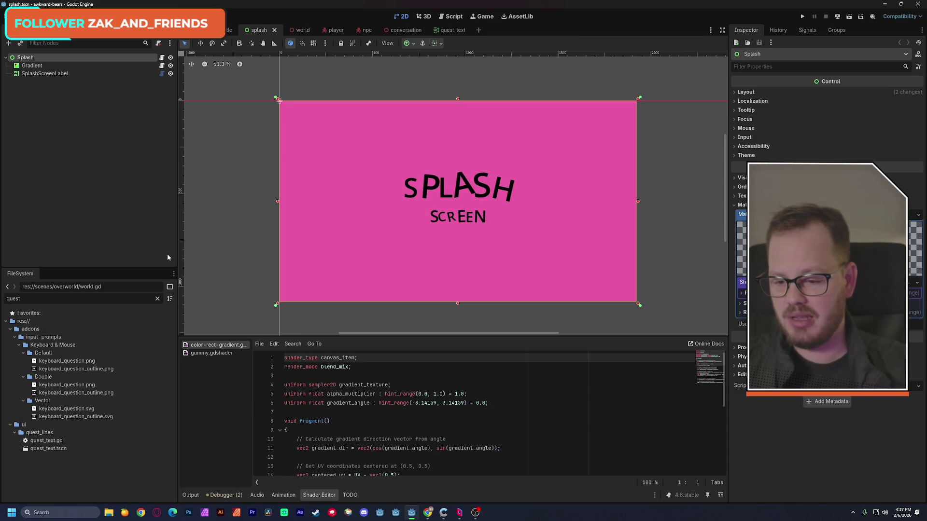
pyautogui.click(157, 298)
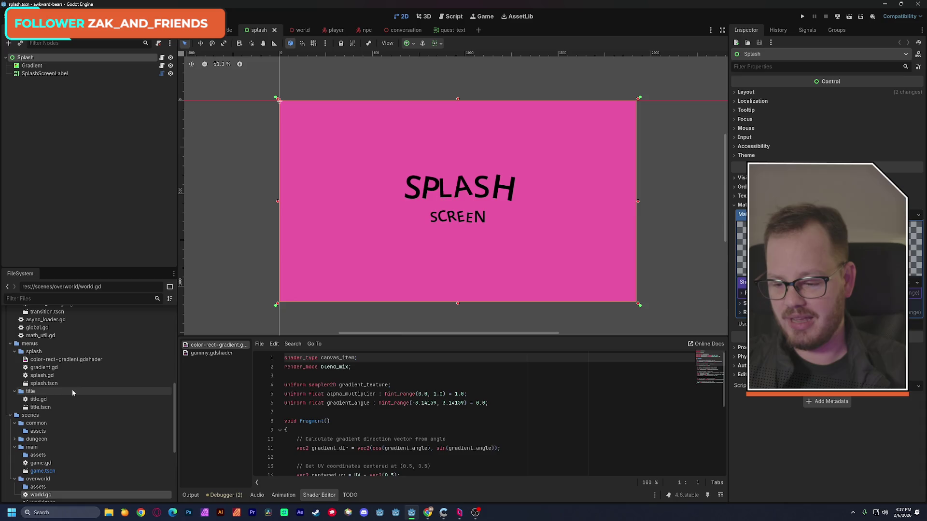
pyautogui.click(29, 343)
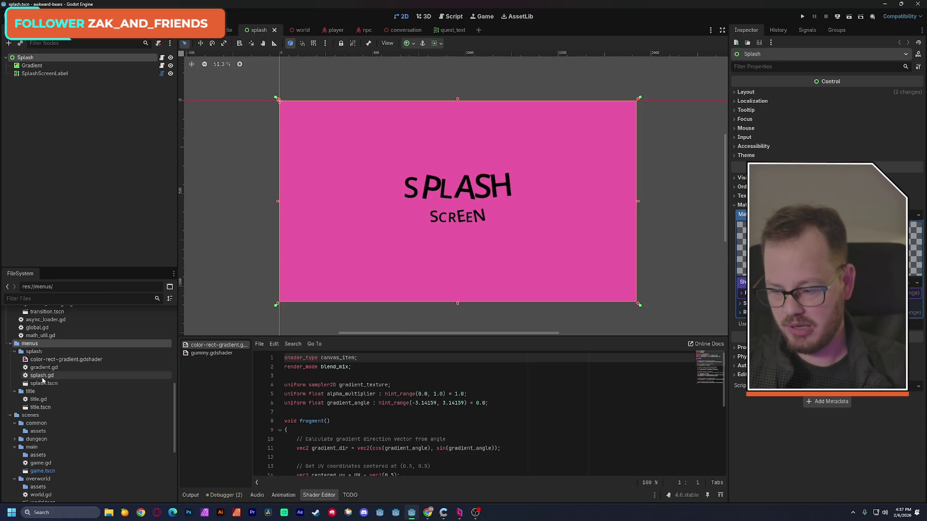
pyautogui.click(14, 351)
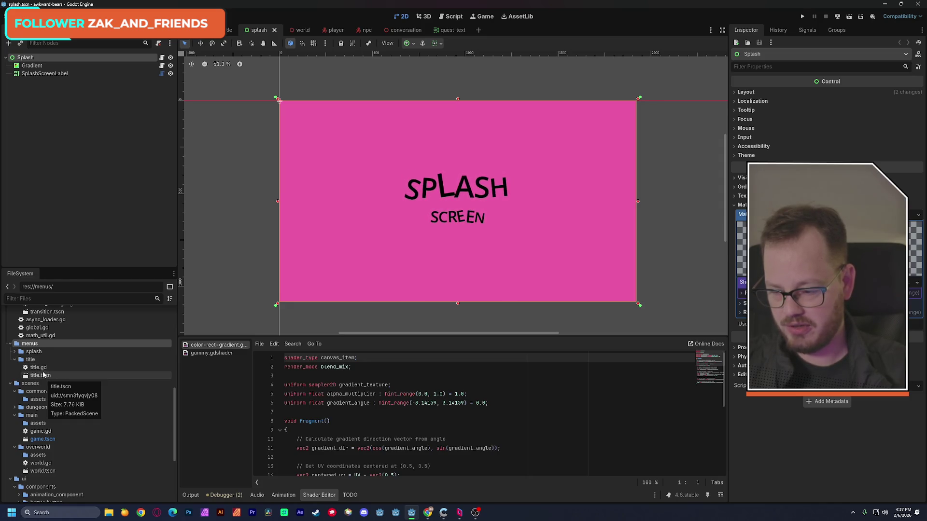
pyautogui.doubleClick(42, 375)
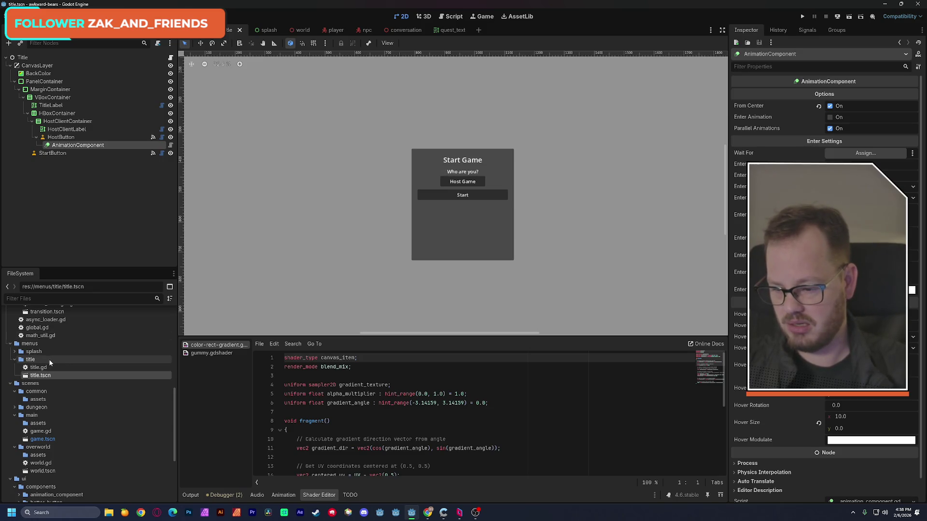
# Collapse the title, main and overworld folders and select the scenes/common folder.
pyautogui.click(14, 360)
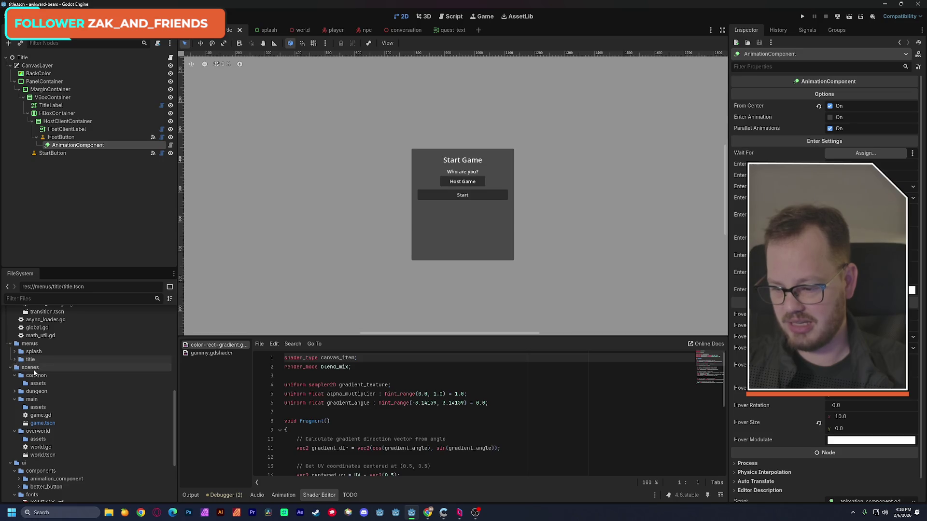
pyautogui.click(14, 375)
pyautogui.click(14, 391)
pyautogui.click(14, 400)
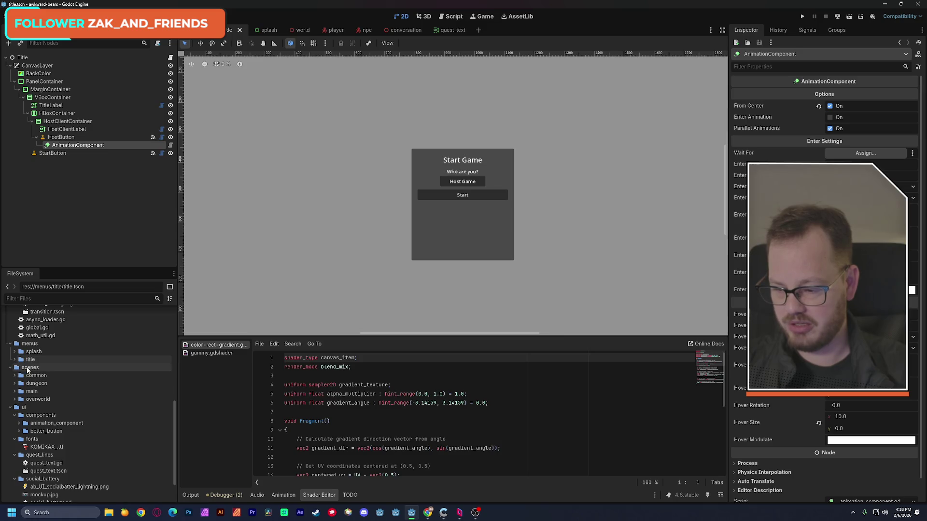
pyautogui.click(14, 375)
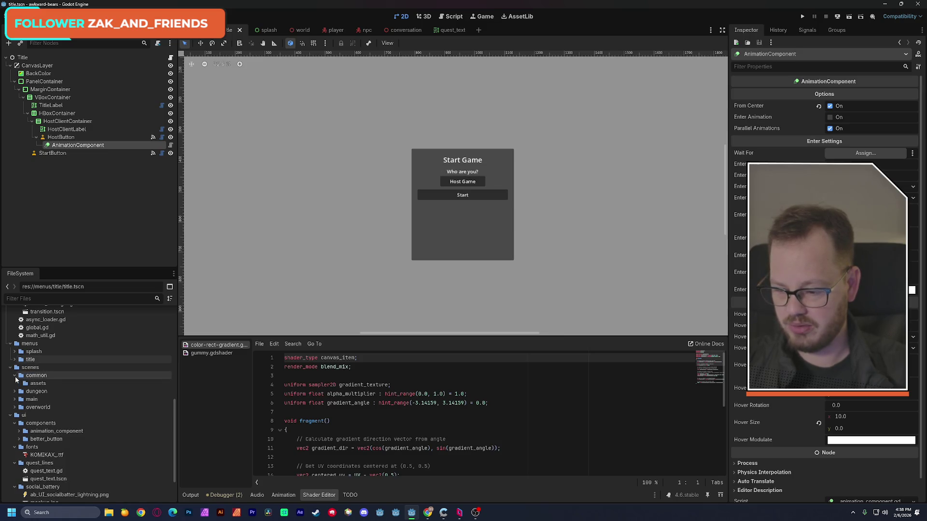
pyautogui.click(22, 384)
pyautogui.doubleClick(34, 375)
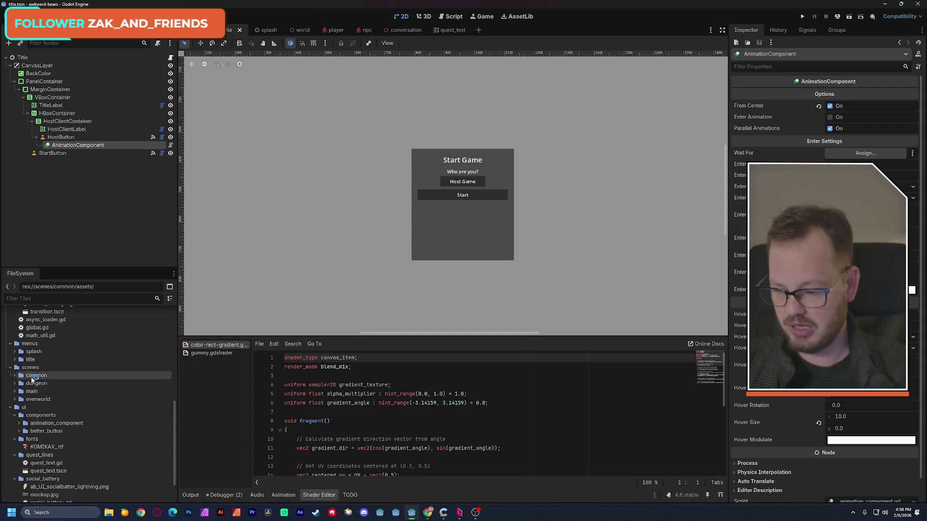
# Duplicate common as a 'tutorial' folder, open it, and start a new empty scene.
pyautogui.hotkey('ctrl', 'd')
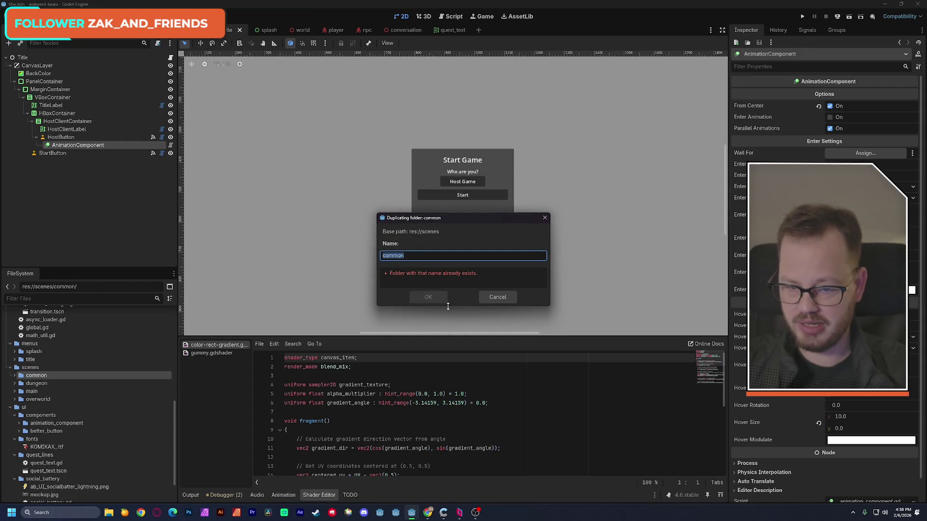
pyautogui.write('tutoria')
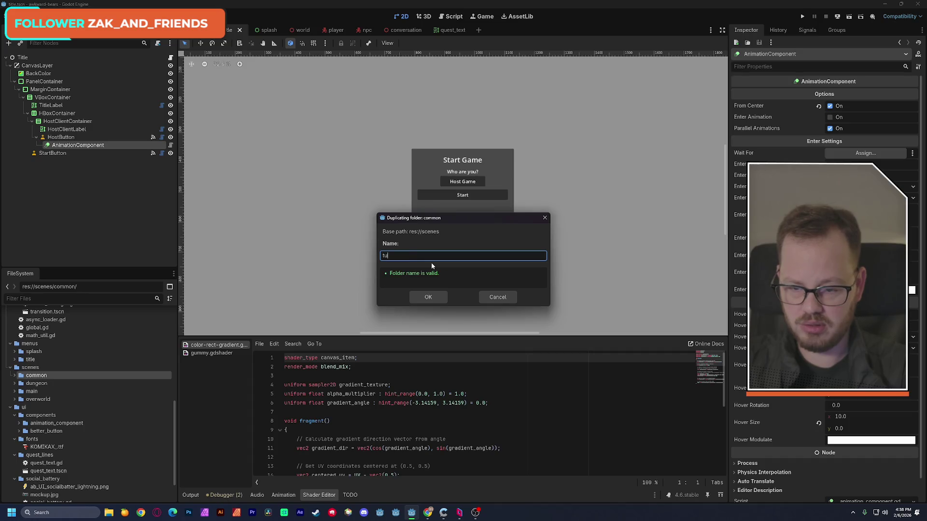
pyautogui.write('l')
pyautogui.press('Return')
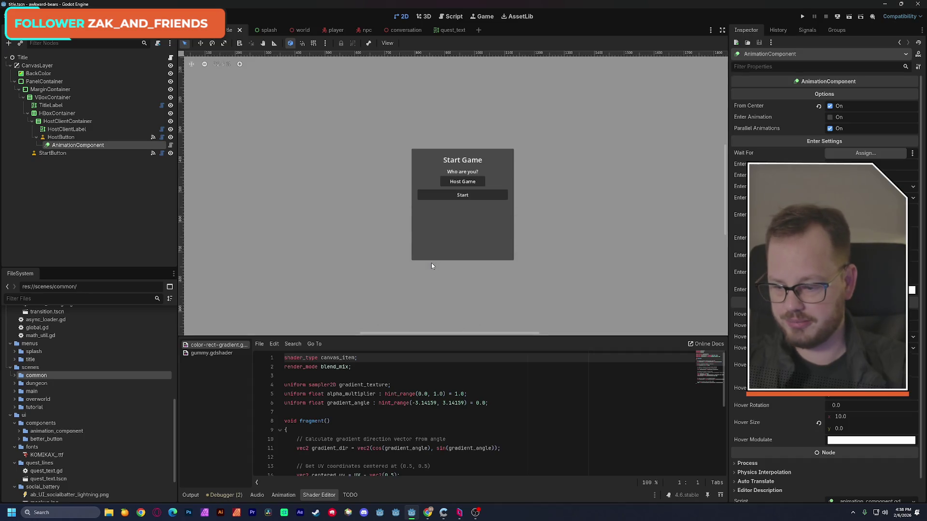
pyautogui.doubleClick(35, 410)
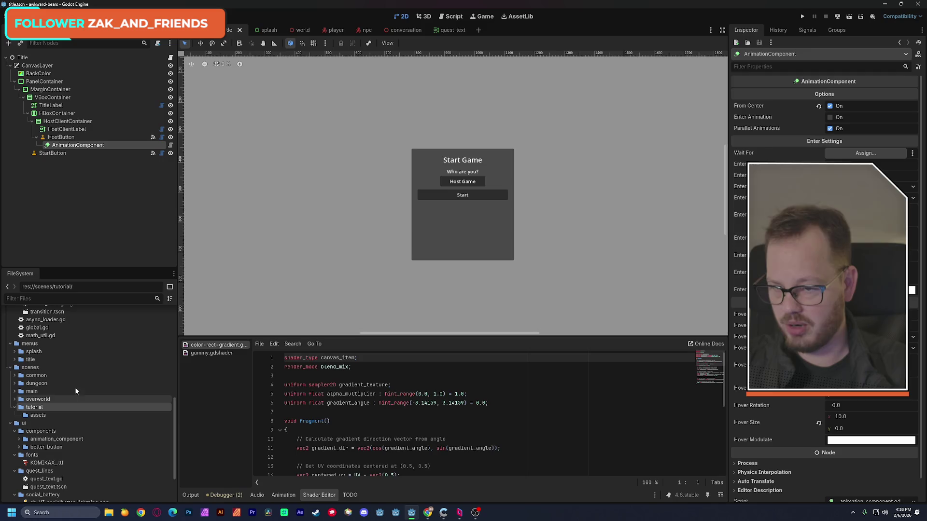
pyautogui.click(479, 32)
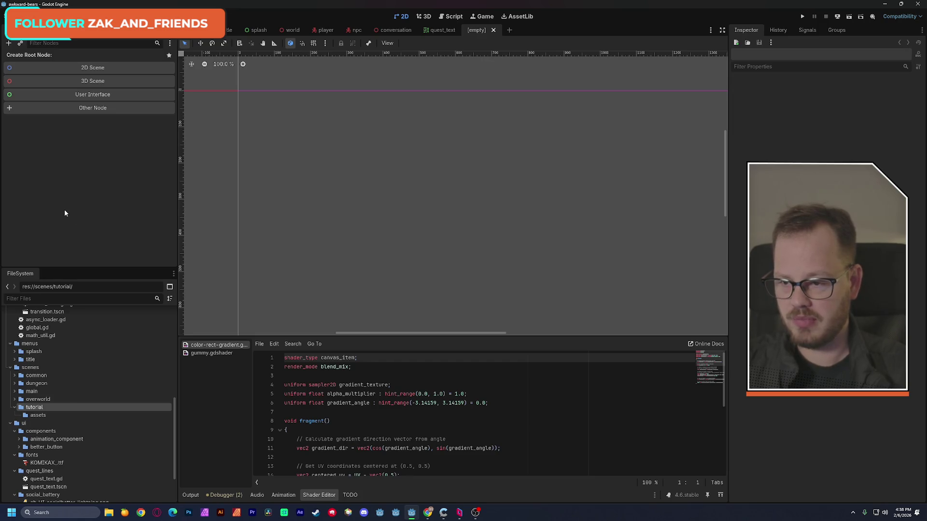
# Create a User Interface root node and rename the Control node to Tutorial.
pyautogui.click(102, 96)
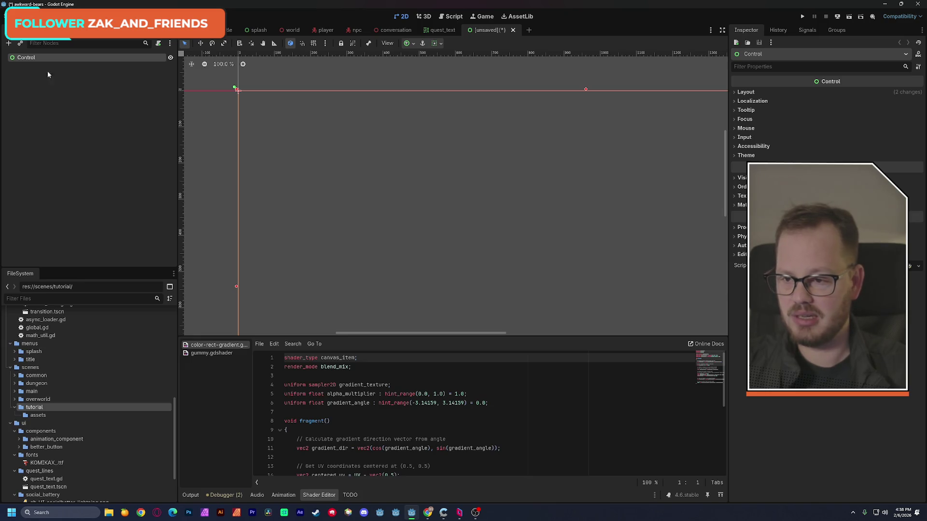
pyautogui.doubleClick(35, 57)
pyautogui.write('Tutorial')
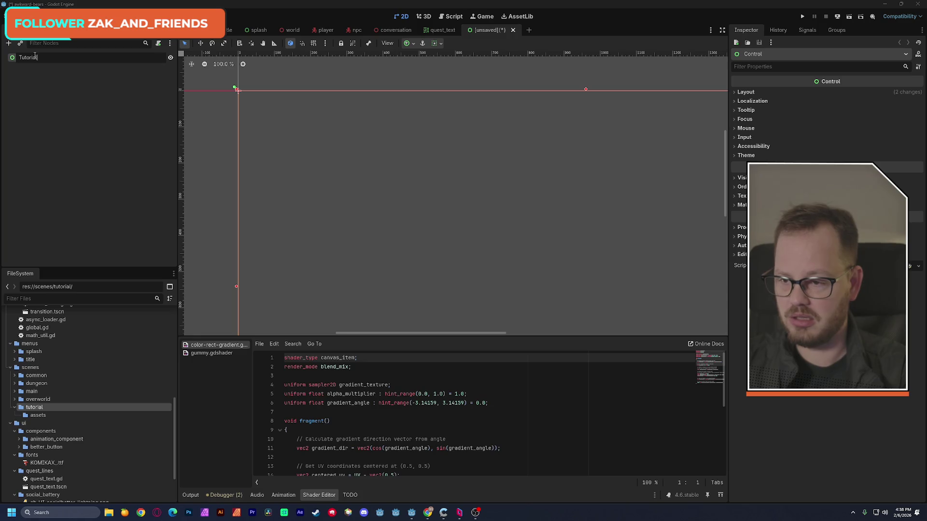
pyautogui.press('Return')
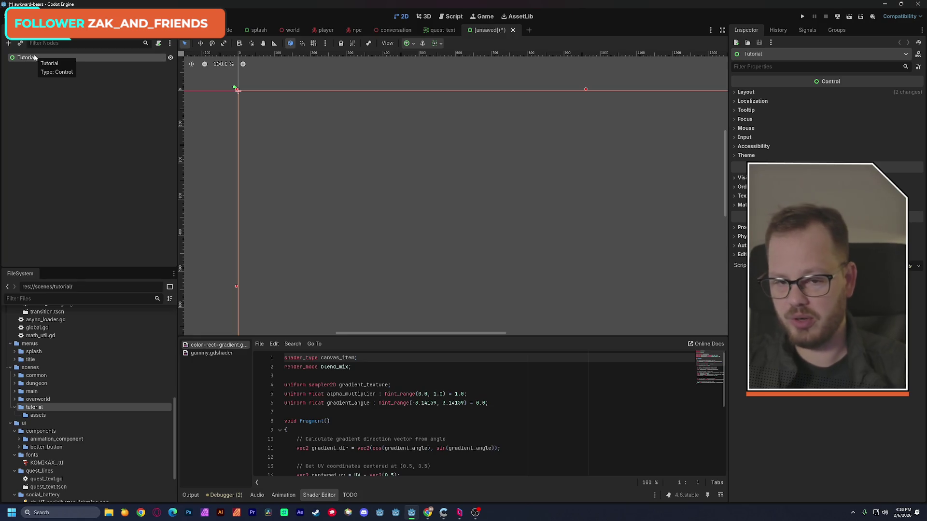
pyautogui.scroll(-3, 457, 157)
pyautogui.scroll(-3, 473, 177)
pyautogui.moveTo(503, 201)
pyautogui.mouseDown()
pyautogui.moveTo(451, 172)
pyautogui.moveTo(459, 190)
pyautogui.mouseUp()
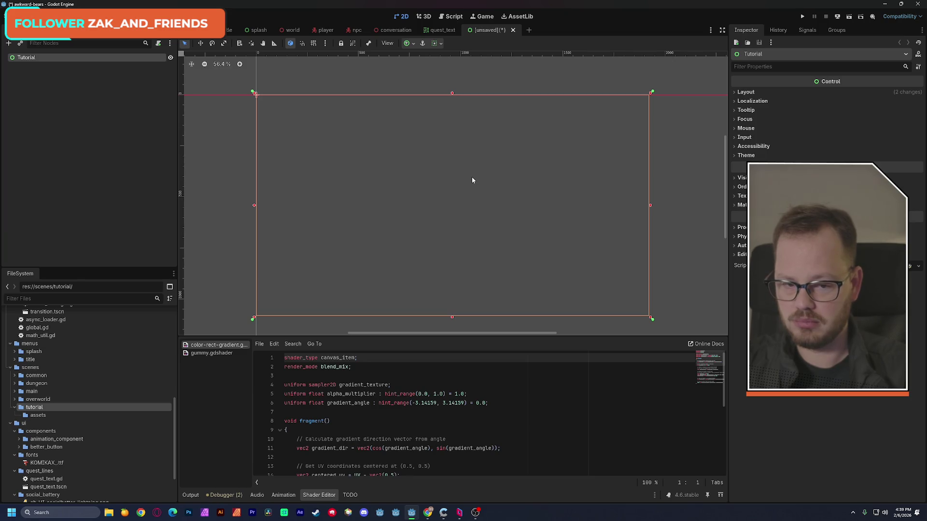
pyautogui.click(95, 123)
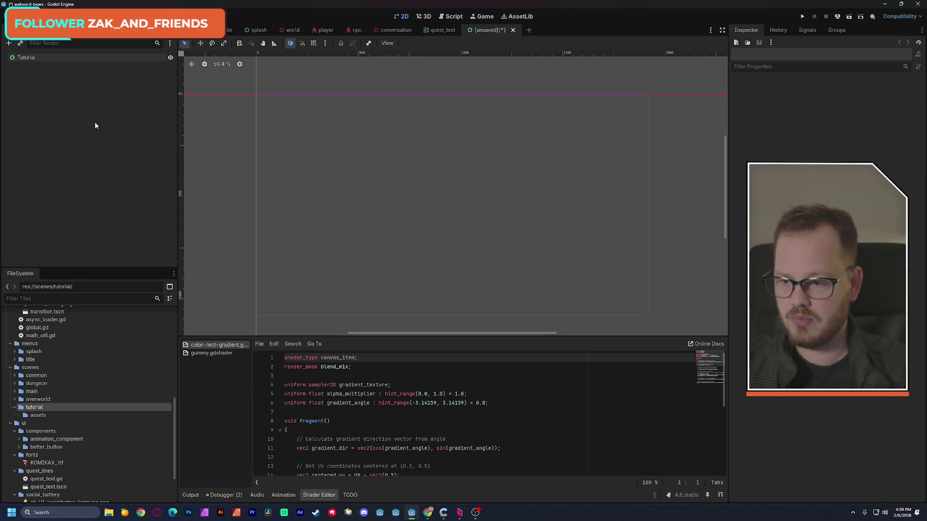
# Add an AnimationPlayer child node under the Tutorial root.
pyautogui.hotkey('ctrl', 'a')
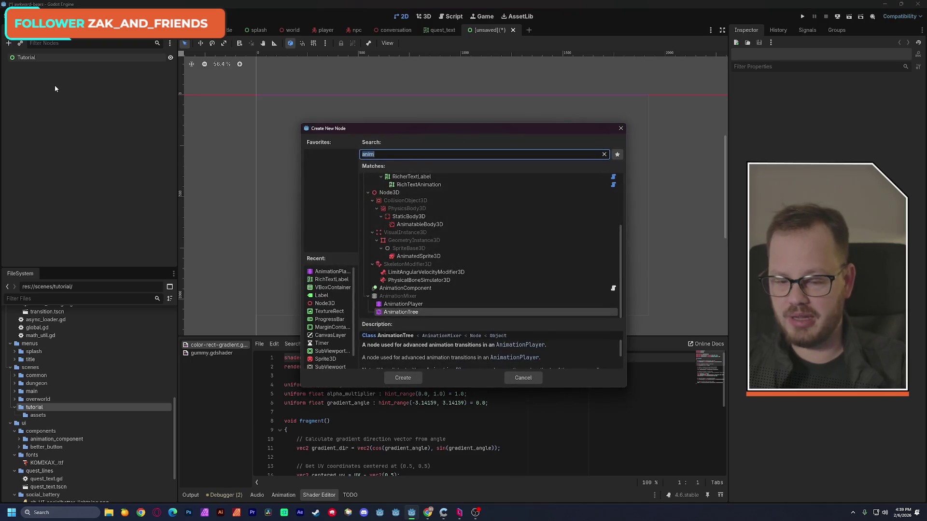
pyautogui.doubleClick(393, 304)
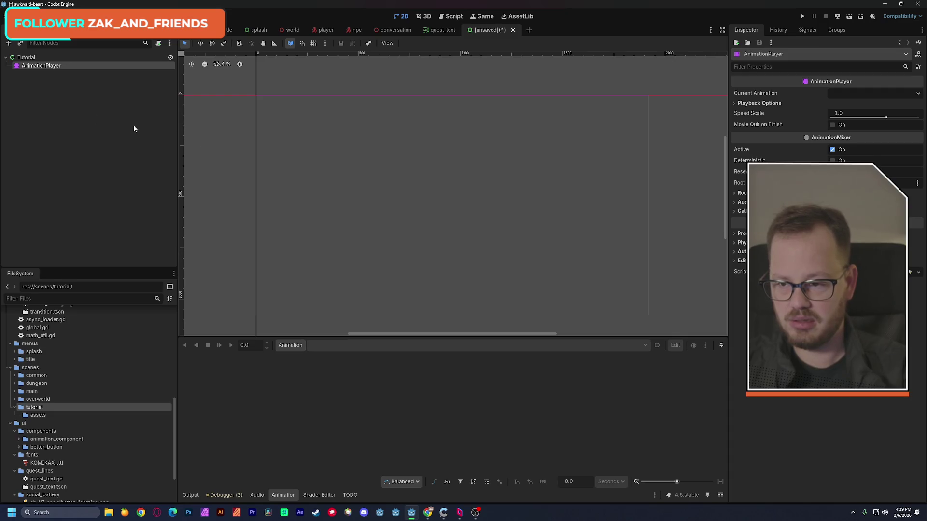
pyautogui.hotkey('ctrl', 'a')
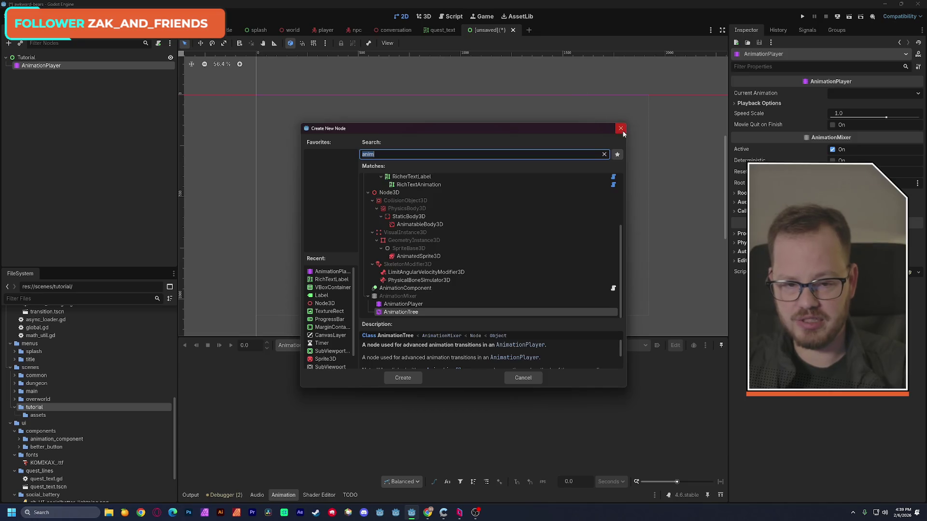
pyautogui.click(621, 128)
pyautogui.click(83, 111)
pyautogui.click(29, 58)
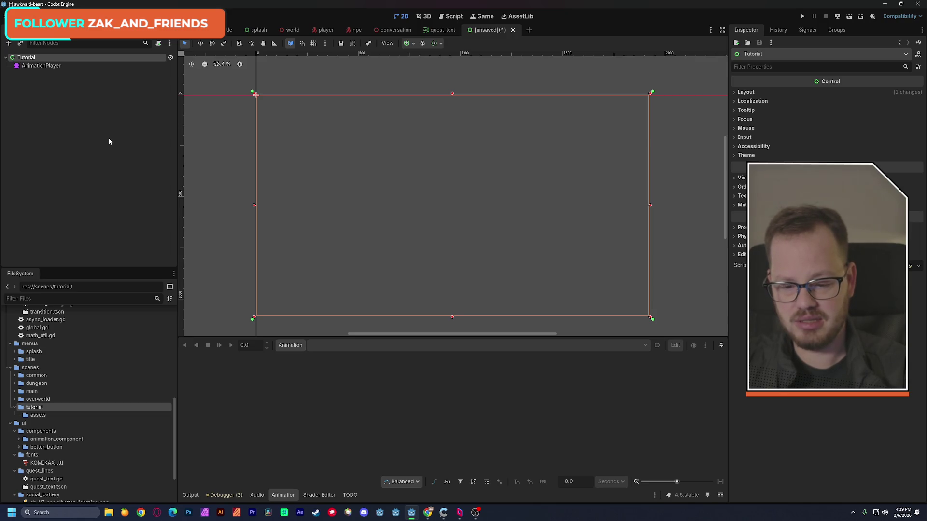
# Save the scene as scenes/tutorial/tutorial.tscn and attach a default-template tutorial.gd script.
pyautogui.hotkey('ctrl', 's')
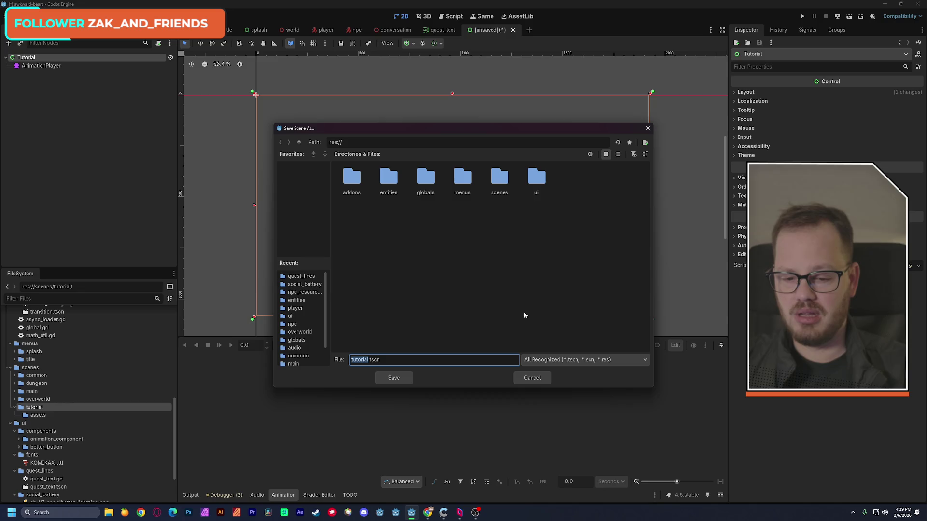
pyautogui.doubleClick(500, 178)
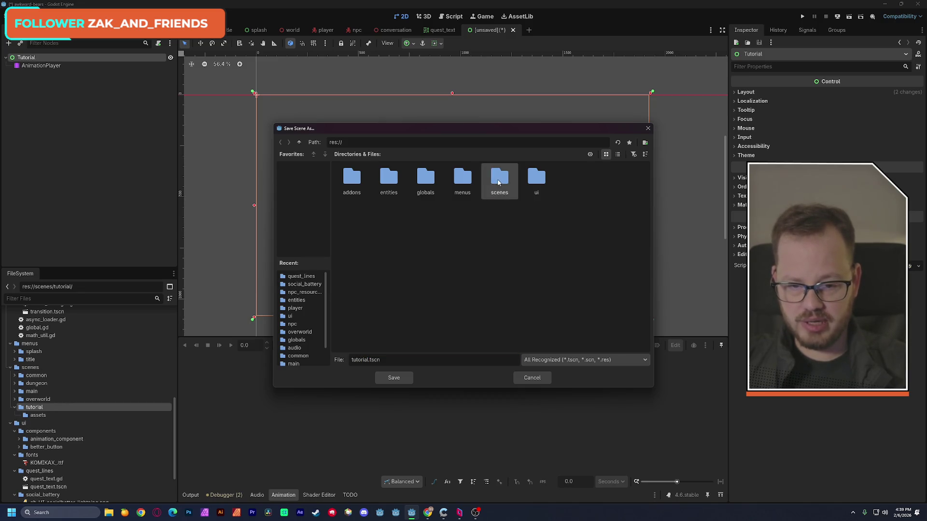
pyautogui.doubleClick(503, 179)
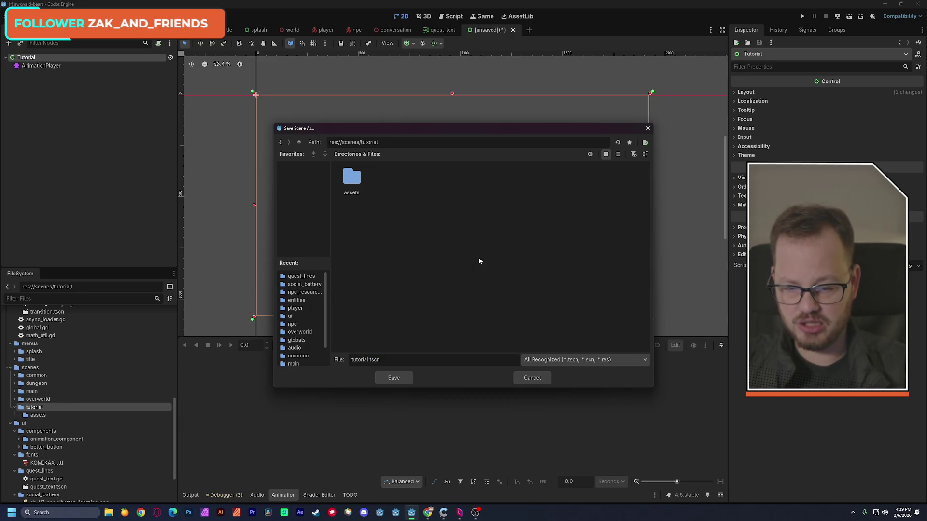
pyautogui.click(410, 375)
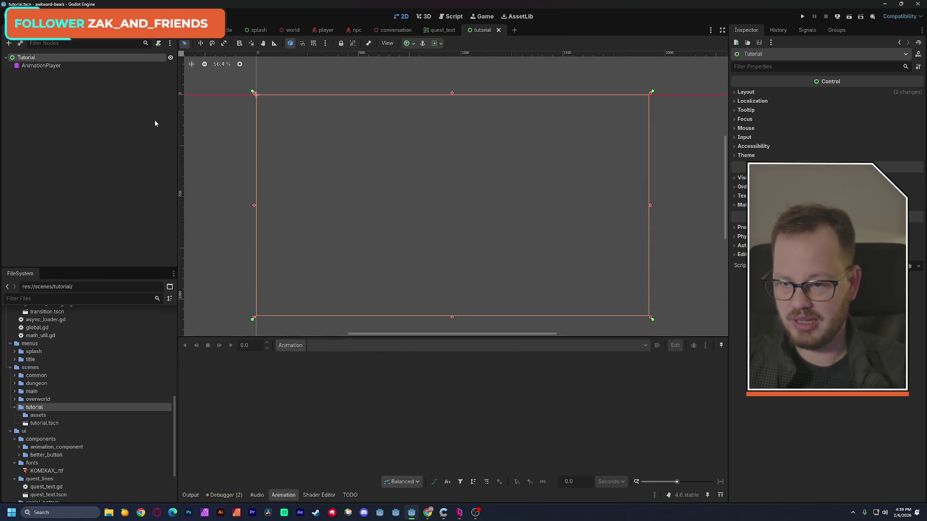
pyautogui.click(157, 43)
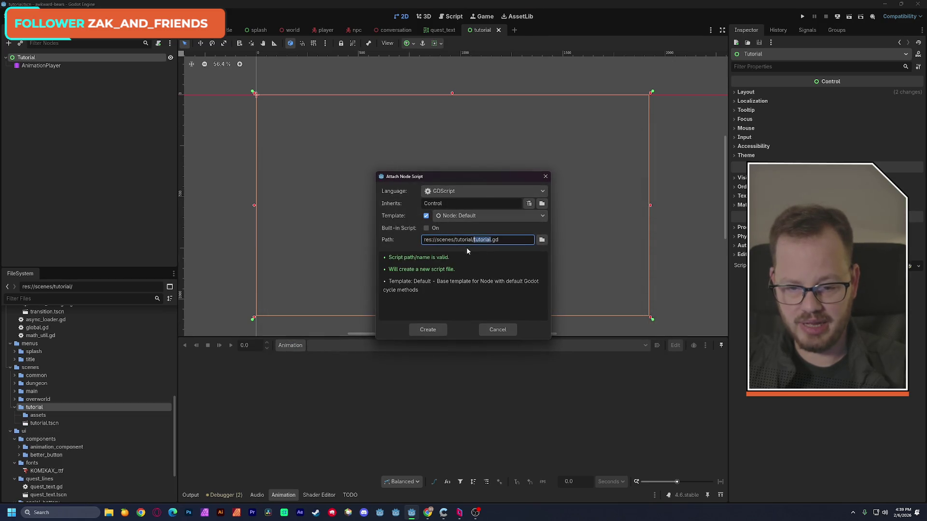
pyautogui.click(430, 331)
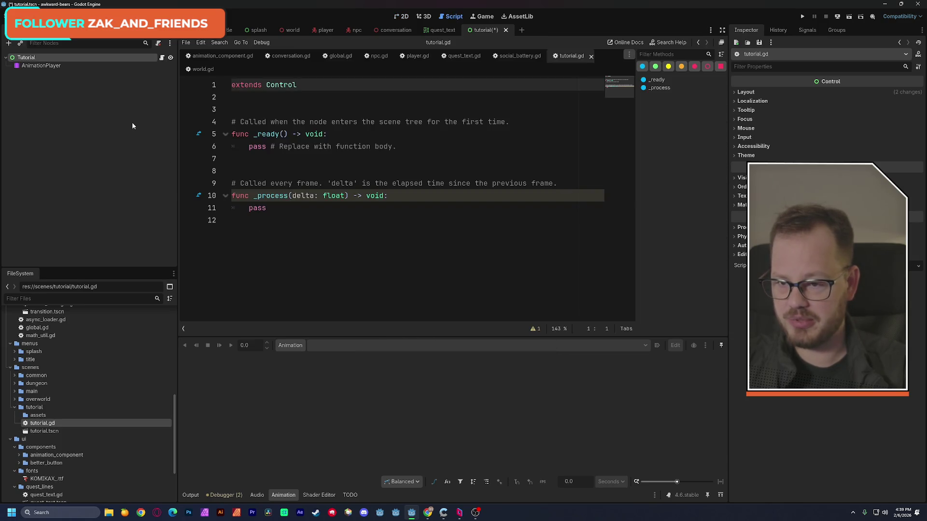
pyautogui.click(293, 109)
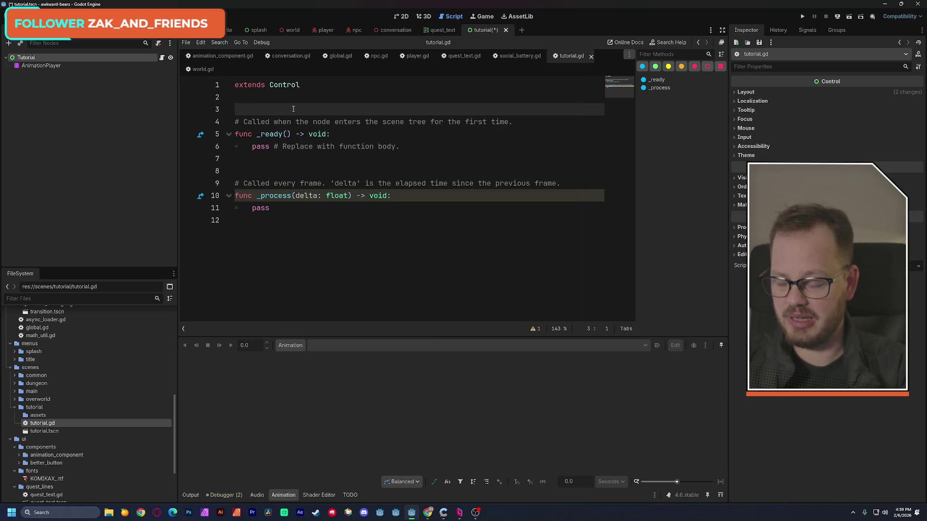
pyautogui.write('@export var')
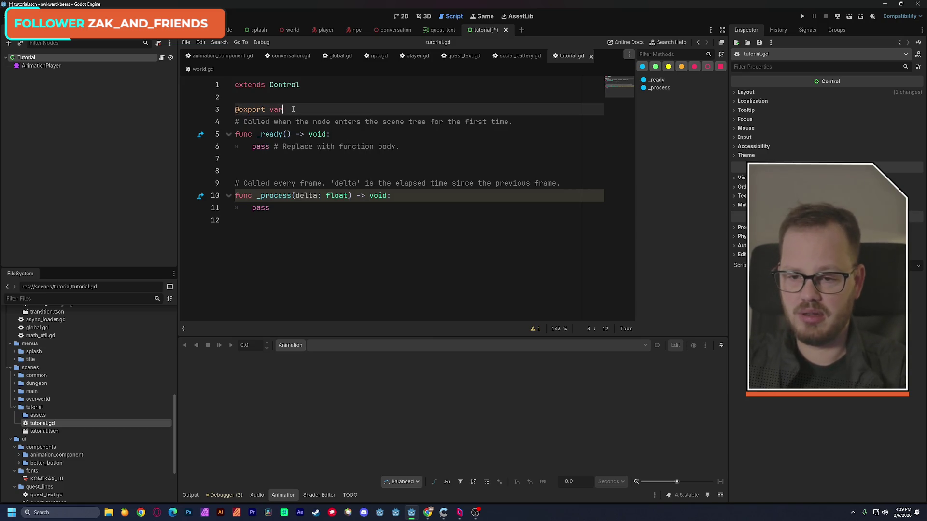
pyautogui.write('anim:')
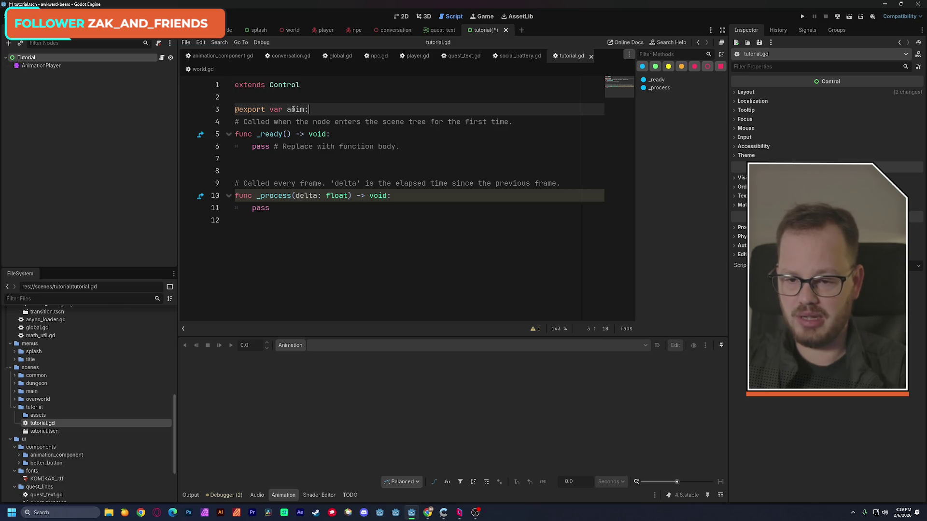
pyautogui.write('i')
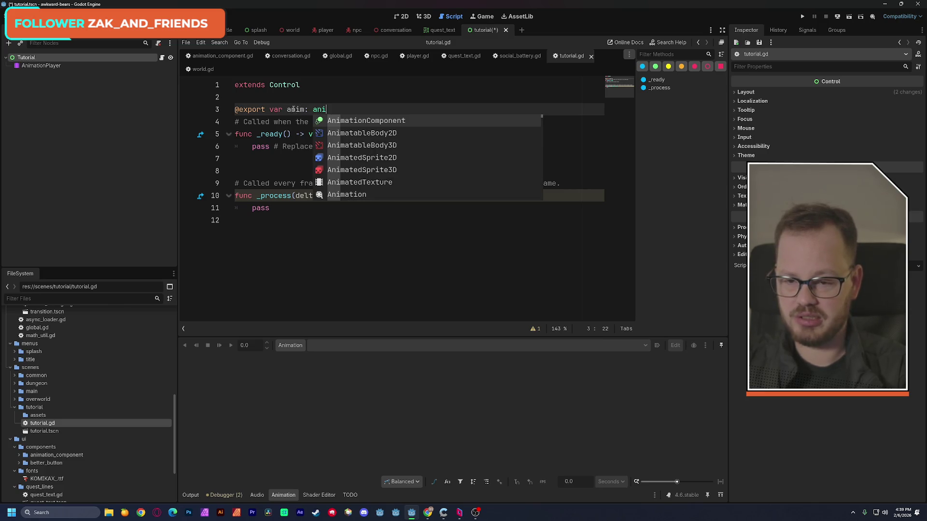
pyautogui.write('m')
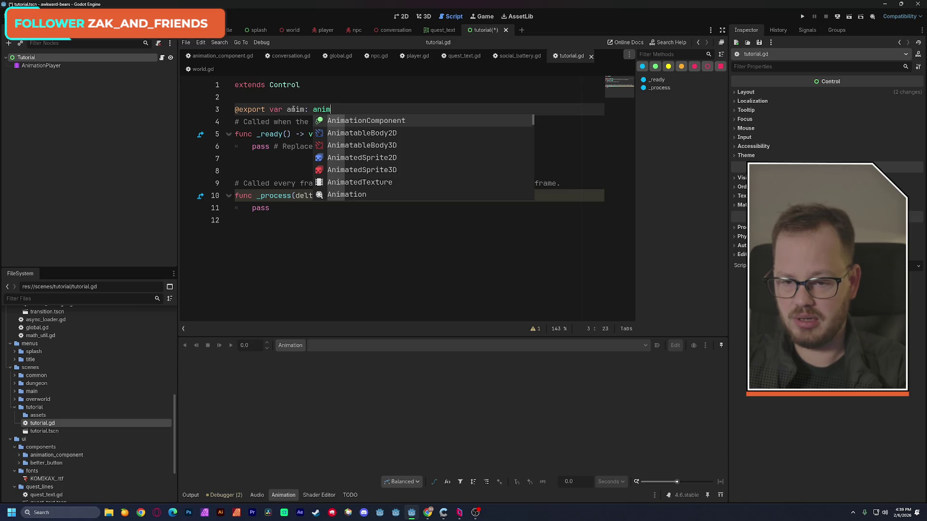
pyautogui.write('ationp')
pyautogui.press('Return')
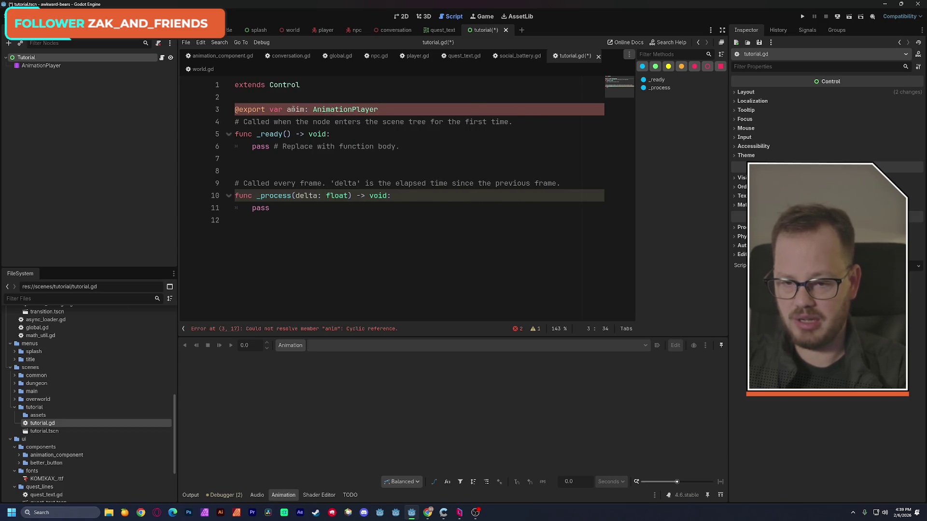
pyautogui.press('Return')
pyautogui.hotkey('ctrl', 's')
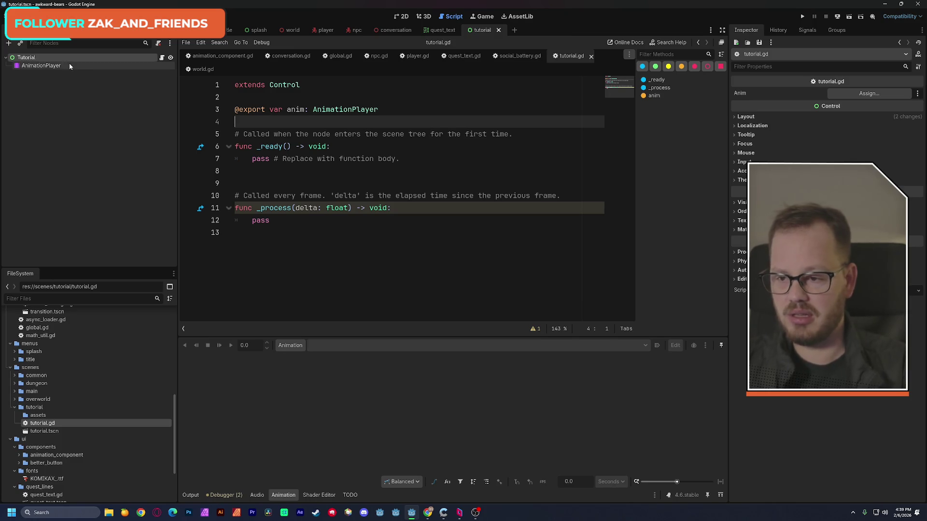
pyautogui.click(869, 94)
pyautogui.doubleClick(437, 180)
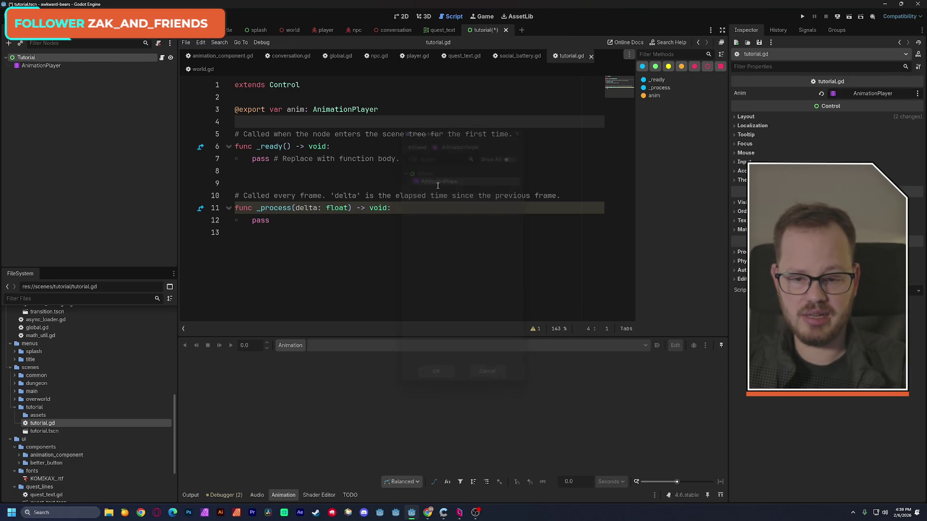
# Delete the template comments above _ready and _process plus the extra blank line, then save.
pyautogui.moveTo(237, 134); pyautogui.dragTo(514, 134)
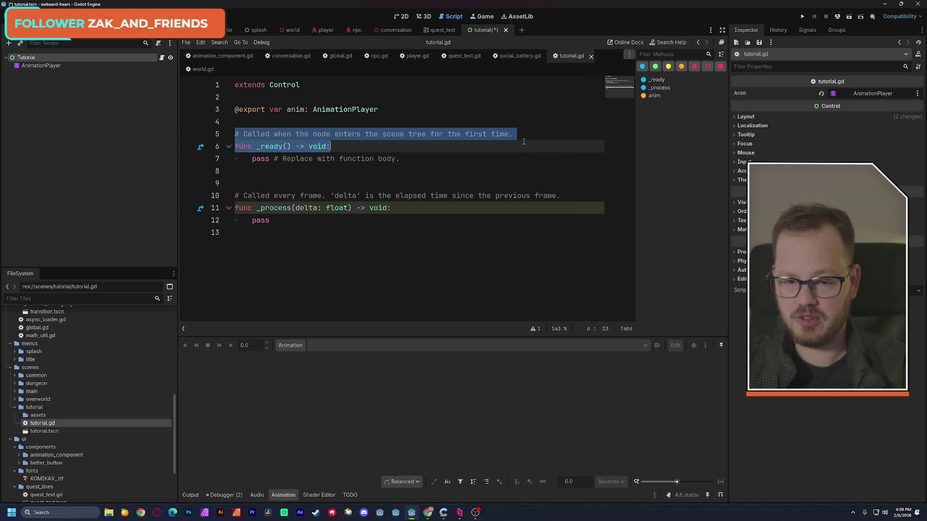
pyautogui.press('BackSpace')
pyautogui.moveTo(238, 197); pyautogui.dragTo(561, 197)
pyautogui.press('BackSpace')
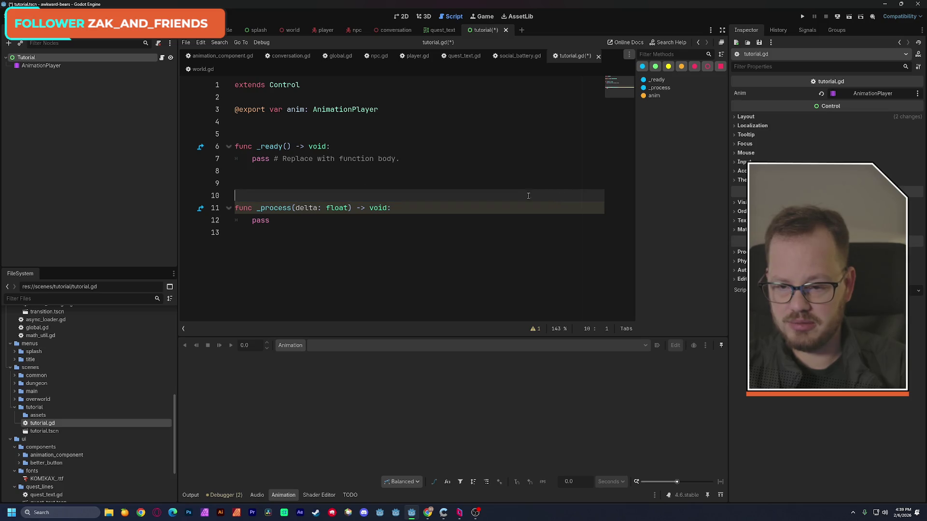
pyautogui.hotkey('ctrl', 's')
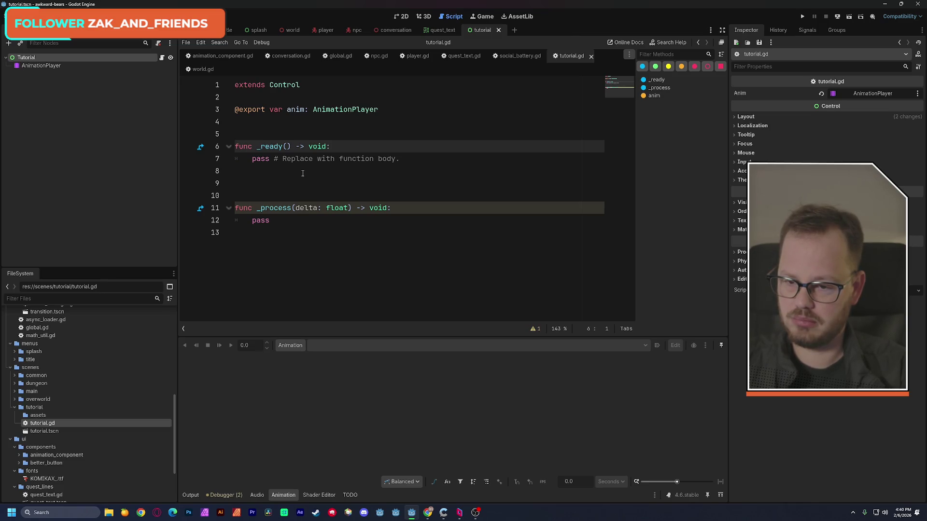
pyautogui.click(302, 173)
pyautogui.press('Delete')
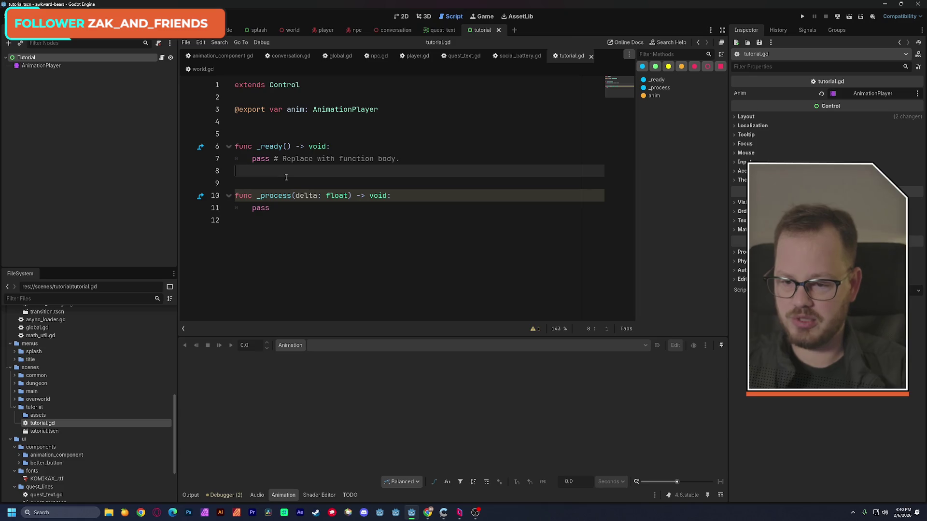
pyautogui.hotkey('ctrl', 's')
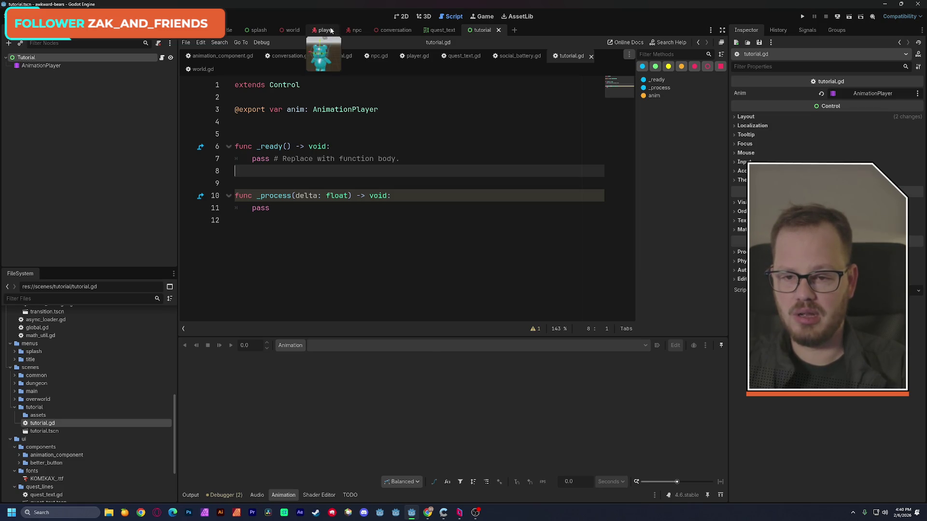
pyautogui.click(417, 55)
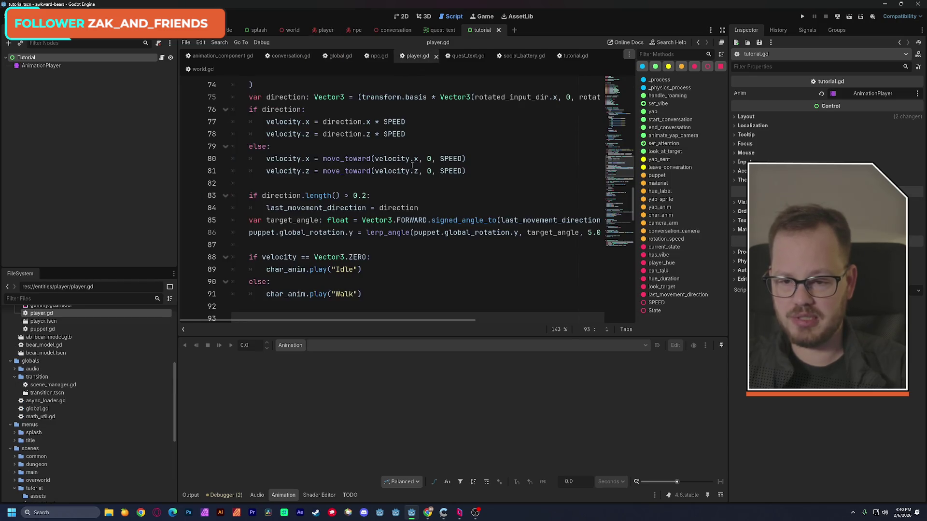
pyautogui.scroll(10, 412, 167)
pyautogui.scroll(4, 412, 167)
pyautogui.scroll(-2, 412, 167)
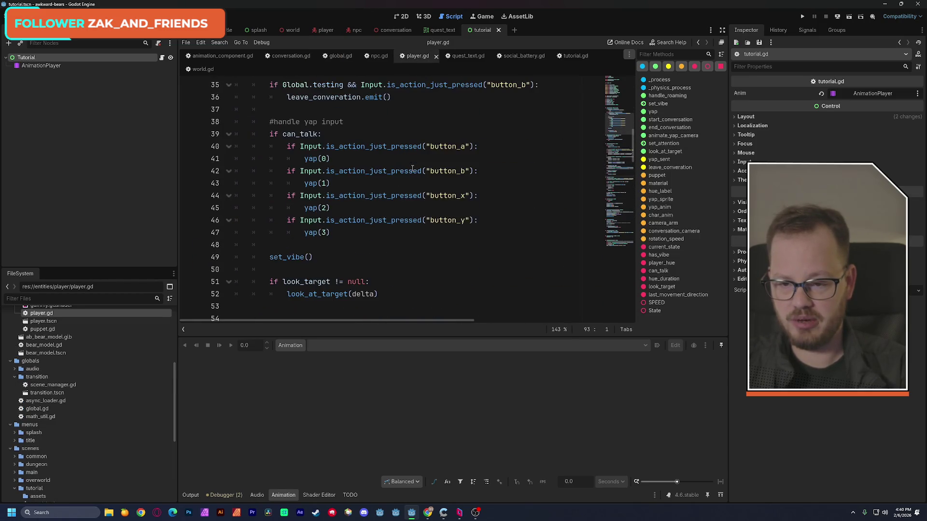
pyautogui.scroll(1, 412, 169)
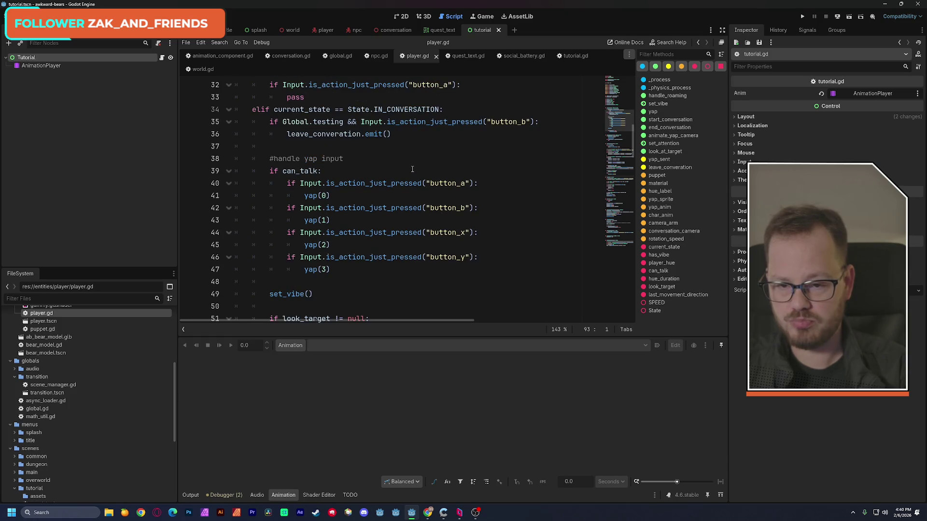
pyautogui.scroll(1, 412, 169)
pyautogui.scroll(-1, 412, 170)
pyautogui.moveTo(287, 183)
pyautogui.mouseDown()
pyautogui.moveTo(478, 184)
pyautogui.moveTo(349, 267)
pyautogui.mouseUp()
pyautogui.hotkey('ctrl', 'c')
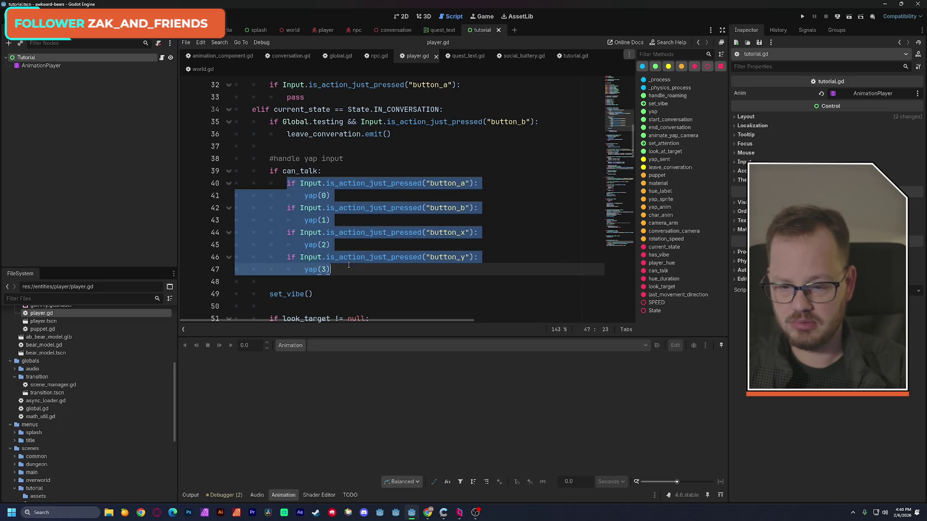
pyautogui.click(367, 220)
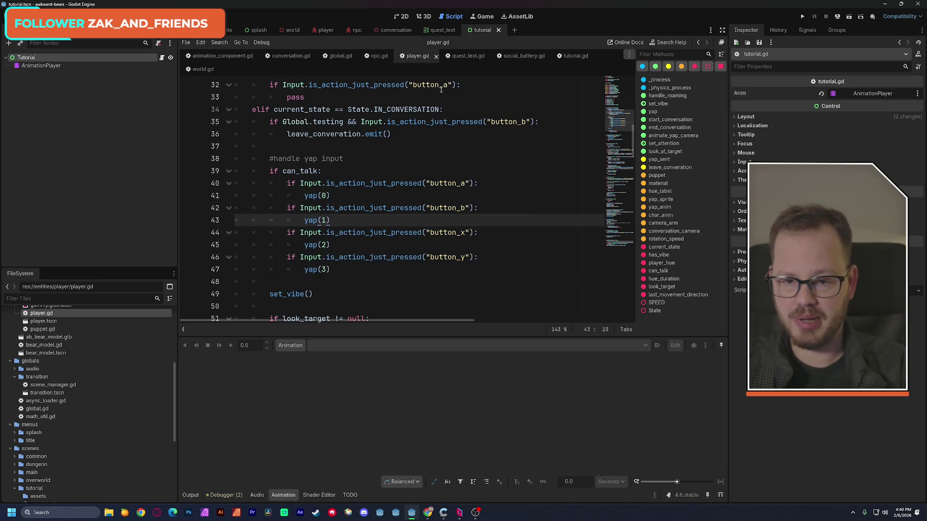
pyautogui.scroll(-1, 403, 96)
pyautogui.scroll(1, 404, 108)
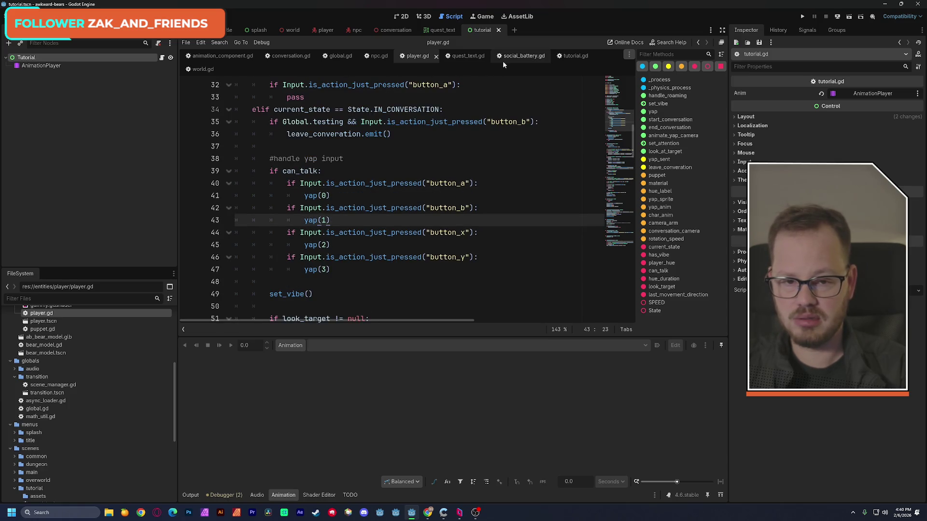
pyautogui.click(571, 56)
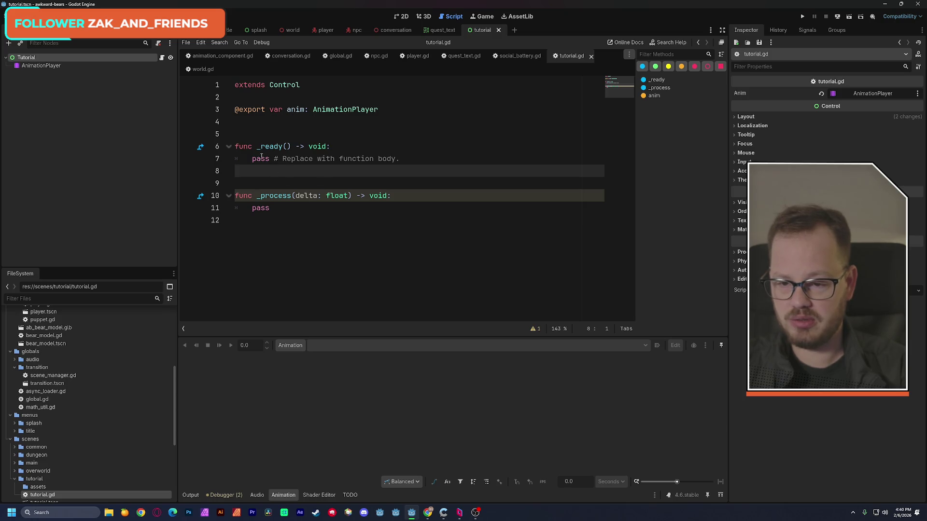
# Replace pass in _process with the pasted button_a/b/x/y checks, unindented two levels.
pyautogui.doubleClick(261, 208)
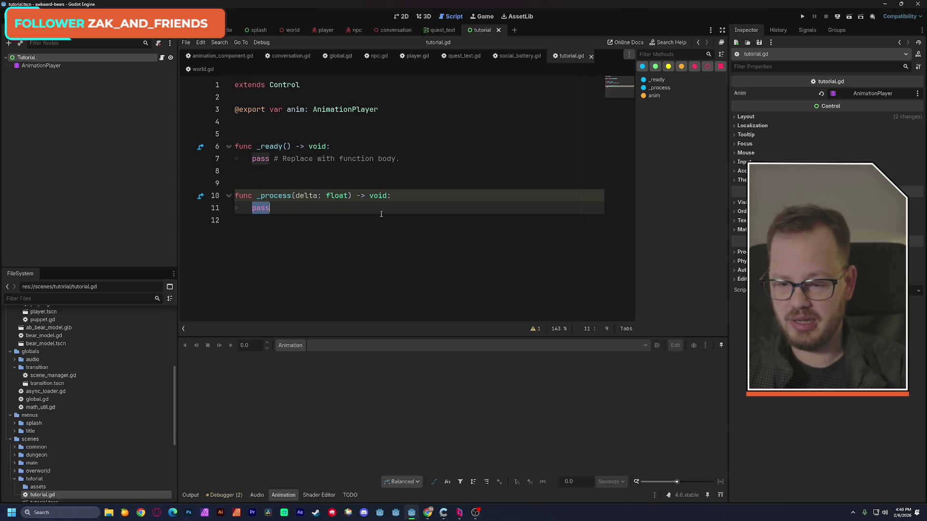
pyautogui.hotkey('ctrl', 'v')
pyautogui.moveTo(307, 221); pyautogui.dragTo(347, 290)
pyautogui.hotkey('shift', 'Tab')
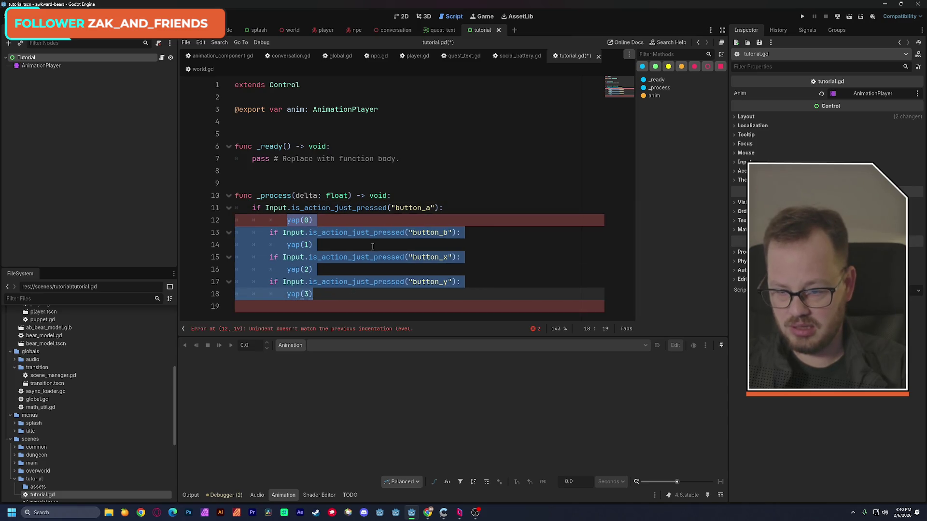
pyautogui.hotkey('shift', 'Tab')
pyautogui.click(410, 172)
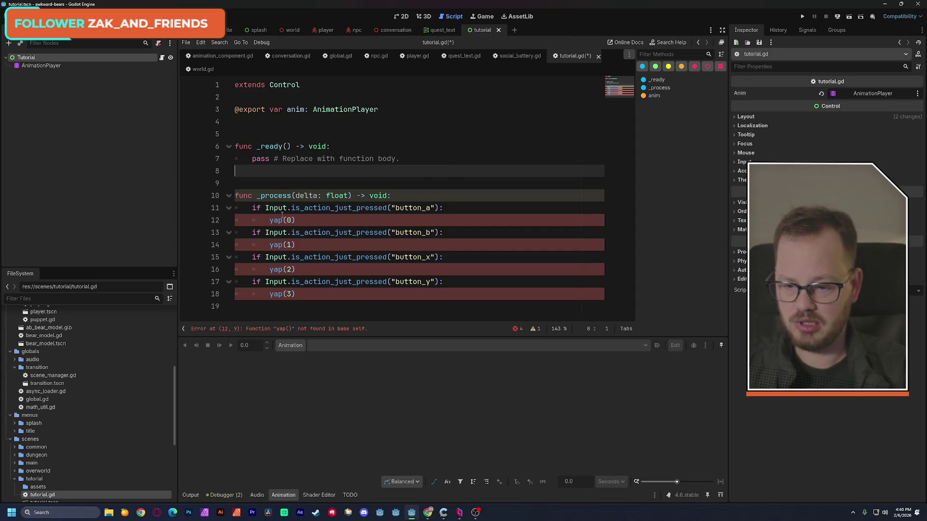
# Replace each yap() call in the button branches with pass and save the script.
pyautogui.click(269, 220)
pyautogui.hotkey('shift', 'End')
pyautogui.write('pass')
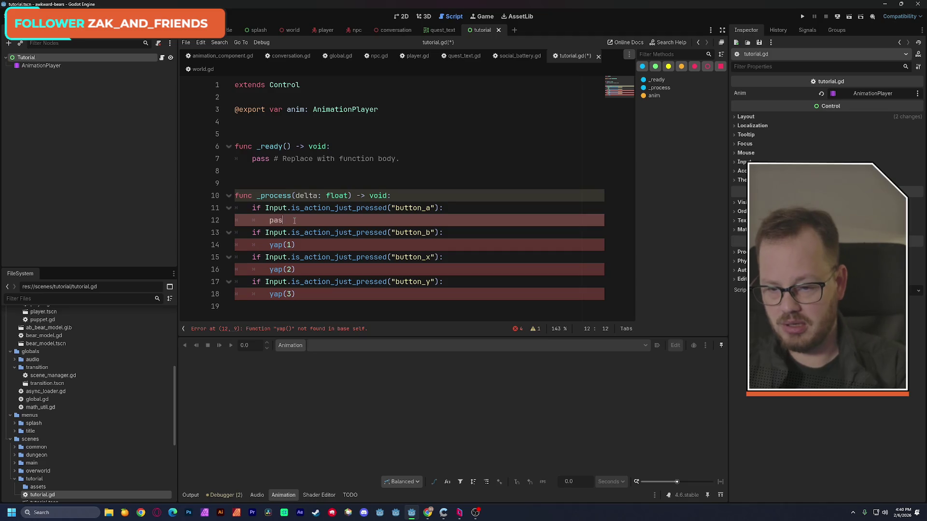
pyautogui.moveTo(295, 245)
pyautogui.mouseDown()
pyautogui.moveTo(270, 245)
pyautogui.moveTo(278, 270)
pyautogui.moveTo(269, 269)
pyautogui.moveTo(269, 294)
pyautogui.mouseUp()
pyautogui.write('passpasspass')
pyautogui.click(406, 147)
pyautogui.hotkey('ctrl', 's')
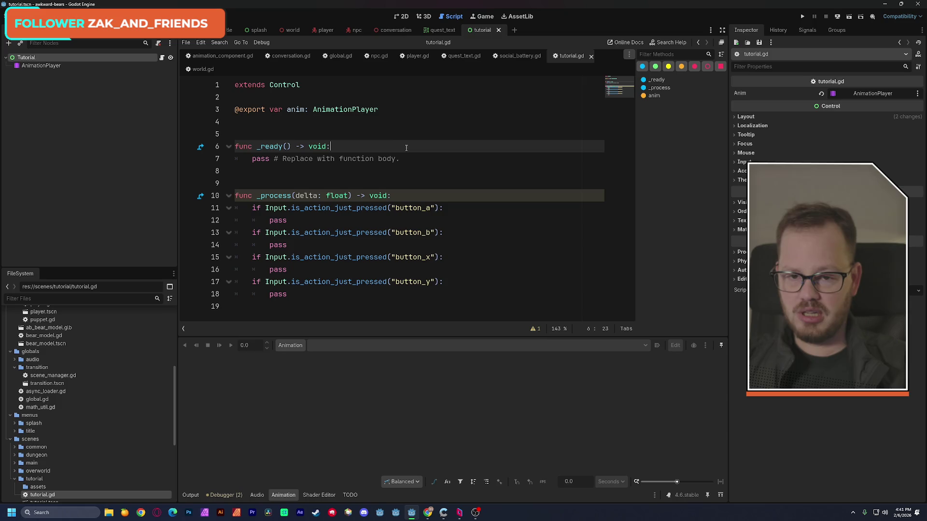
pyautogui.hotkey('alt', 'Left')
pyautogui.scroll(-3, 392, 194)
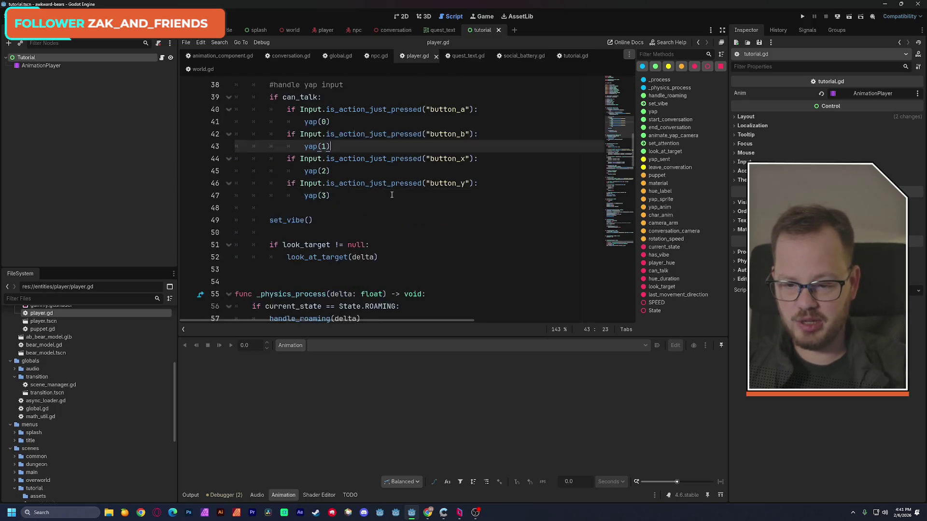
pyautogui.doubleClick(294, 184)
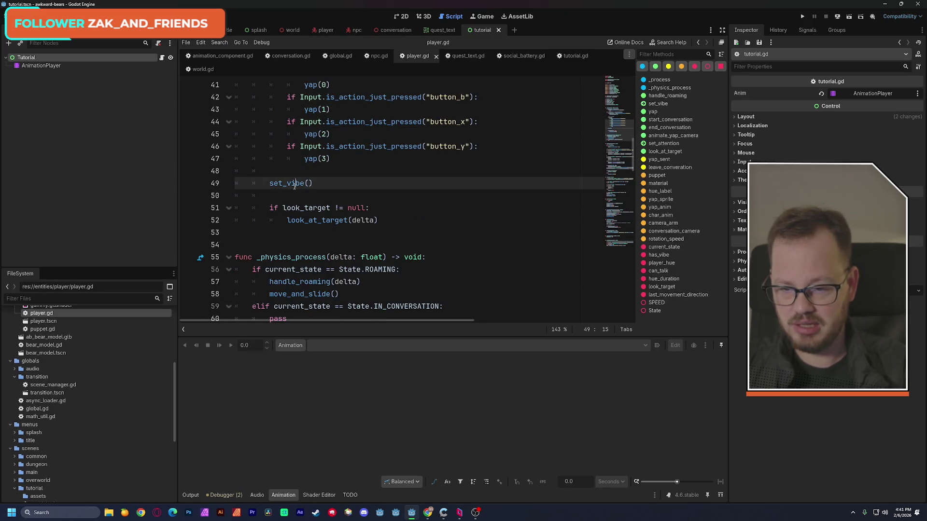
pyautogui.keyDown('ctrl'); pyautogui.click(292, 184); pyautogui.keyUp('ctrl')
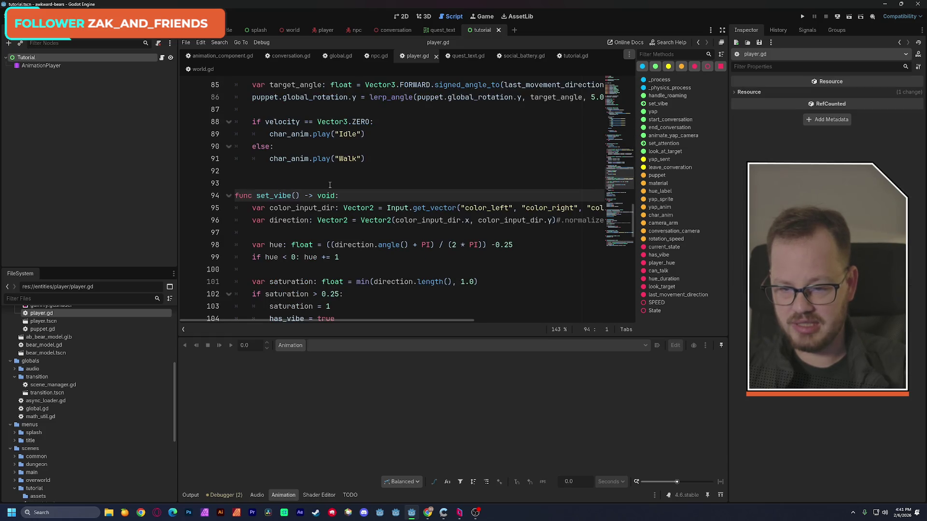
pyautogui.scroll(-3, 330, 186)
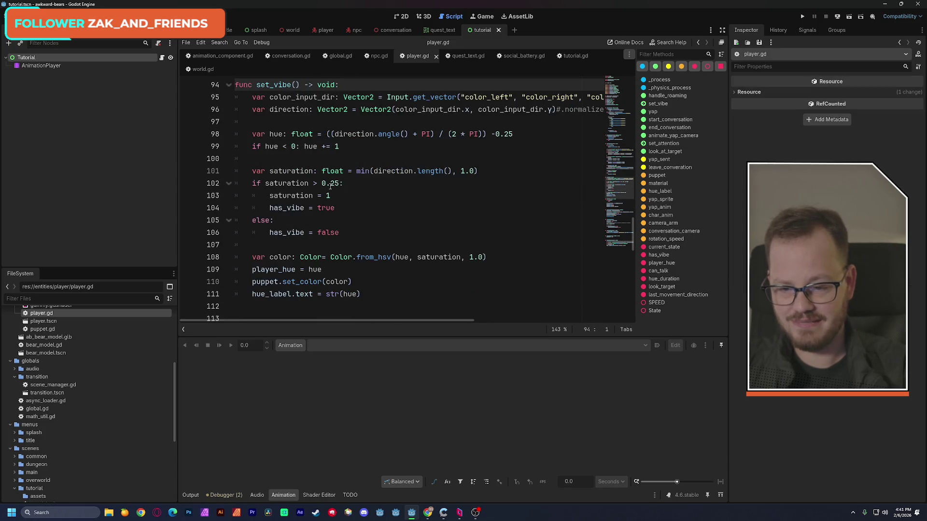
pyautogui.scroll(1, 330, 187)
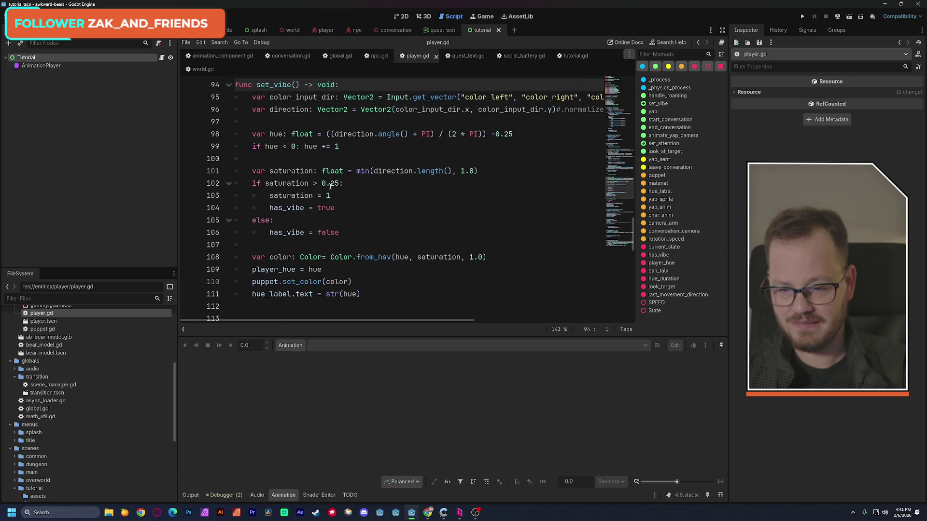
pyautogui.scroll(2, 330, 186)
pyautogui.scroll(-2, 331, 187)
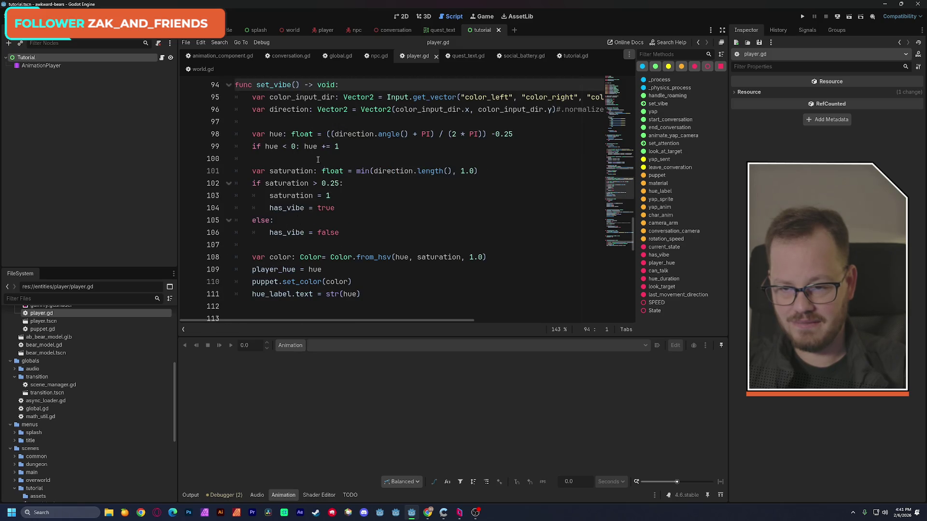
pyautogui.moveTo(236, 85); pyautogui.dragTo(379, 289)
pyautogui.hotkey('ctrl', 'c')
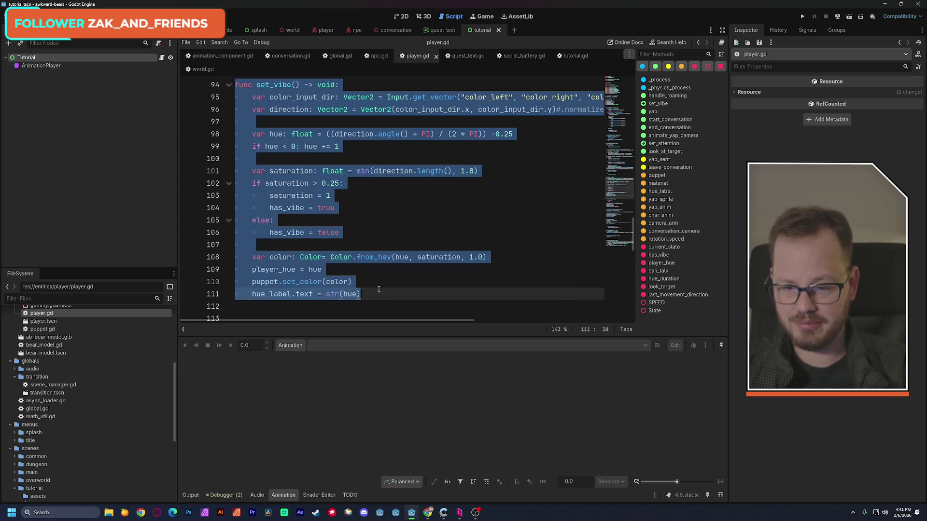
pyautogui.click(392, 226)
pyautogui.scroll(2, 396, 220)
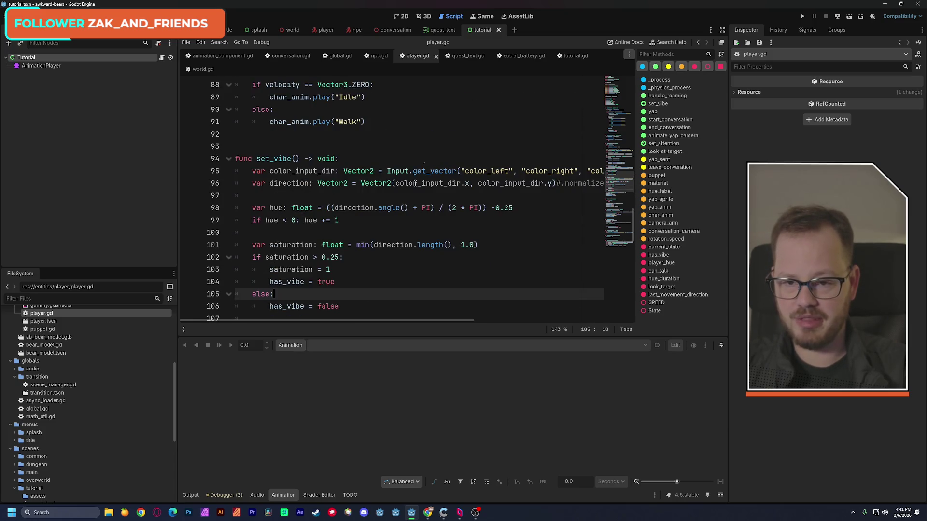
pyautogui.click(573, 56)
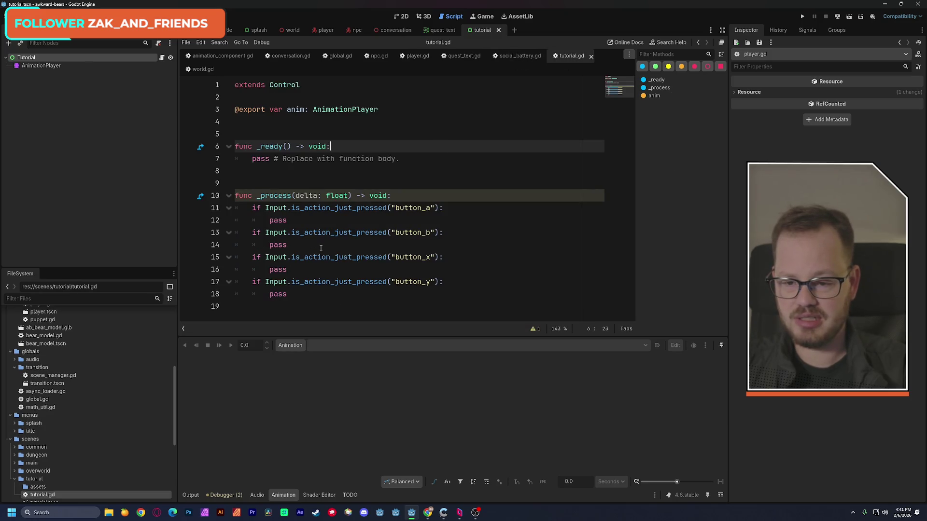
# Add a 'func set_vibe() -> void:' below _process and paste the copied body under it.
pyautogui.click(281, 306)
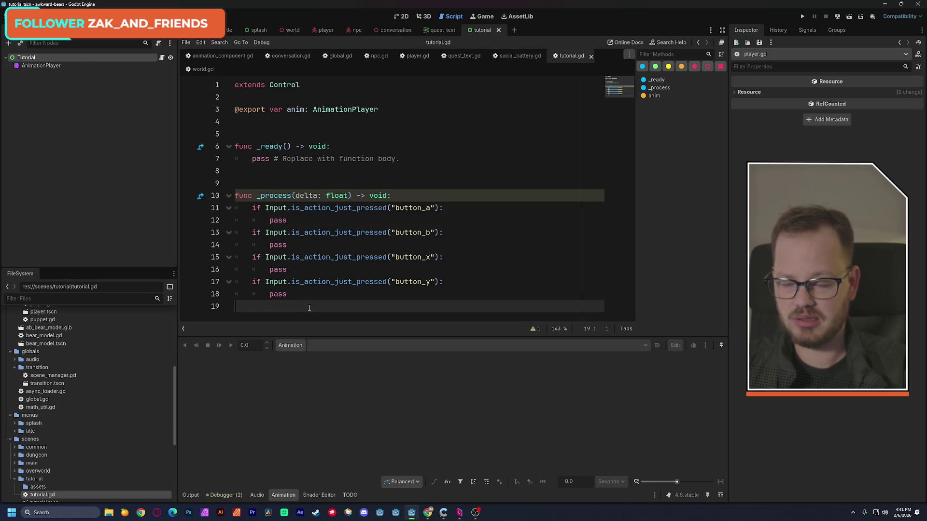
pyautogui.press('Return')
pyautogui.press('Return')
pyautogui.write('func set')
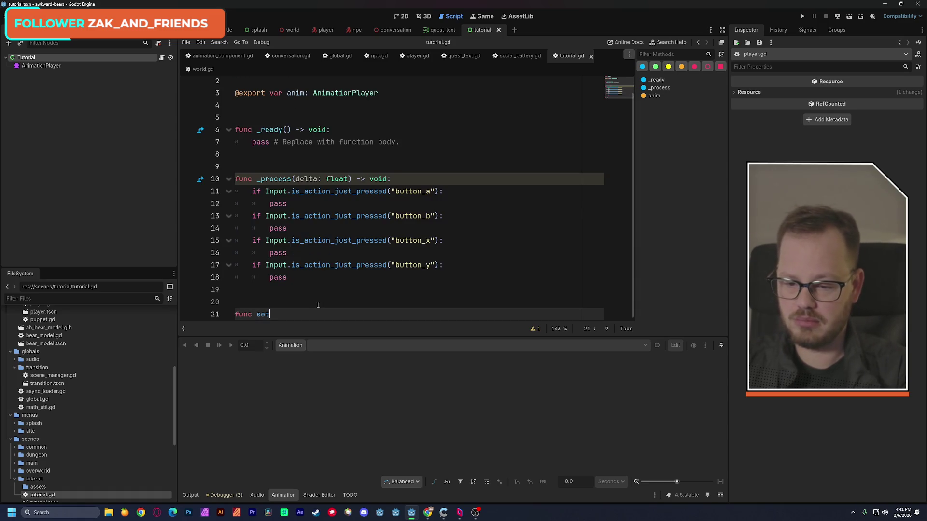
pyautogui.write('_vibe() -> void:')
pyautogui.press('Return')
pyautogui.hotkey('ctrl', 'v')
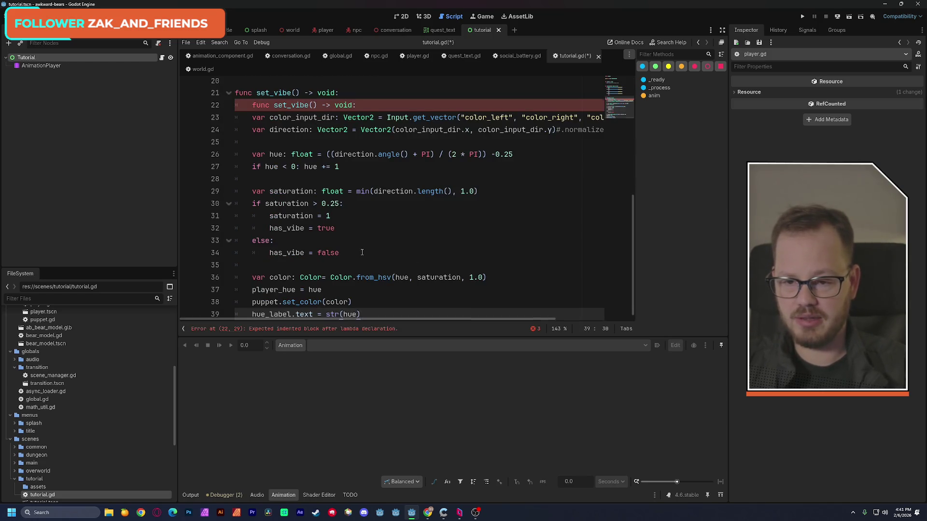
pyautogui.scroll(1, 362, 252)
pyautogui.hotkey('ctrl', 'z')
pyautogui.hotkey('ctrl', 'z')
pyautogui.hotkey('ctrl', 'z')
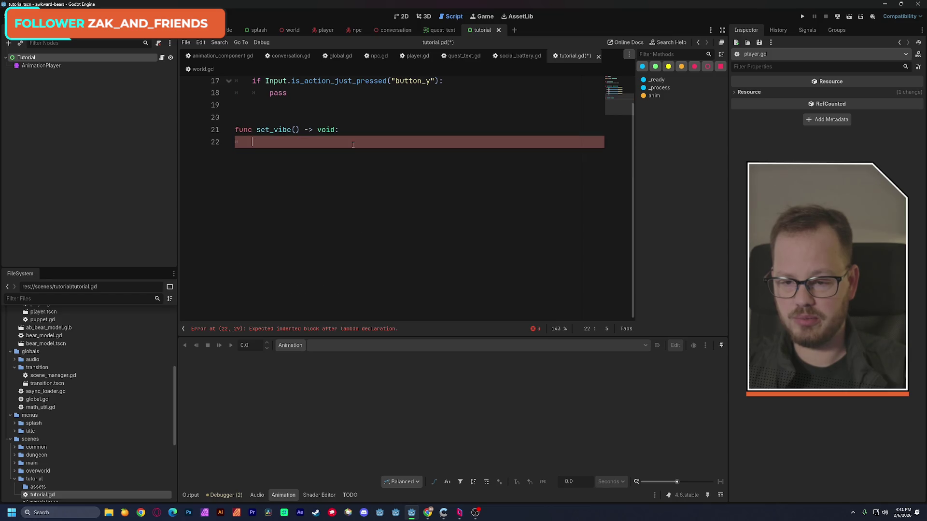
pyautogui.hotkey('ctrl', 'v')
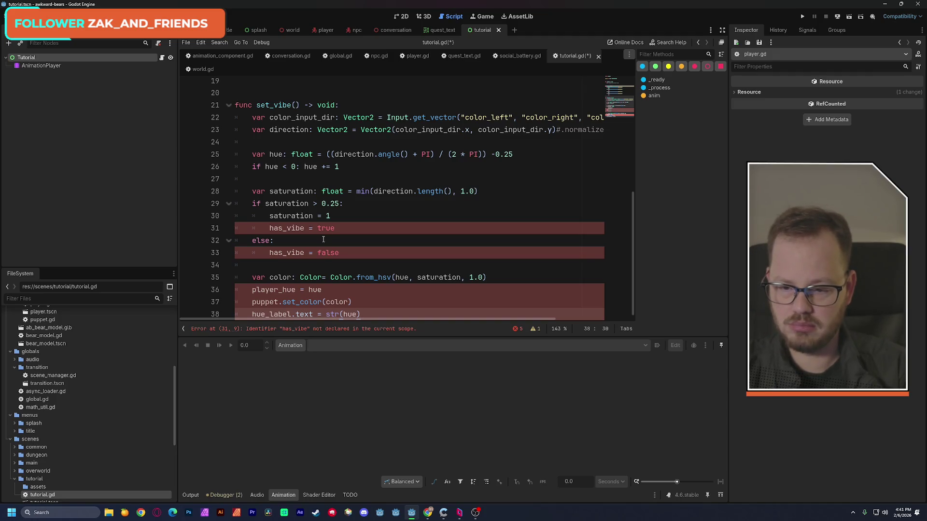
# Delete the has_vibe lines, the player_hue/puppet/hue_label lines, and stray blank lines.
pyautogui.tripleClick(299, 231)
pyautogui.press('BackSpace')
pyautogui.press('BackSpace')
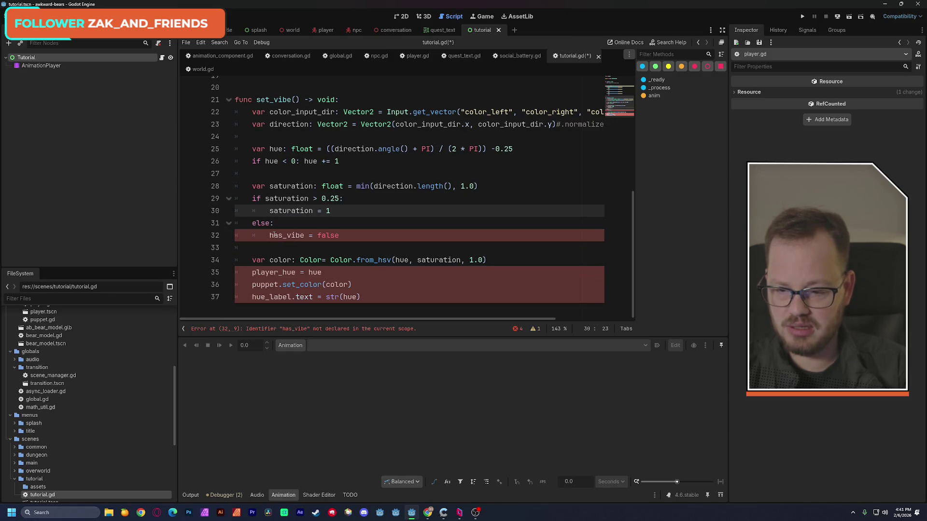
pyautogui.moveTo(339, 236); pyautogui.dragTo(226, 226)
pyautogui.press('BackSpace')
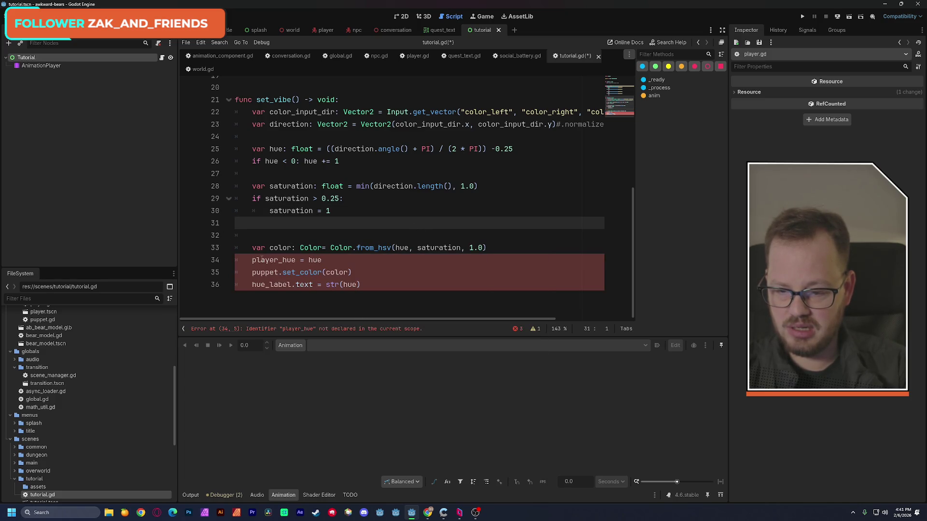
pyautogui.moveTo(252, 260); pyautogui.dragTo(379, 285)
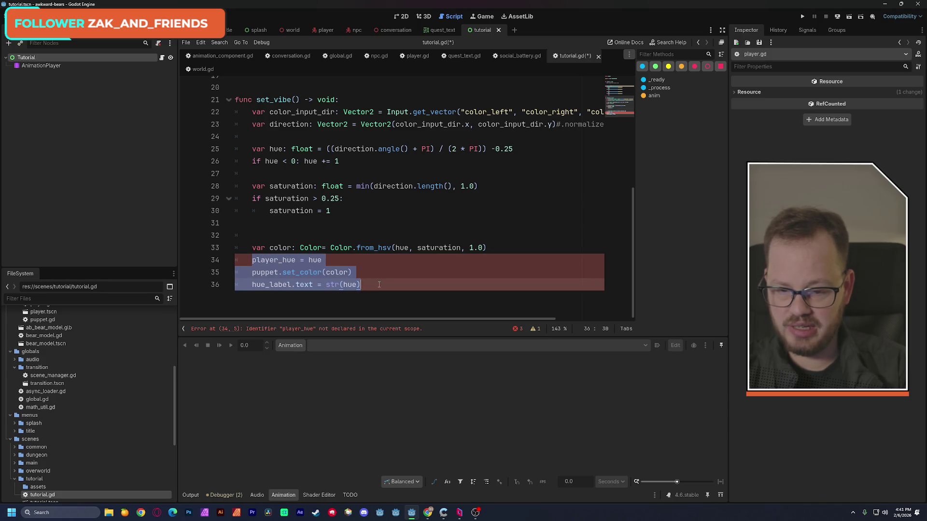
pyautogui.press('BackSpace')
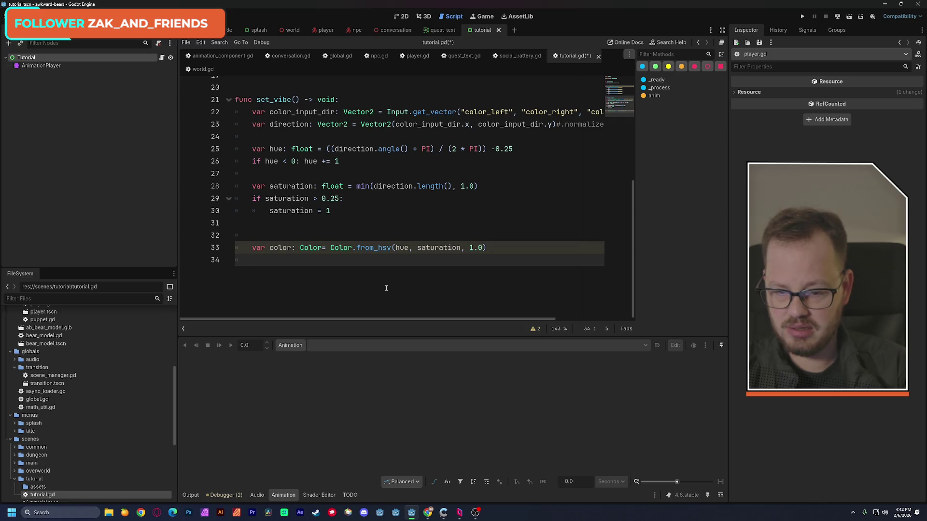
pyautogui.click(298, 237)
pyautogui.press('BackSpace')
pyautogui.press('Down')
pyautogui.press('Down')
pyautogui.press('BackSpace')
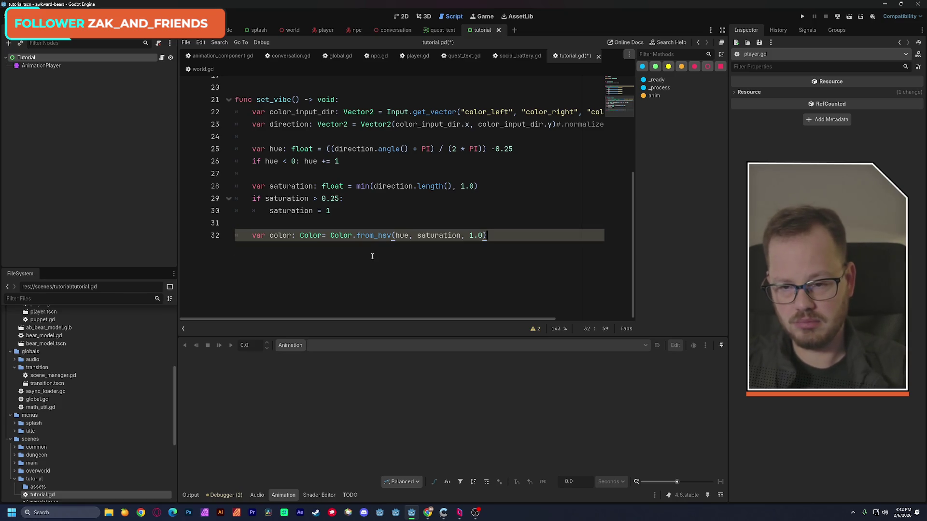
# Insert a set_vibe() call as the first line of _process and save tutorial.gd.
pyautogui.scroll(4, 372, 256)
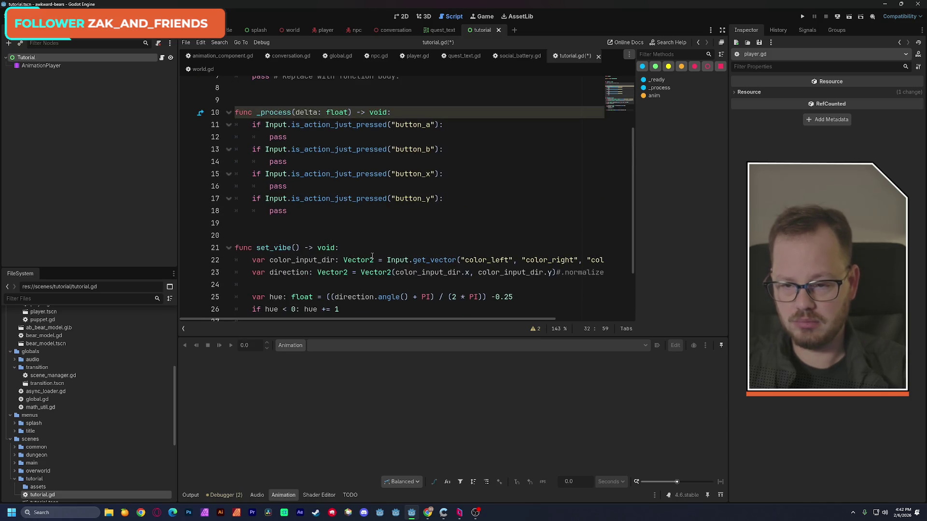
pyautogui.doubleClick(269, 248)
pyautogui.scroll(1, 333, 234)
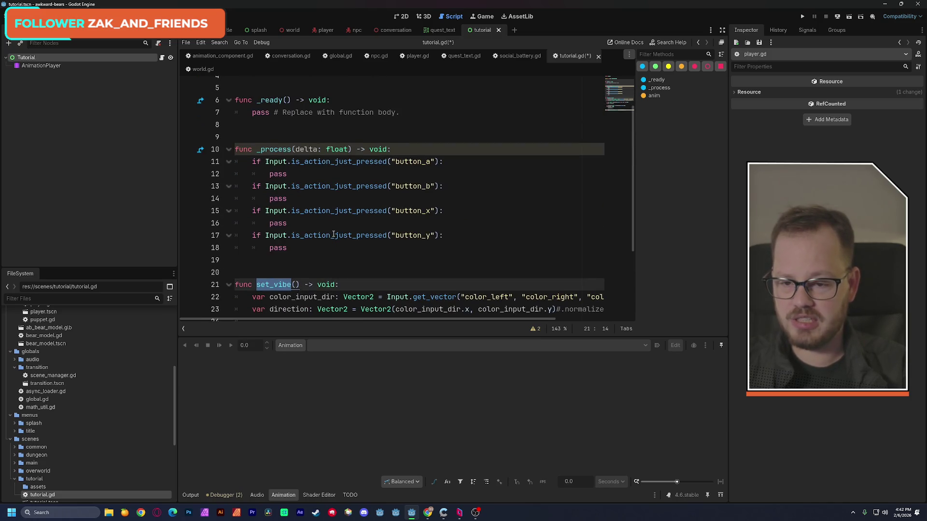
pyautogui.click(252, 163)
pyautogui.press('Return')
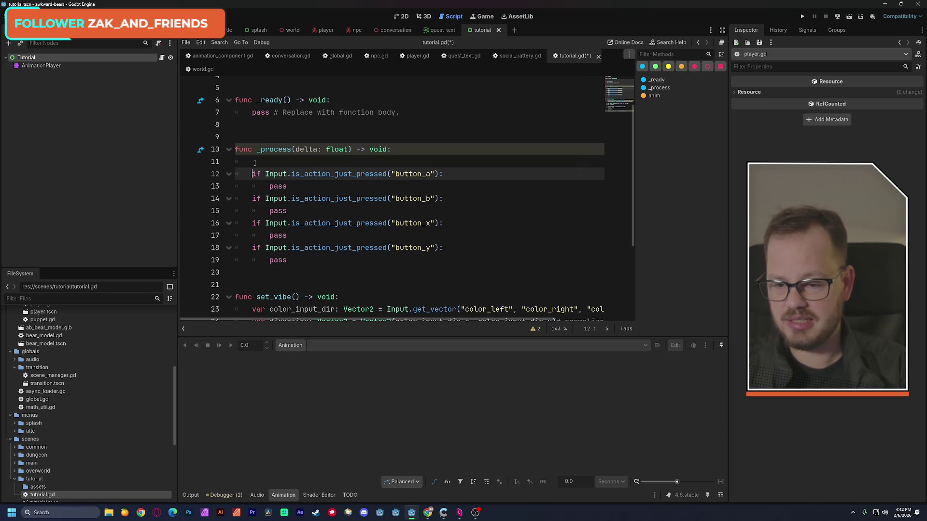
pyautogui.press('Return')
pyautogui.click(255, 163)
pyautogui.write('set_vibe()')
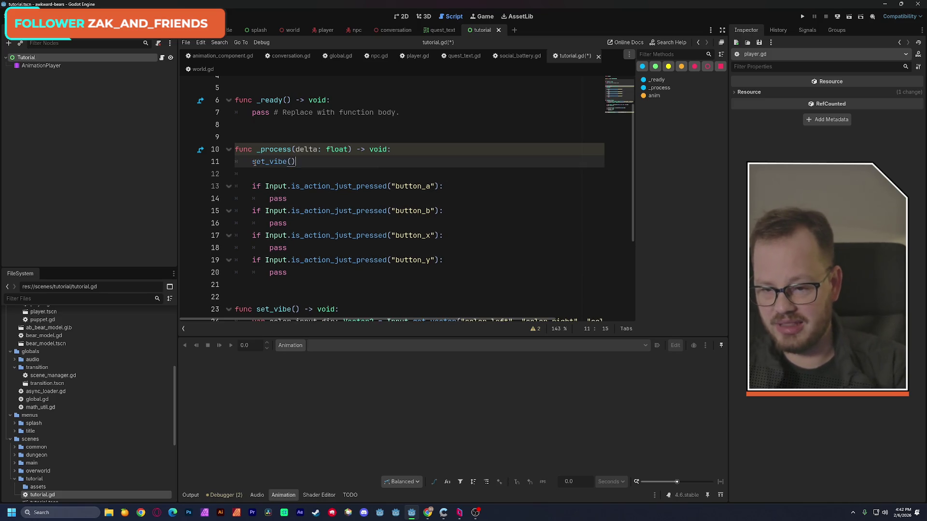
pyautogui.press('Down')
pyautogui.hotkey('ctrl', 's')
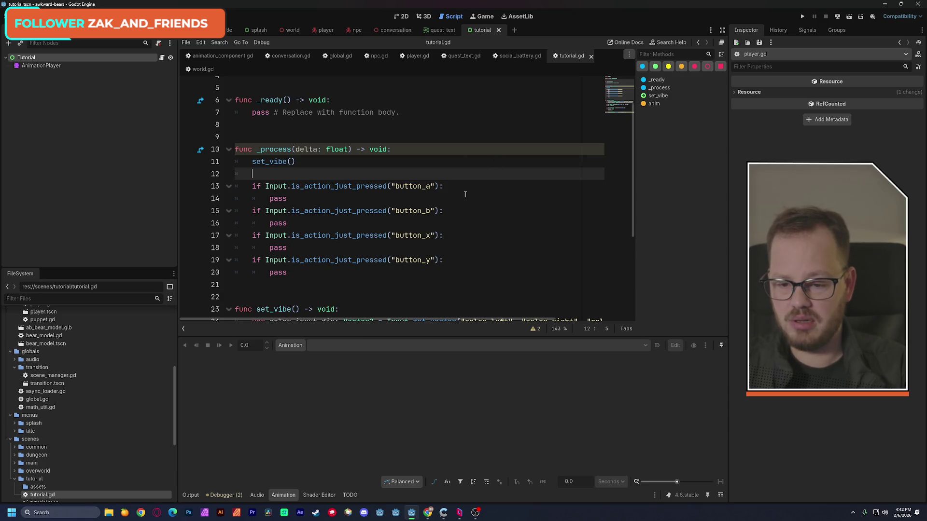
# Highlight the color_input_dir line in set_vibe to explain it, then clear the selection.
pyautogui.scroll(-4, 468, 186)
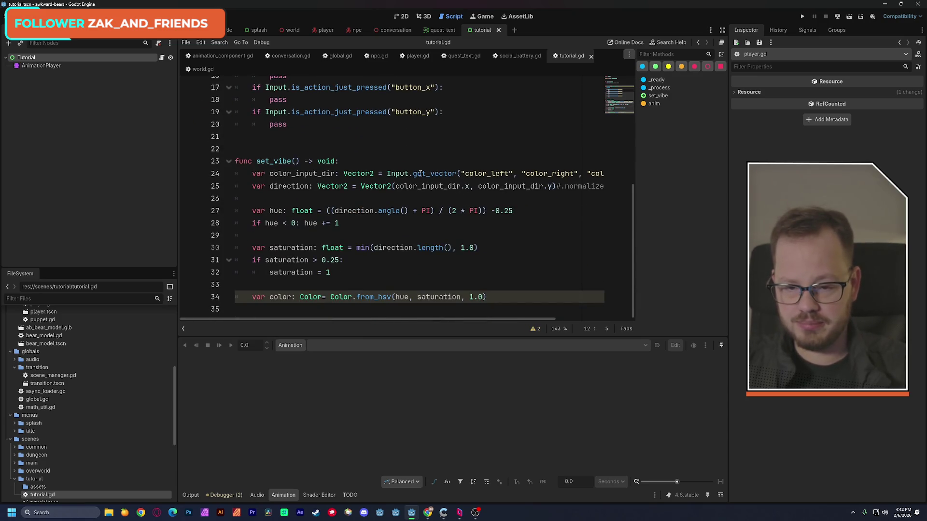
pyautogui.moveTo(270, 173); pyautogui.dragTo(540, 171)
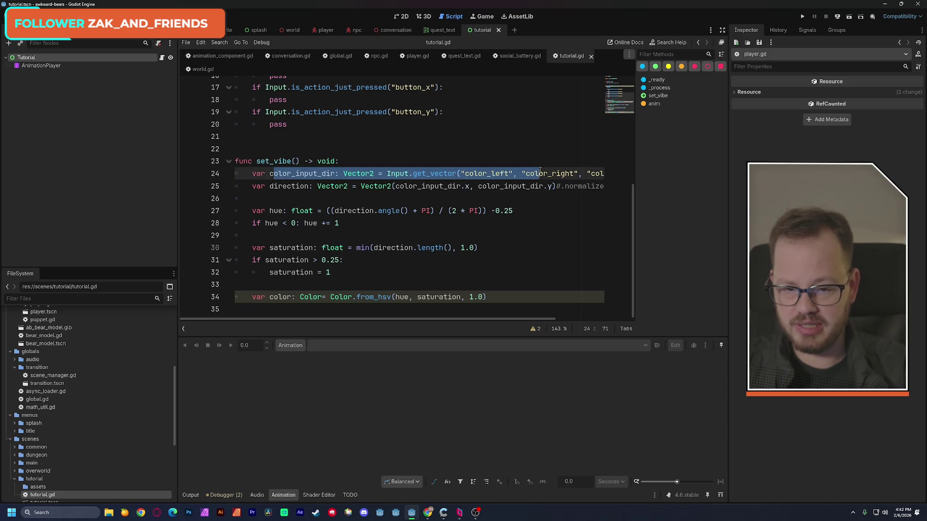
pyautogui.click(521, 194)
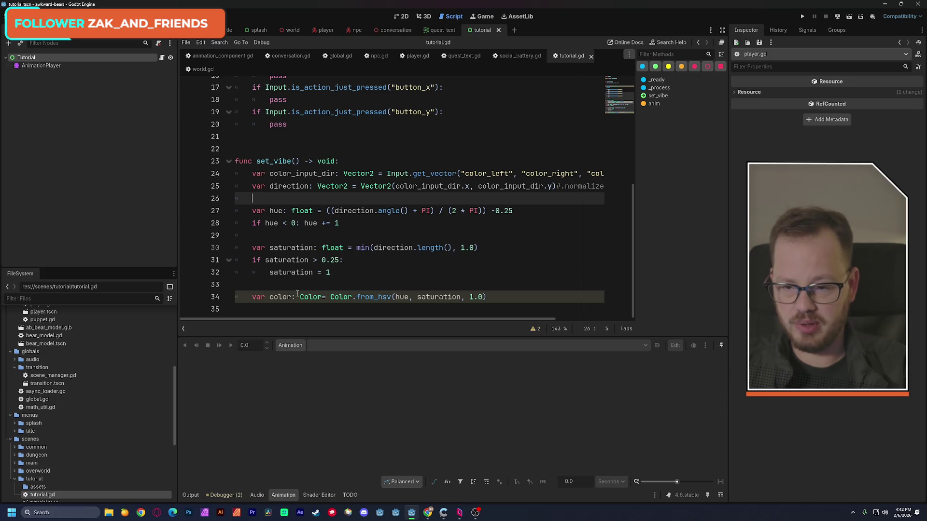
# Change set_vibe's return type from void to Color.
pyautogui.doubleClick(326, 161)
pyautogui.write('Color')
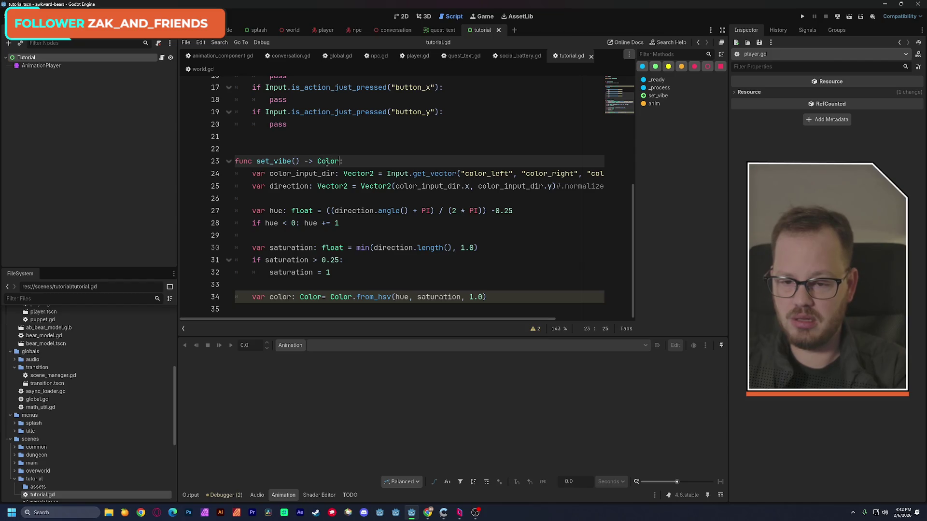
pyautogui.press('Escape')
pyautogui.press('Up')
pyautogui.press('Up')
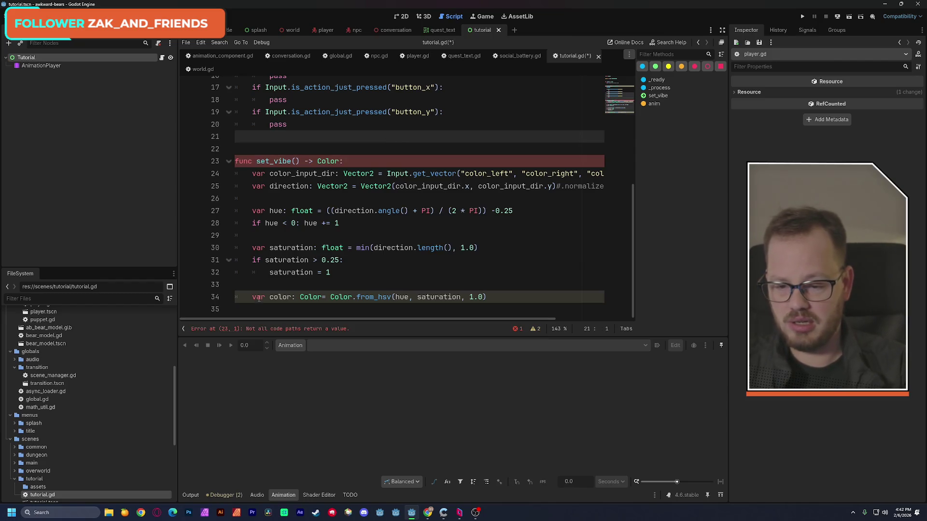
# Make set_vibe return the Color.from_hsv value directly instead of storing it, and save.
pyautogui.doubleClick(258, 297)
pyautogui.write('return')
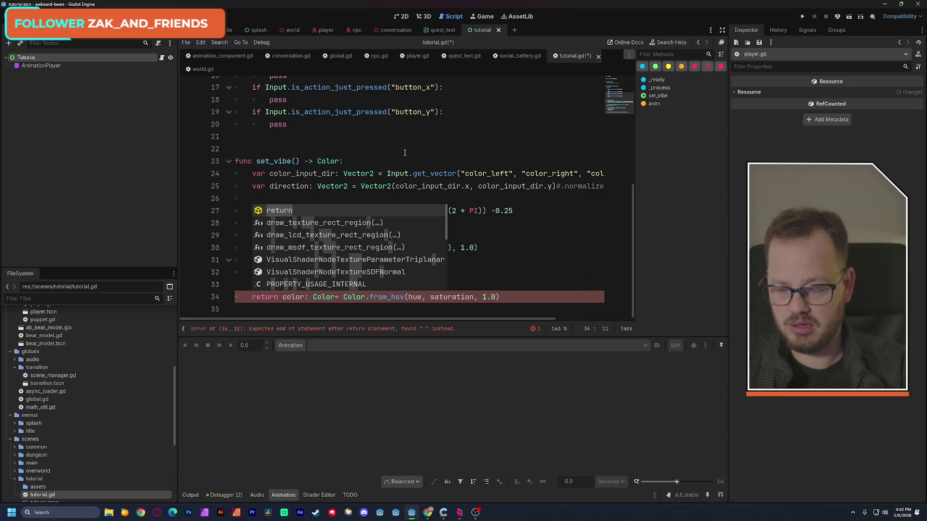
pyautogui.moveTo(338, 298); pyautogui.dragTo(282, 298)
pyautogui.press('BackSpace')
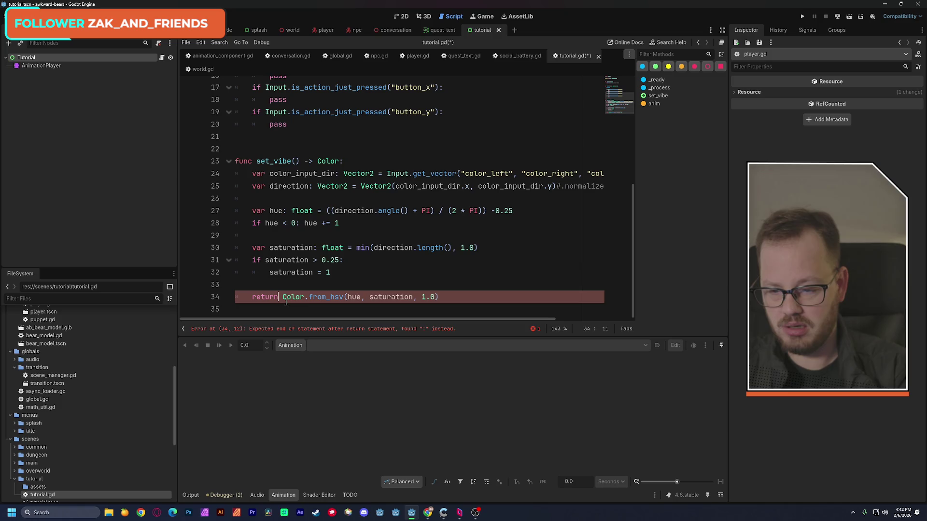
pyautogui.click(399, 262)
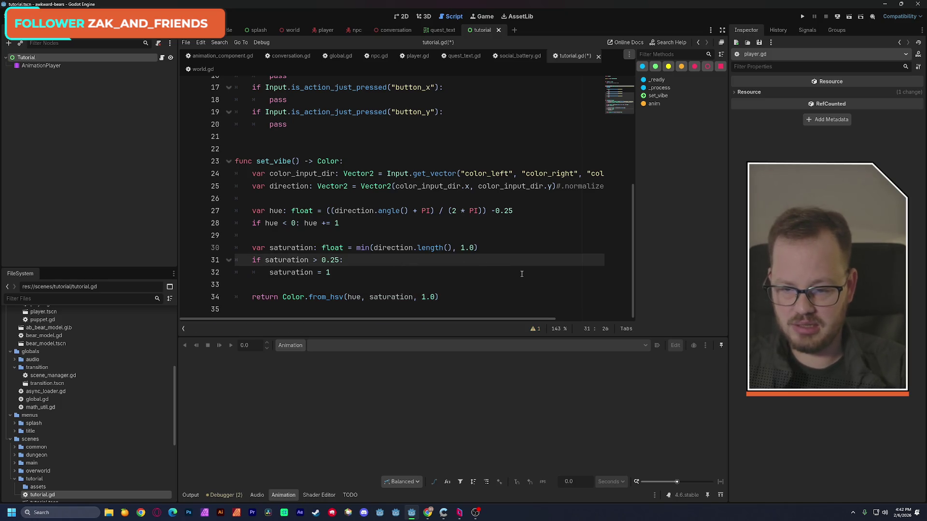
pyautogui.hotkey('ctrl', 's')
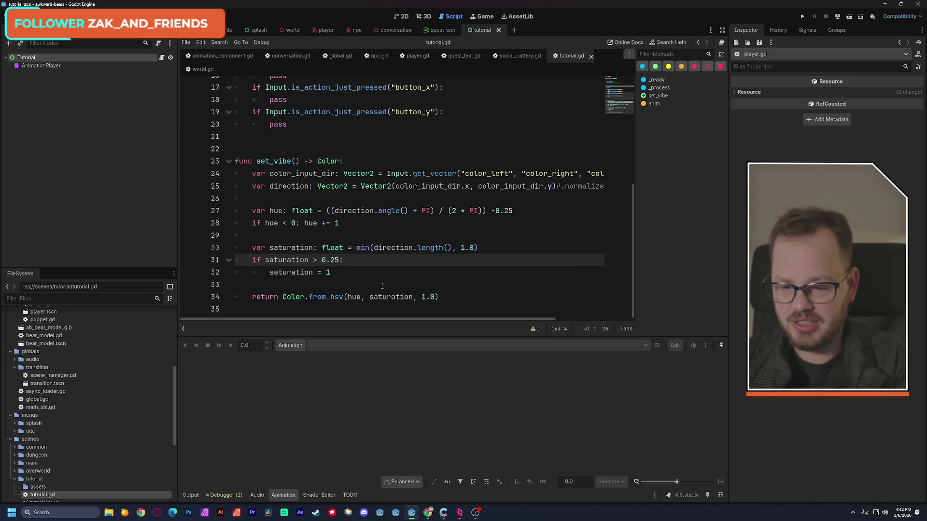
# Add an else branch returning Color.WHITE under the saturation check, then save.
pyautogui.click(344, 273)
pyautogui.press('BackSpace')
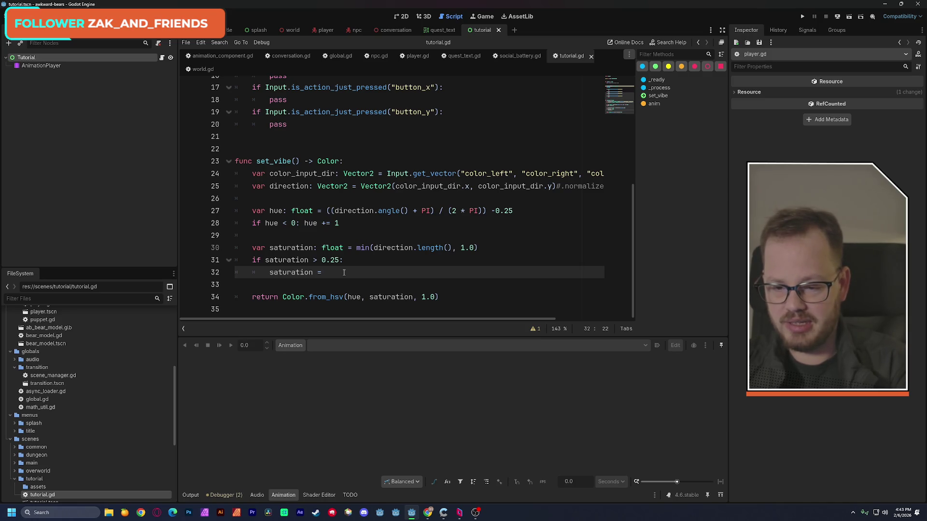
pyautogui.press('Return')
pyautogui.press('BackSpace')
pyautogui.write('else')
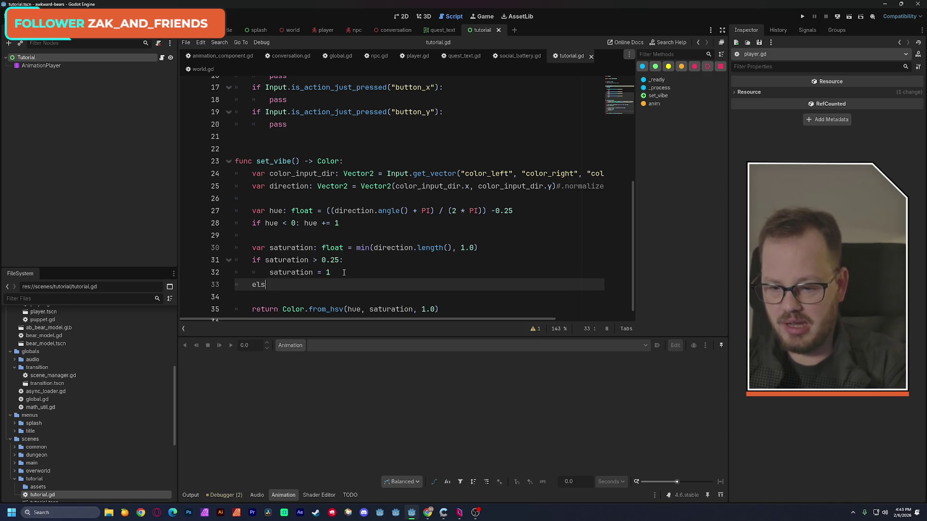
pyautogui.write(':')
pyautogui.press('Return')
pyautogui.write('return color')
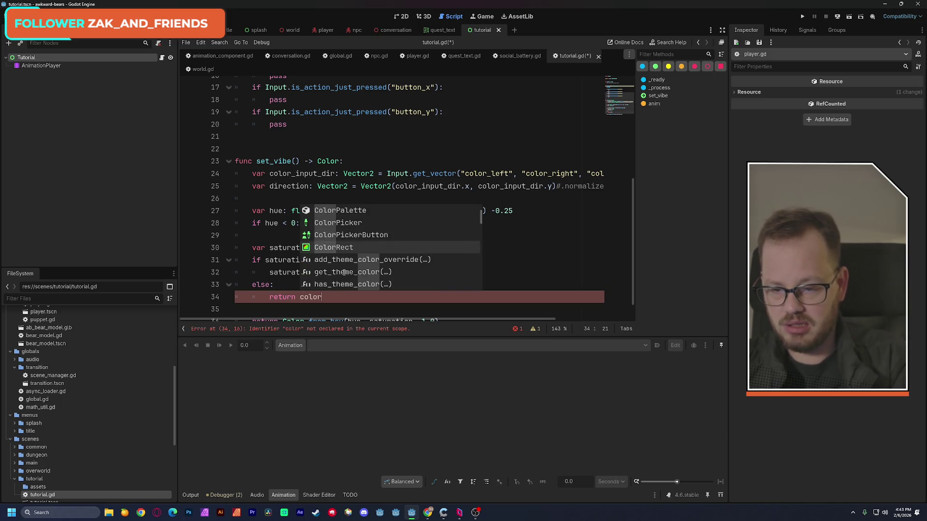
pyautogui.press('BackSpace')
pyautogui.press('BackSpace')
pyautogui.press('BackSpace')
pyautogui.press('BackSpace')
pyautogui.press('BackSpace')
pyautogui.write('Color.')
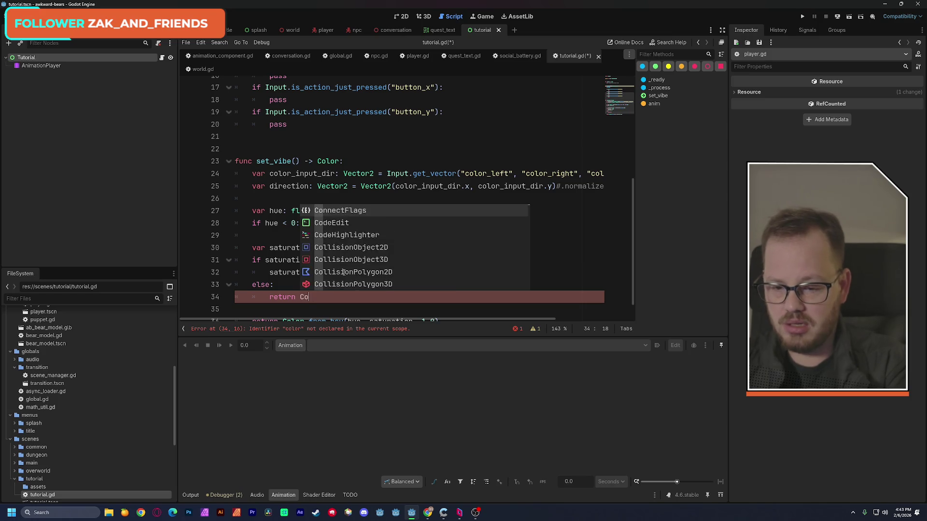
pyautogui.write('W')
pyautogui.press('Return')
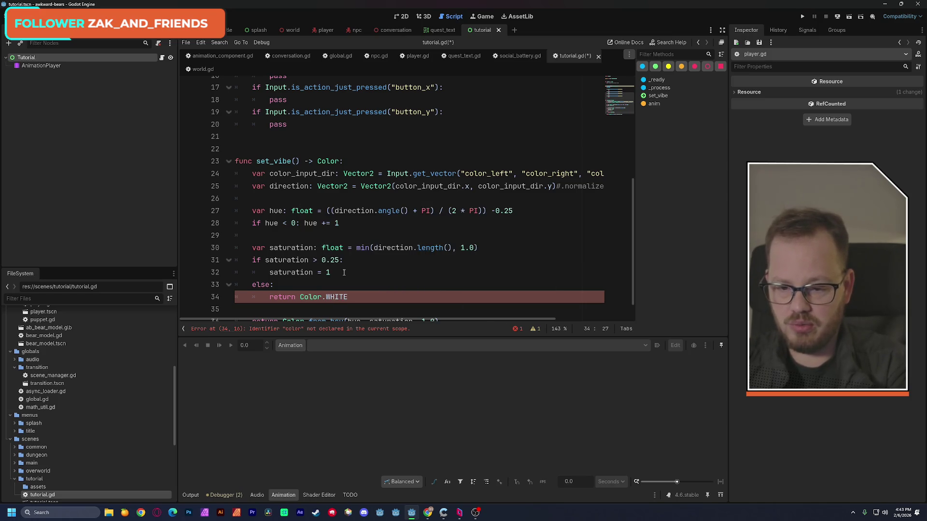
pyautogui.click(339, 271)
pyautogui.scroll(-1, 406, 261)
pyautogui.hotkey('ctrl', 's')
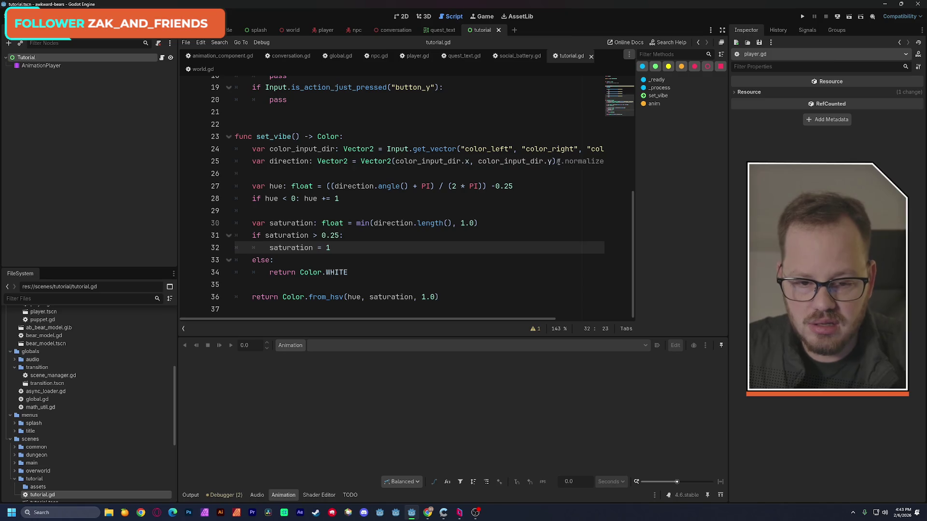
# Delete the commented-out #.normalized() call on line 25 and save the script.
pyautogui.moveTo(557, 161); pyautogui.dragTo(622, 164)
pyautogui.press('BackSpace')
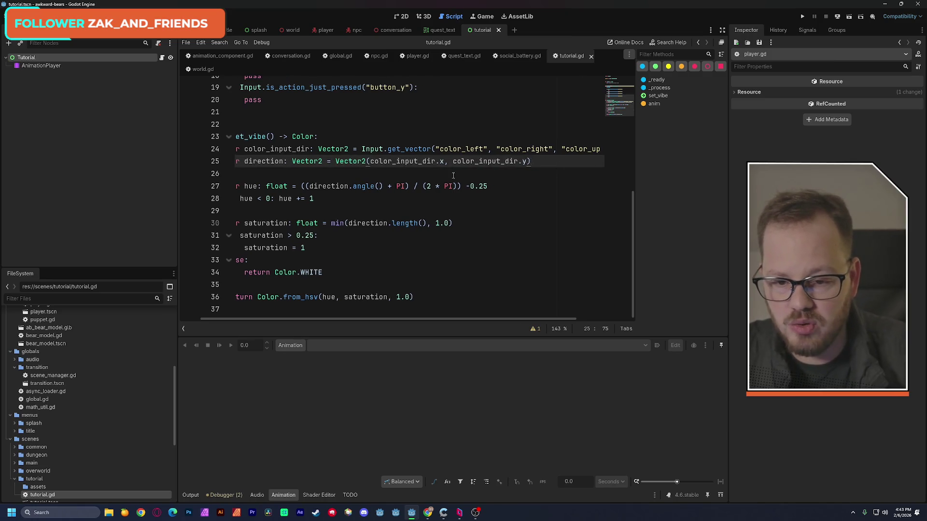
pyautogui.press('Down')
pyautogui.moveTo(407, 321); pyautogui.dragTo(384, 321)
pyautogui.hotkey('ctrl', 's')
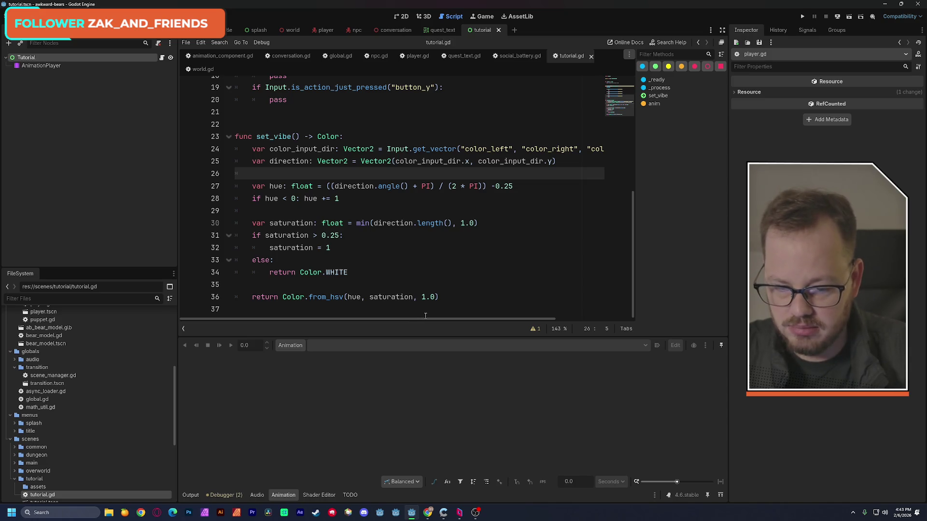
# Replace saturation = 1 with return Color.from_hsv(hue, 1.0, 1.0), moved from the final line, and save.
pyautogui.click(361, 297)
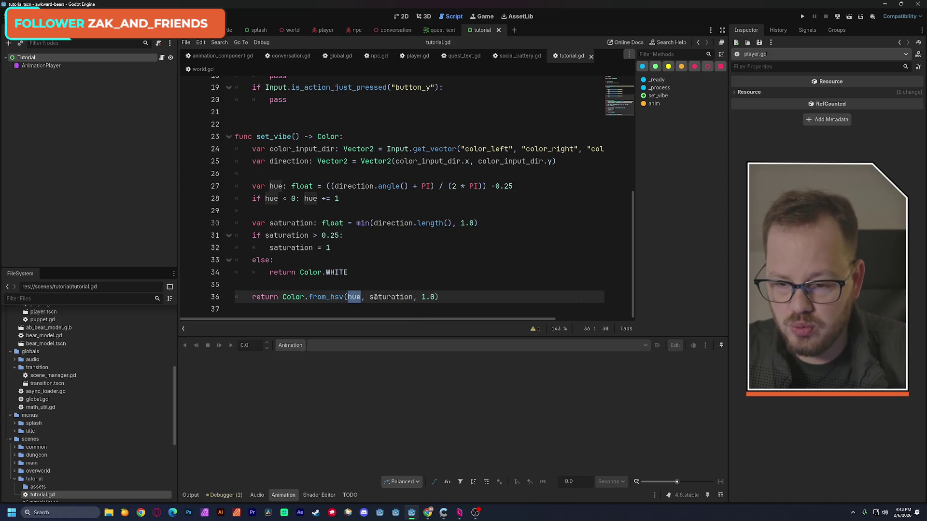
pyautogui.doubleClick(386, 297)
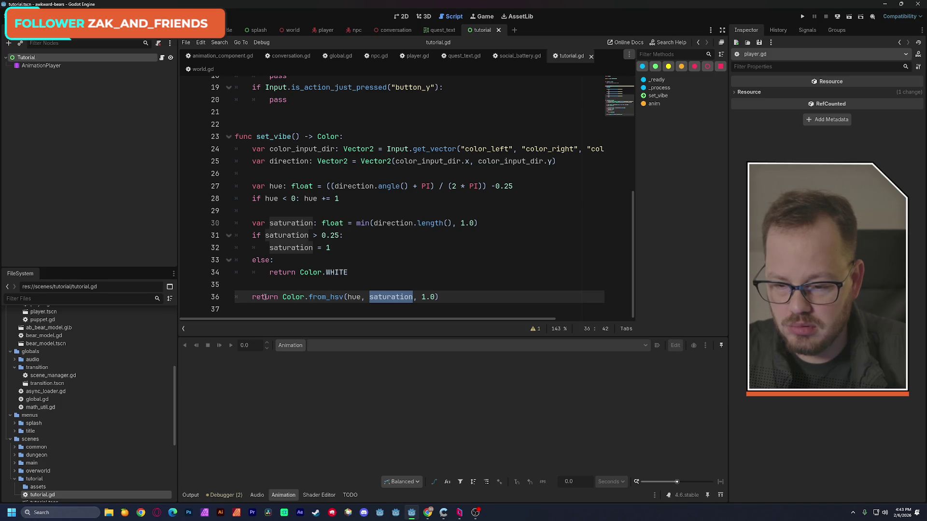
pyautogui.moveTo(252, 297); pyautogui.dragTo(441, 298)
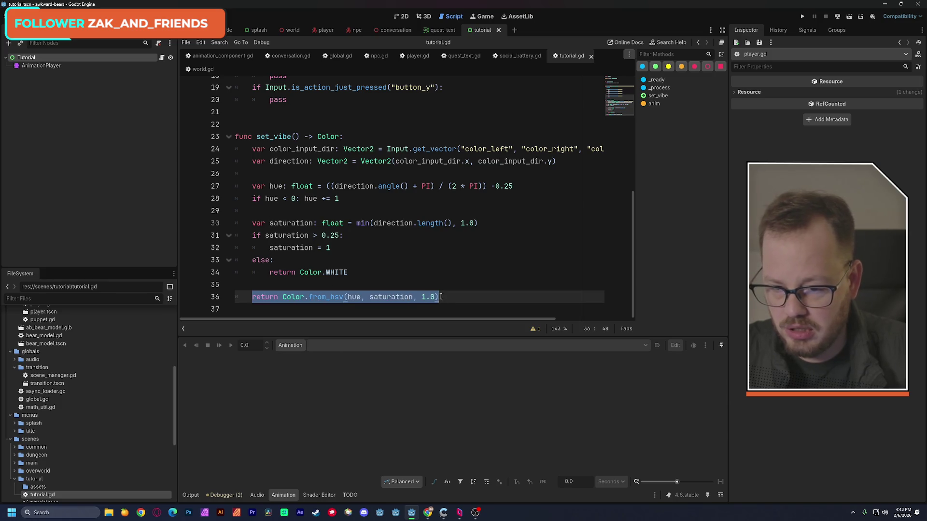
pyautogui.press('BackSpace')
pyautogui.press('BackSpace')
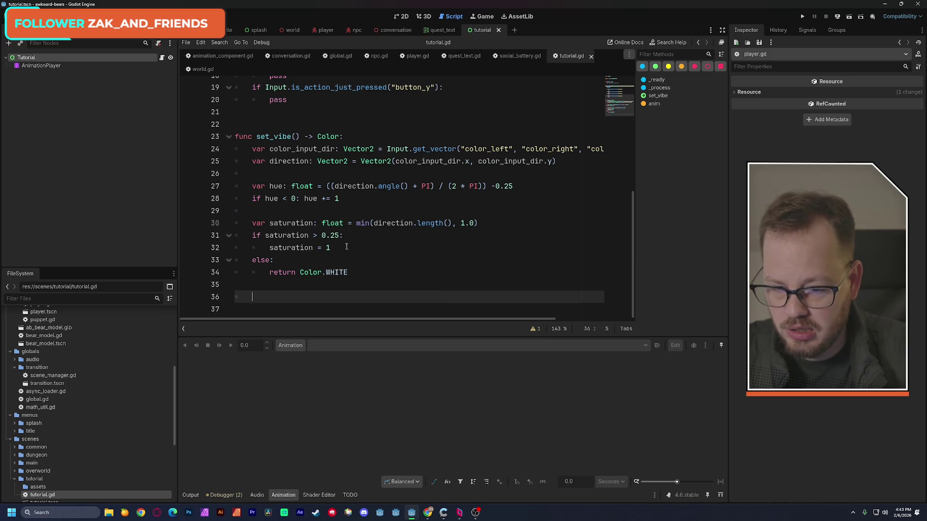
pyautogui.click(349, 247)
pyautogui.moveTo(349, 248); pyautogui.dragTo(269, 247)
pyautogui.write('return Color.from_hsv(hue, saturation, 1.0)')
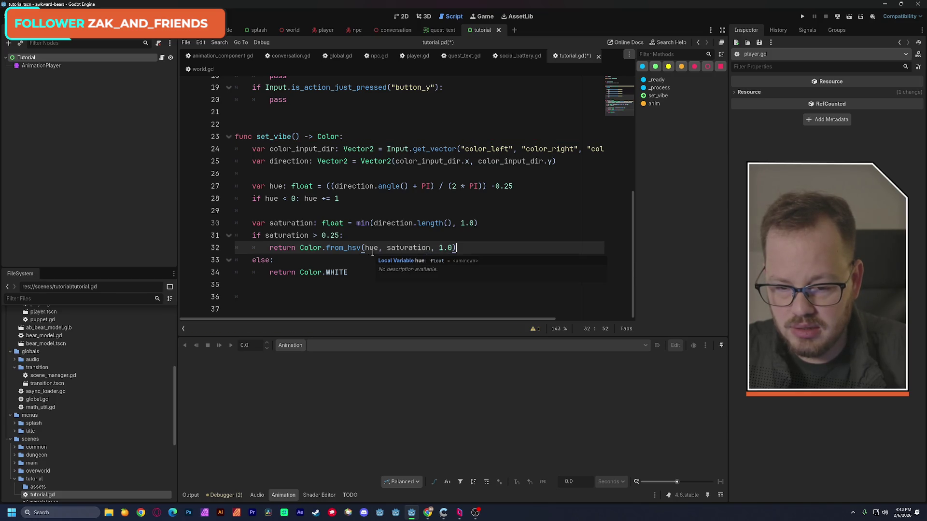
pyautogui.doubleClick(412, 249)
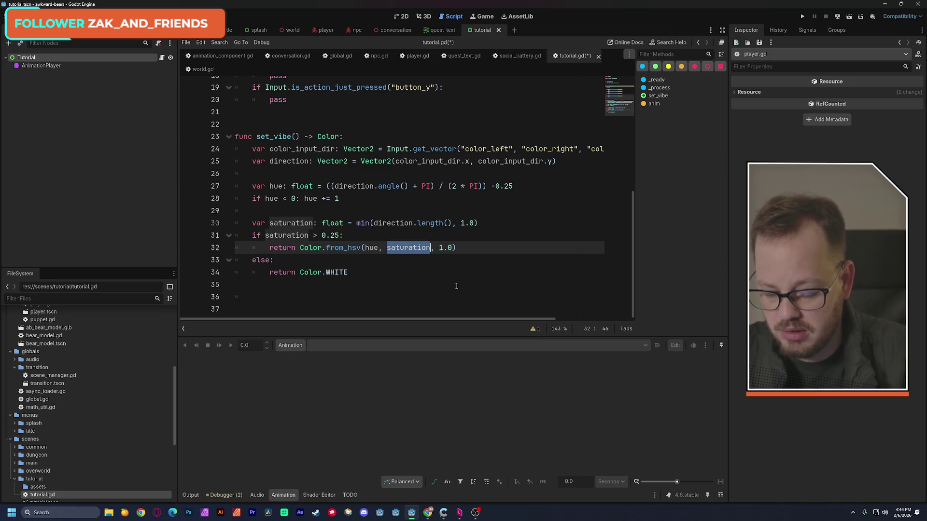
pyautogui.write('1.0')
pyautogui.click(548, 239)
pyautogui.hotkey('ctrl', 's')
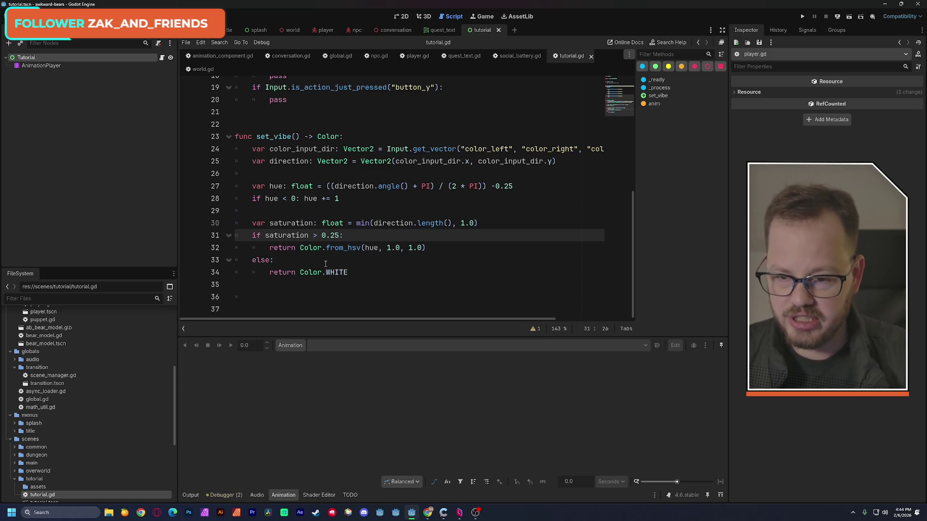
# Prefix the _process parameter delta with an underscore to make it _delta, and save.
pyautogui.scroll(3, 326, 263)
pyautogui.scroll(2, 325, 264)
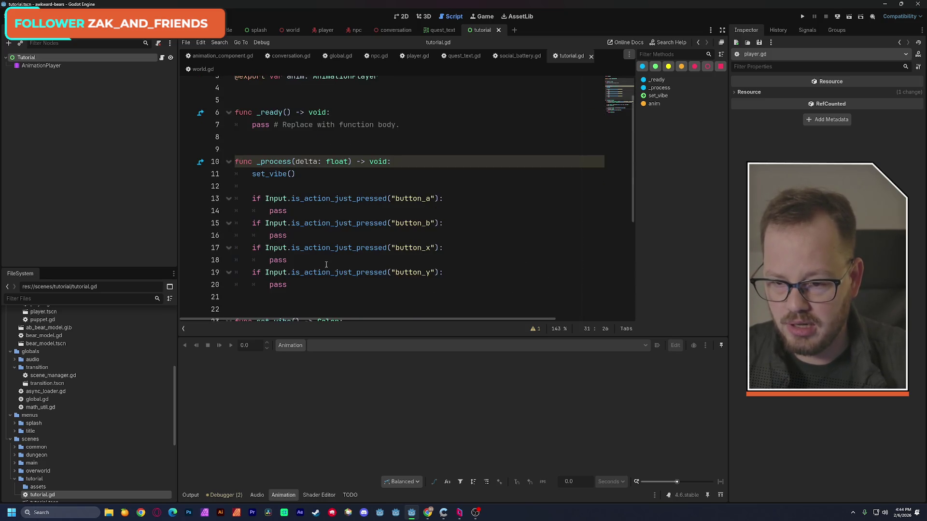
pyautogui.doubleClick(306, 162)
pyautogui.click(299, 162)
pyautogui.write('_')
pyautogui.click(347, 143)
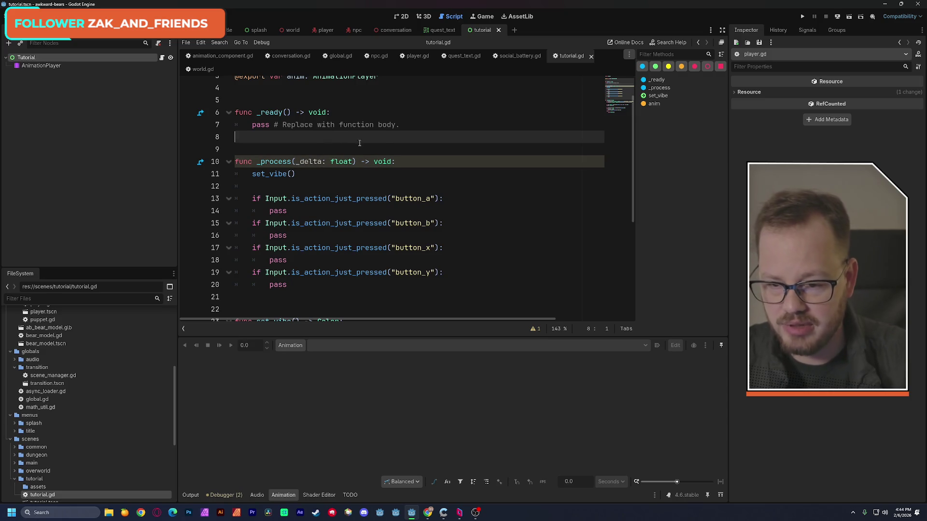
pyautogui.scroll(1, 526, 197)
pyautogui.scroll(-1, 528, 198)
pyautogui.scroll(1, 529, 198)
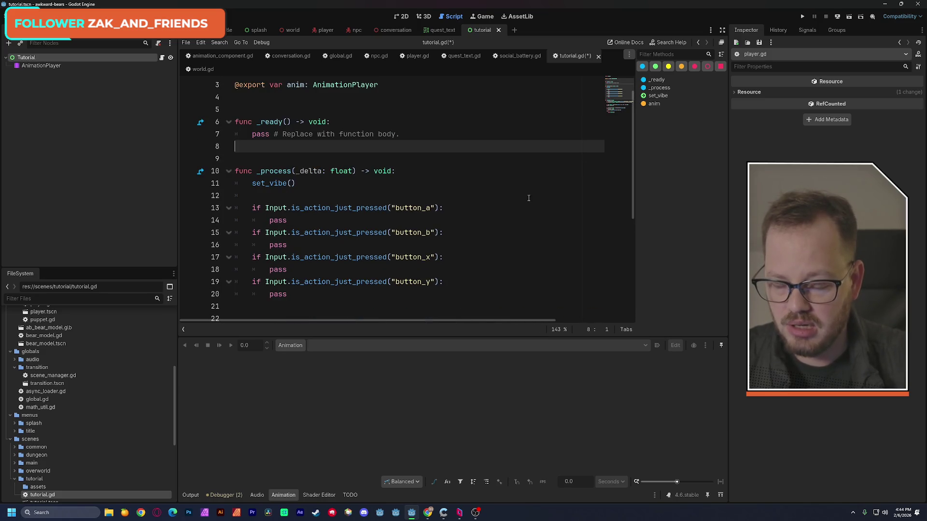
pyautogui.hotkey('ctrl', 's')
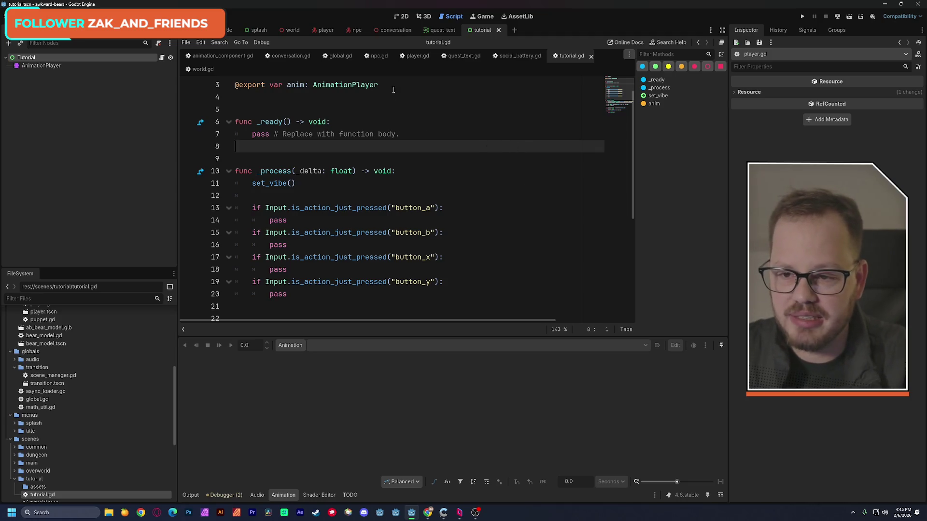
pyautogui.click(256, 30)
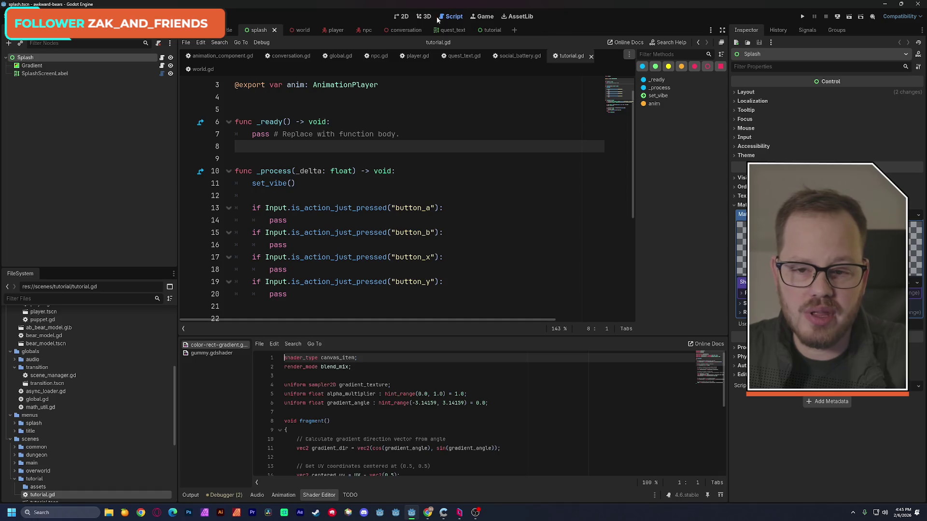
# Show the scene in the 2D view, glance at the title scene, then return to the tutorial scene.
pyautogui.hotkey('ctrl', 'F1')
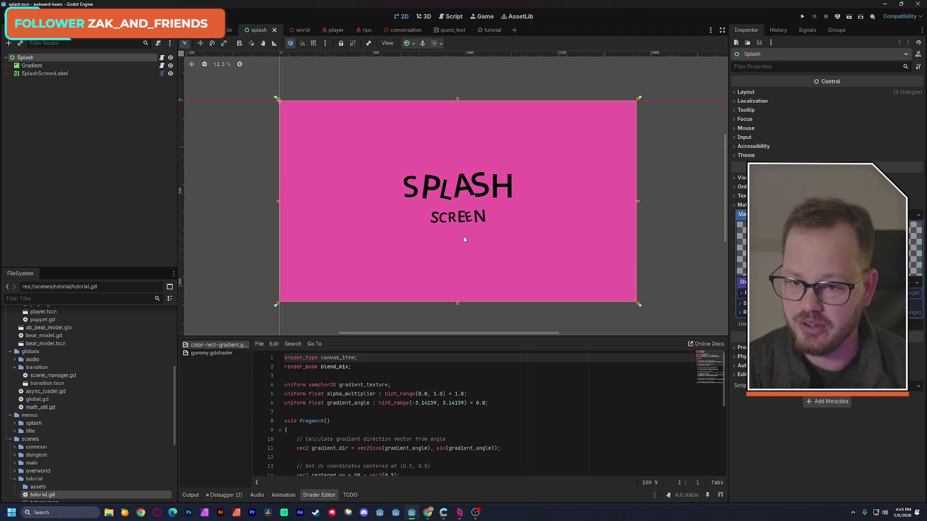
pyautogui.click(237, 33)
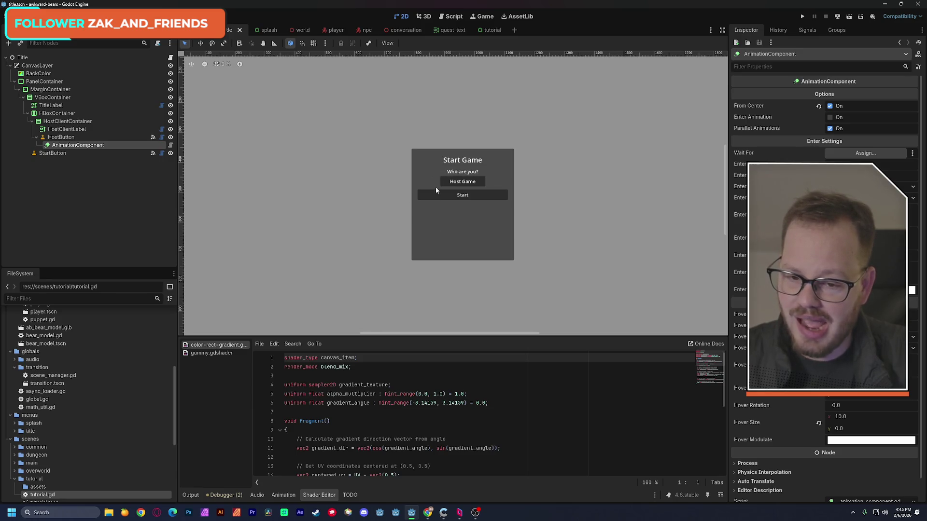
pyautogui.click(489, 30)
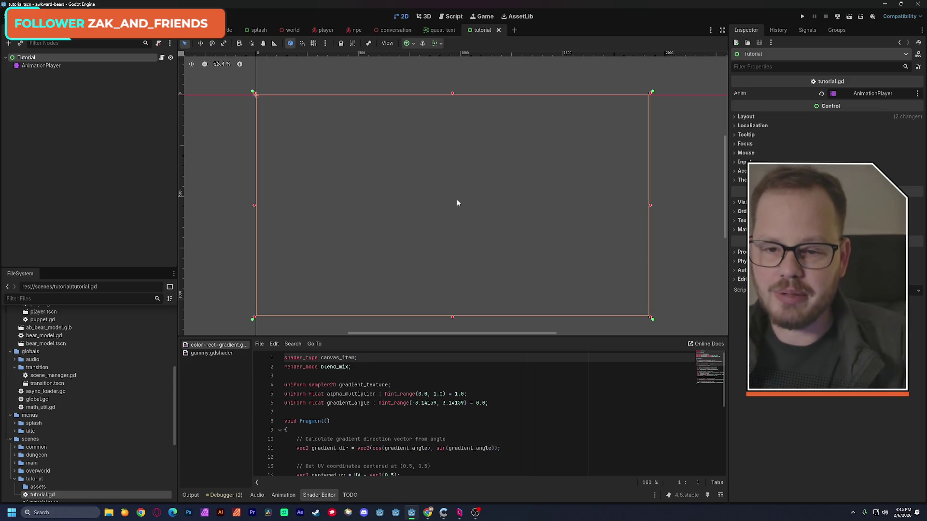
# Bring the title scene back up in the 2D view, then switch over to the web browser.
pyautogui.click(232, 33)
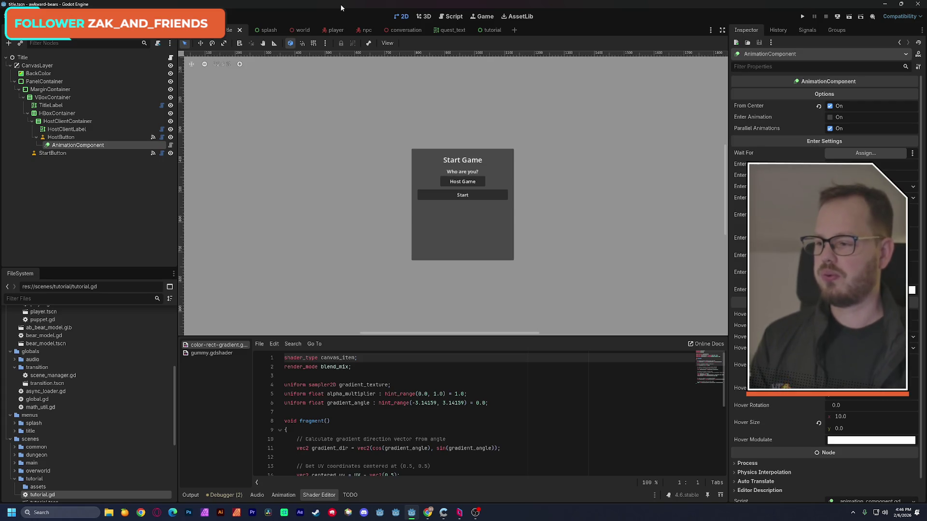
pyautogui.hotkey('alt', 'Tab')
pyautogui.hotkey('alt', 'Tab')
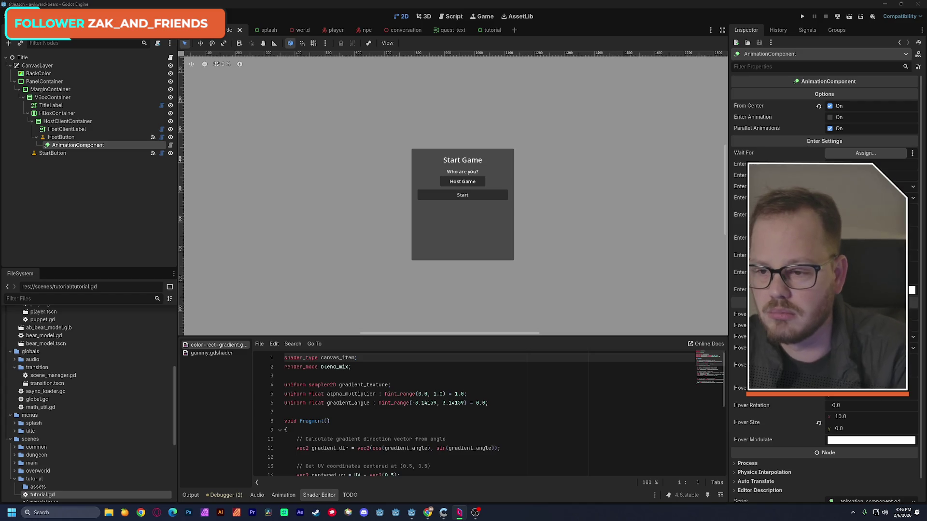
pyautogui.click(66, 130)
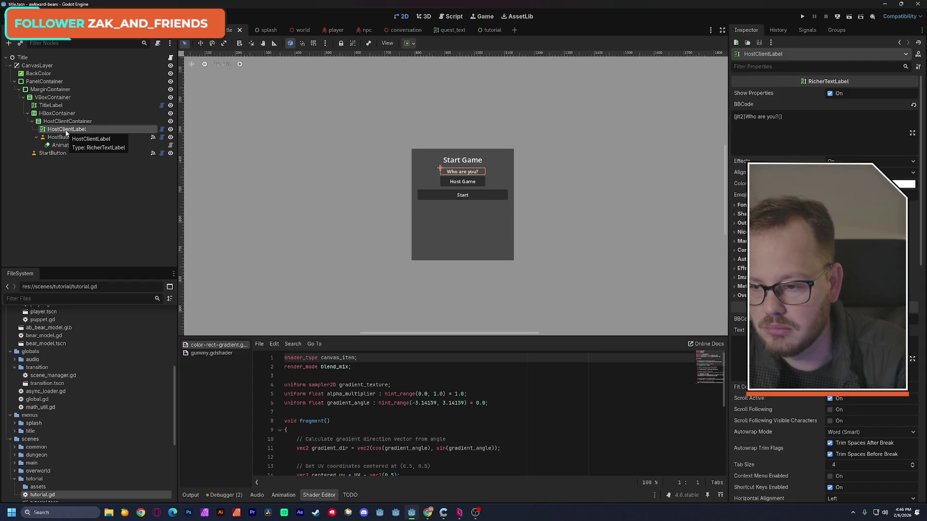
pyautogui.click(62, 153)
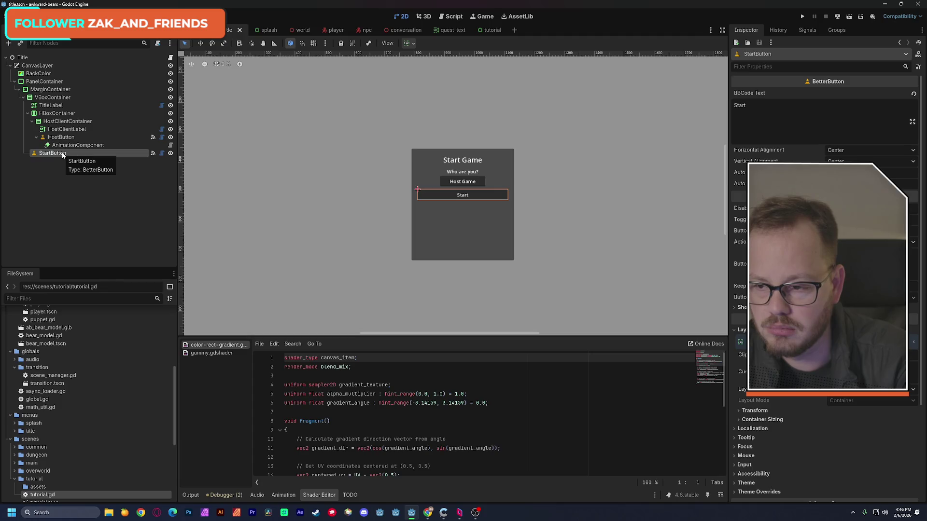
pyautogui.click(51, 116)
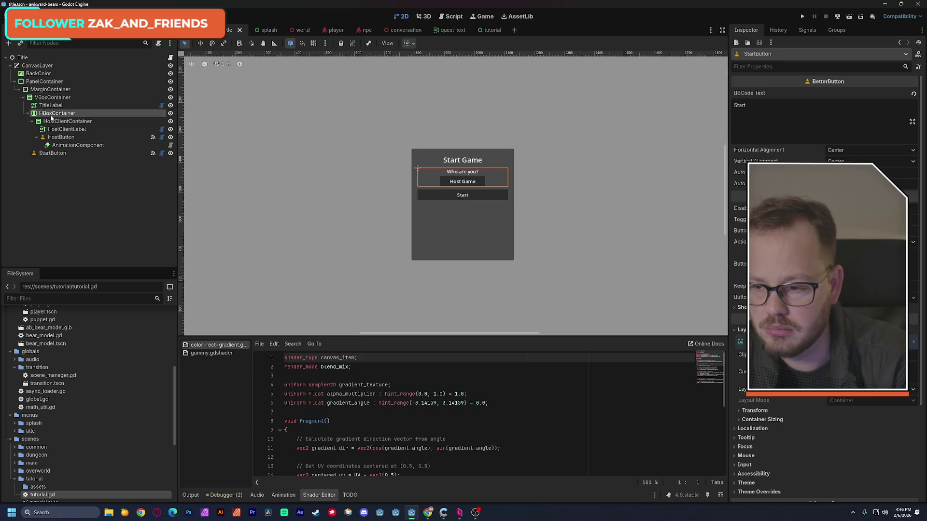
pyautogui.click(170, 113)
pyautogui.click(170, 113)
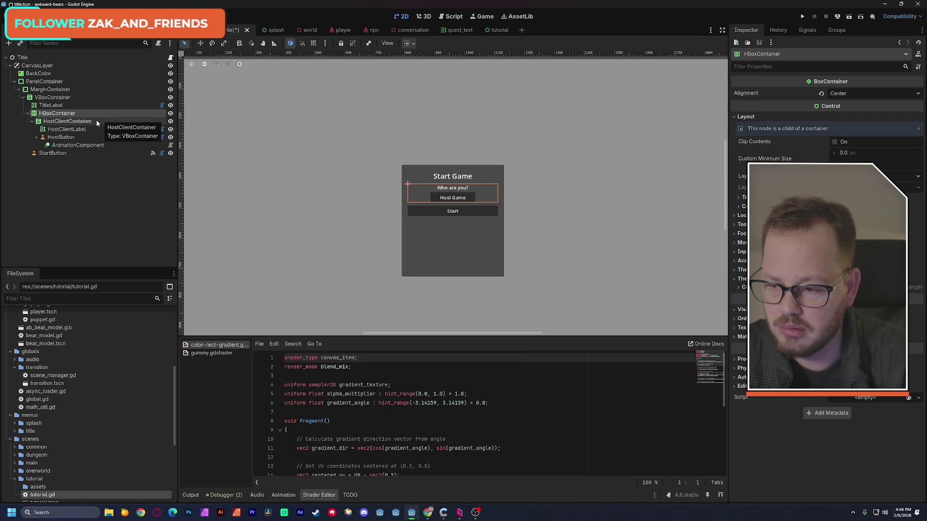
pyautogui.click(27, 114)
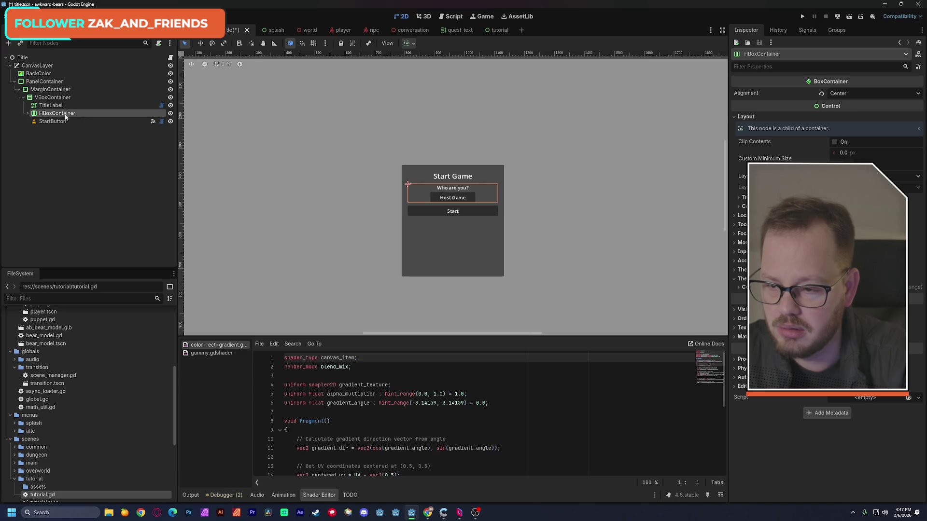
pyautogui.click(27, 114)
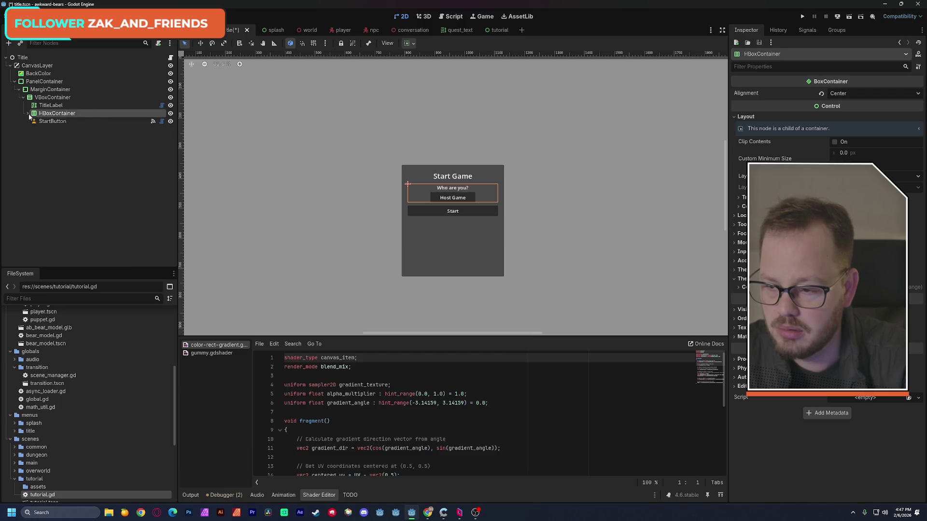
pyautogui.click(32, 122)
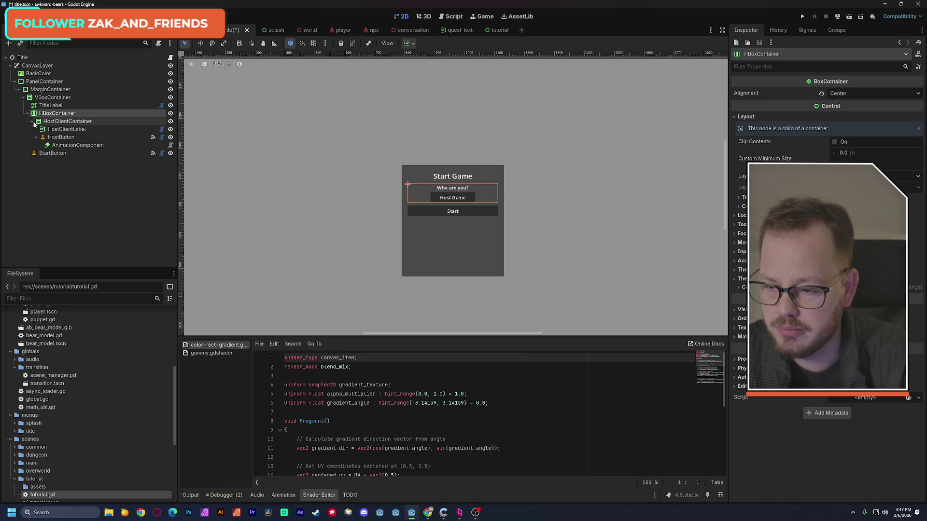
pyautogui.click(61, 123)
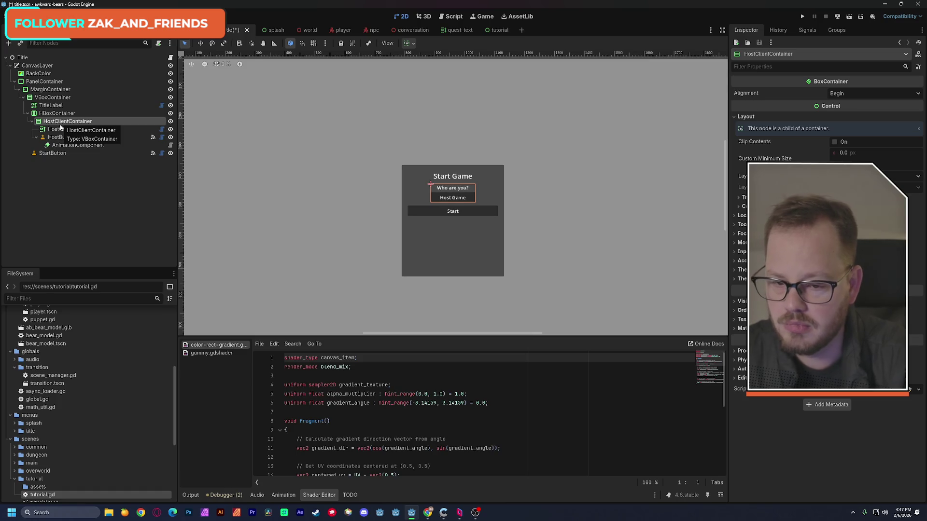
pyautogui.hotkey('ctrl', 'd')
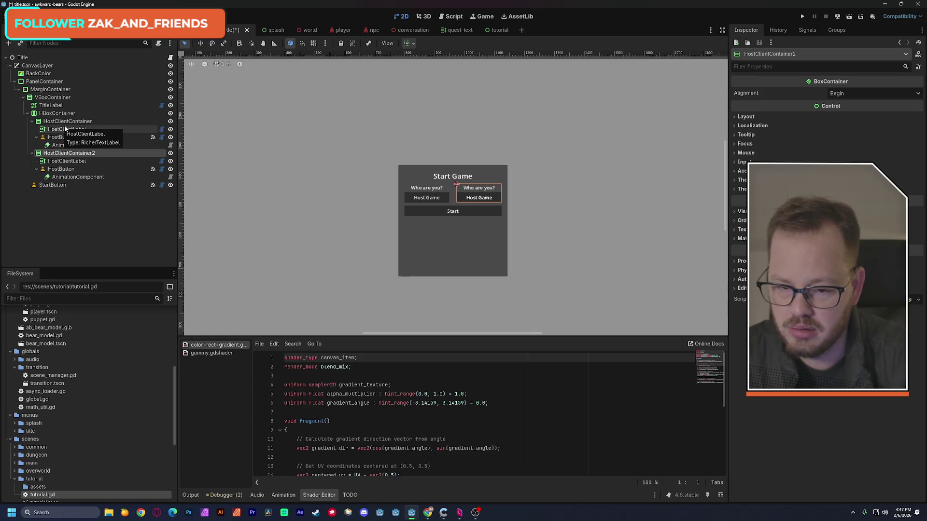
pyautogui.hotkey('ctrl', 'z')
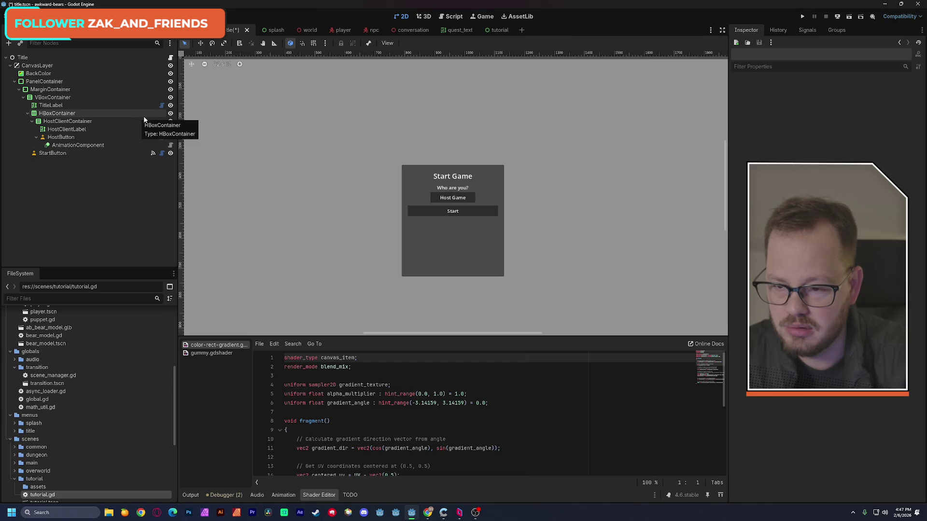
pyautogui.click(444, 179)
pyautogui.click(785, 130)
pyautogui.moveTo(750, 117); pyautogui.dragTo(775, 117)
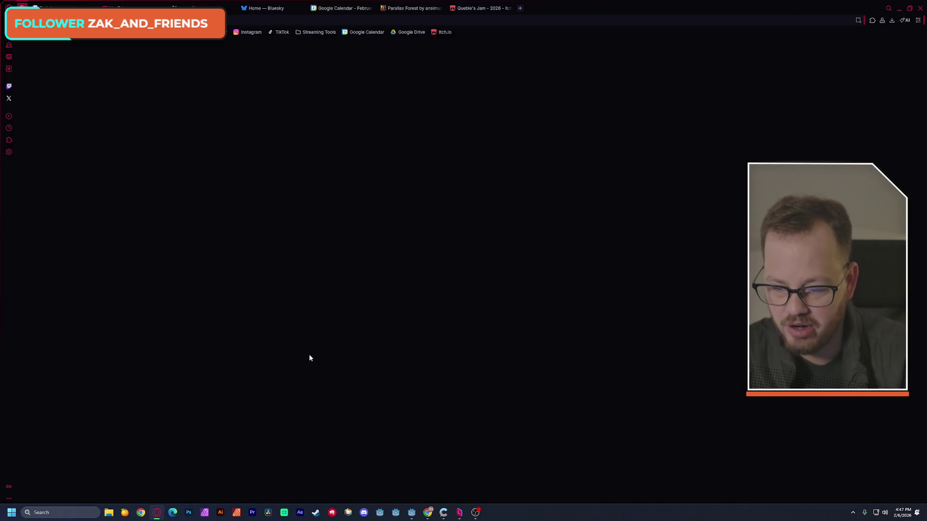
pyautogui.click(900, 8)
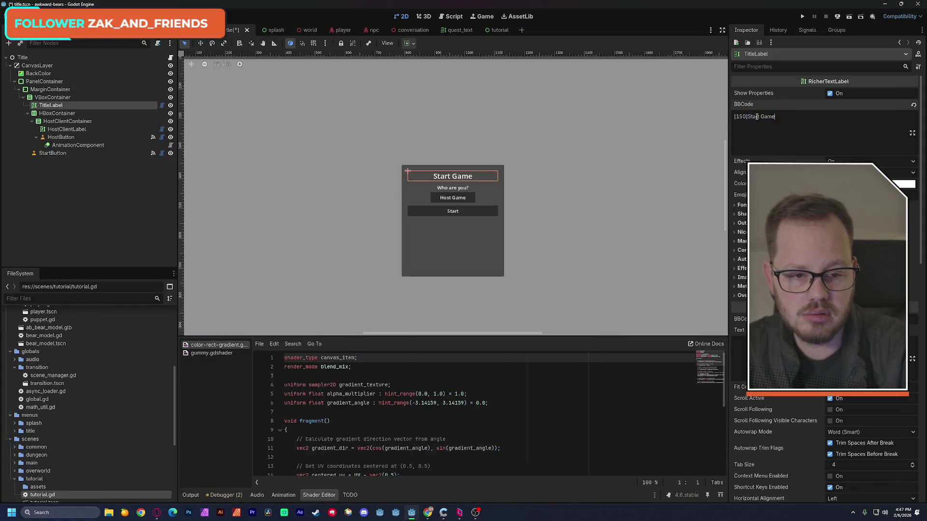
# Retitle the menu 'Unbearably Awkward', hide the Who are you?/Host Game HBoxContainer, and save the scene.
pyautogui.write('Unbearably')
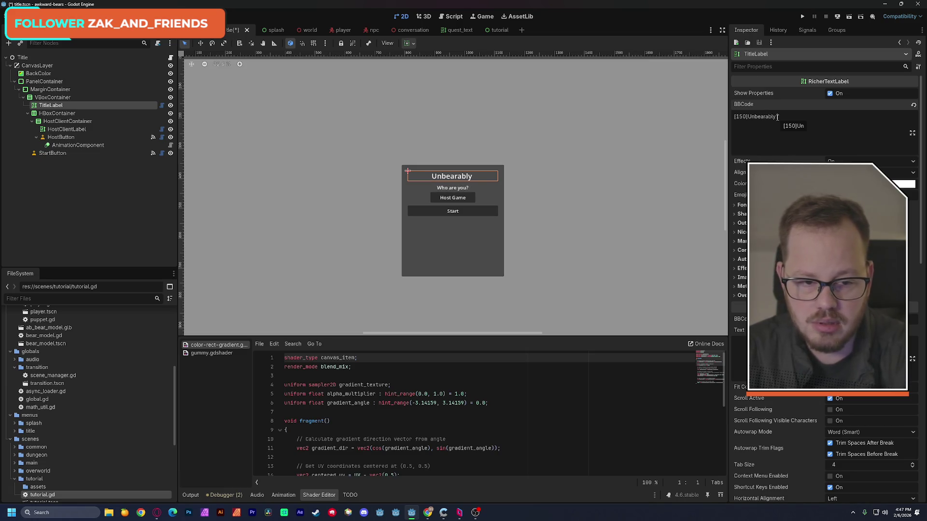
pyautogui.write(' Awkward')
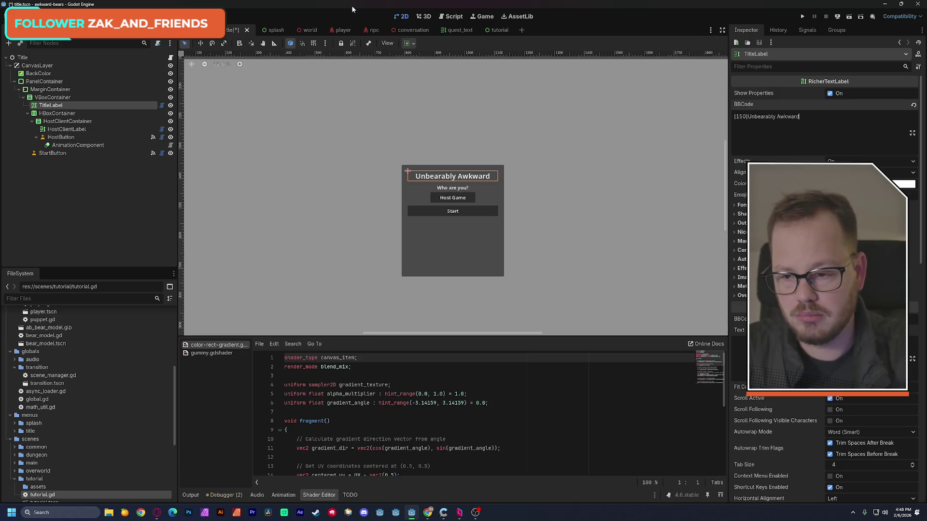
pyautogui.click(164, 114)
pyautogui.click(171, 114)
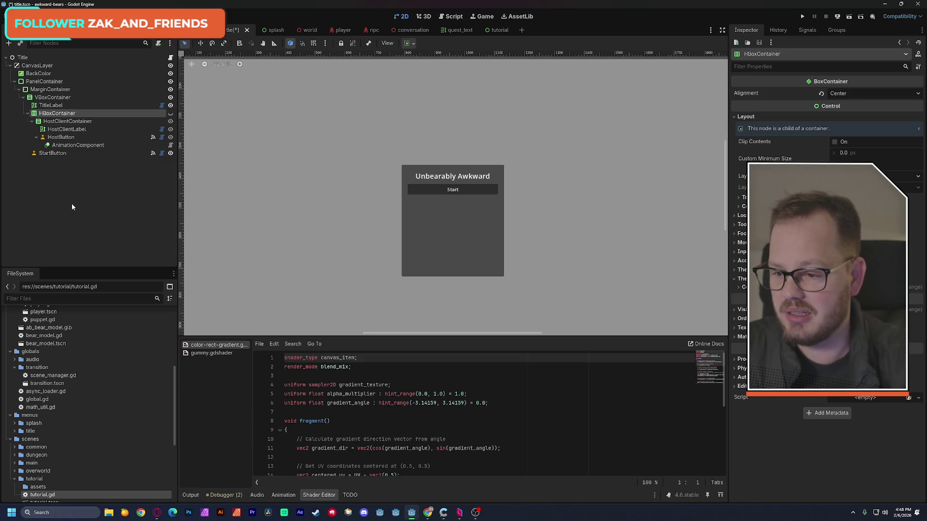
pyautogui.hotkey('ctrl', 's')
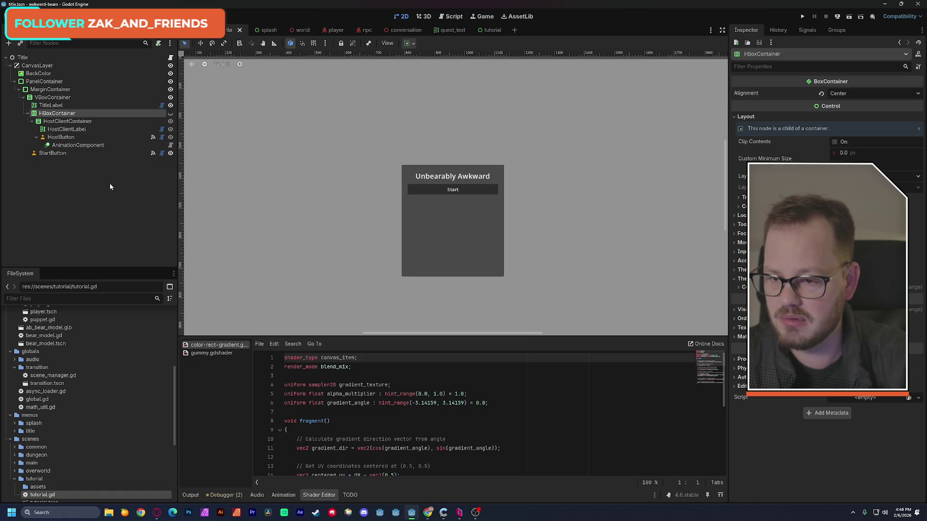
pyautogui.click(171, 58)
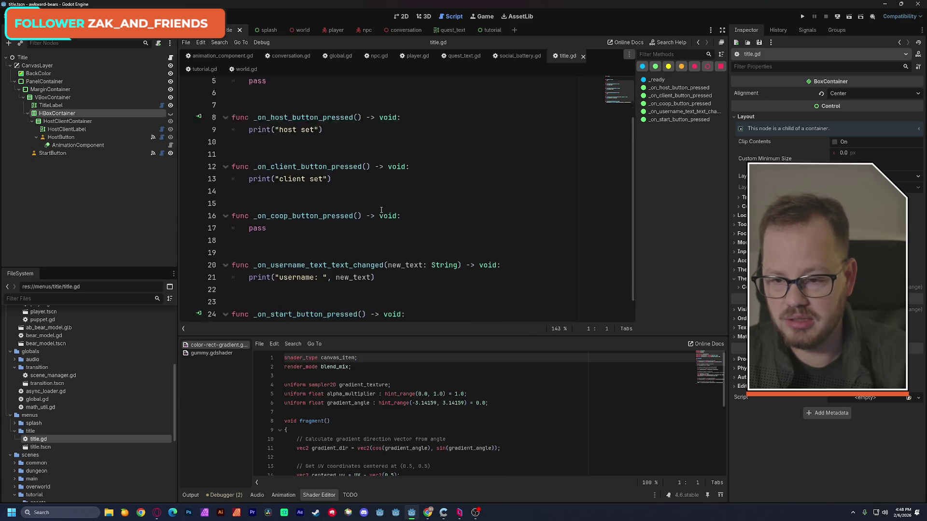
# Insert blank lines above _on_host_button_pressed in title.gd and save.
pyautogui.click(239, 168)
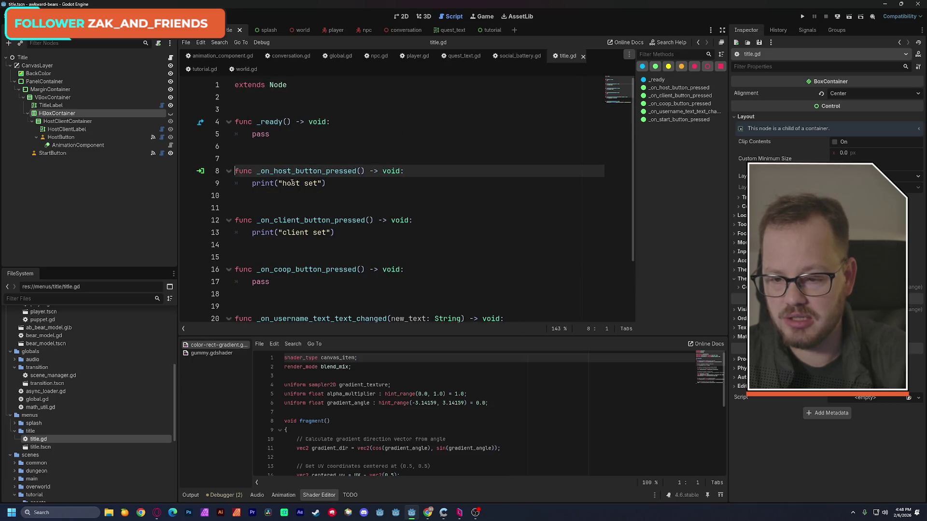
pyautogui.press('Return')
pyautogui.press('Return')
pyautogui.press('Up')
pyautogui.press('Up')
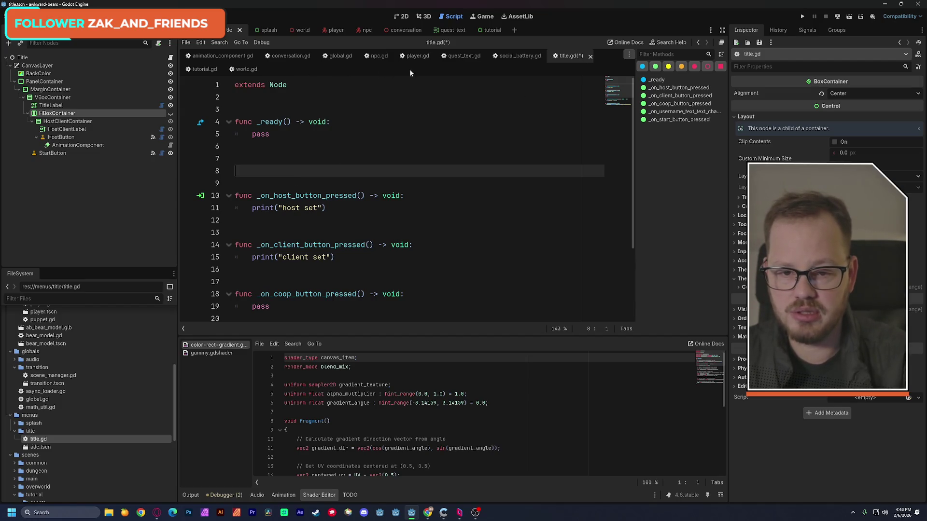
pyautogui.hotkey('ctrl', 's')
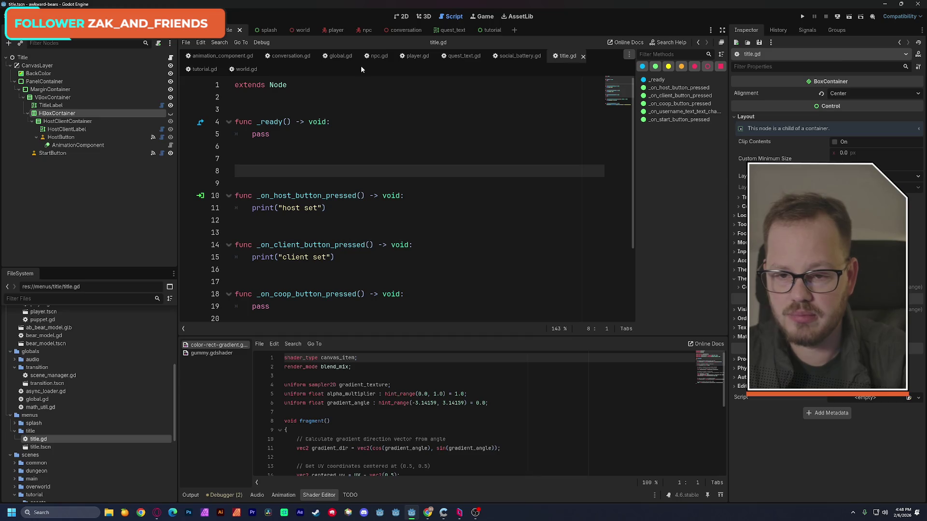
# Declare func _process in title.gd after checking tutorial.gd's input checks.
pyautogui.click(203, 69)
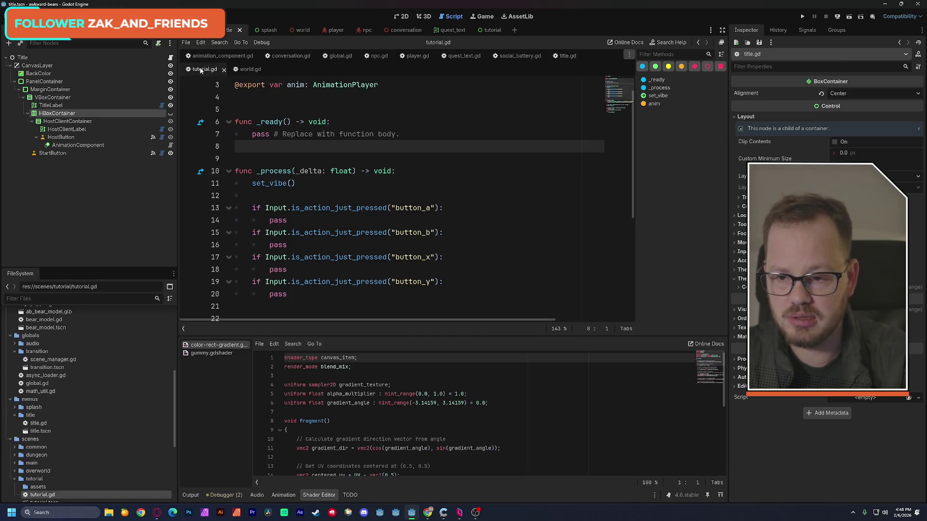
pyautogui.click(564, 57)
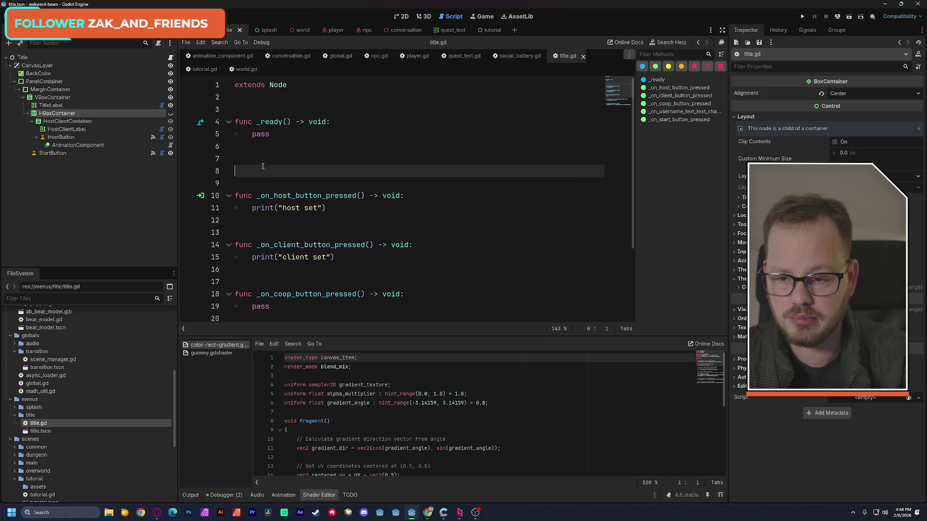
pyautogui.write('func _')
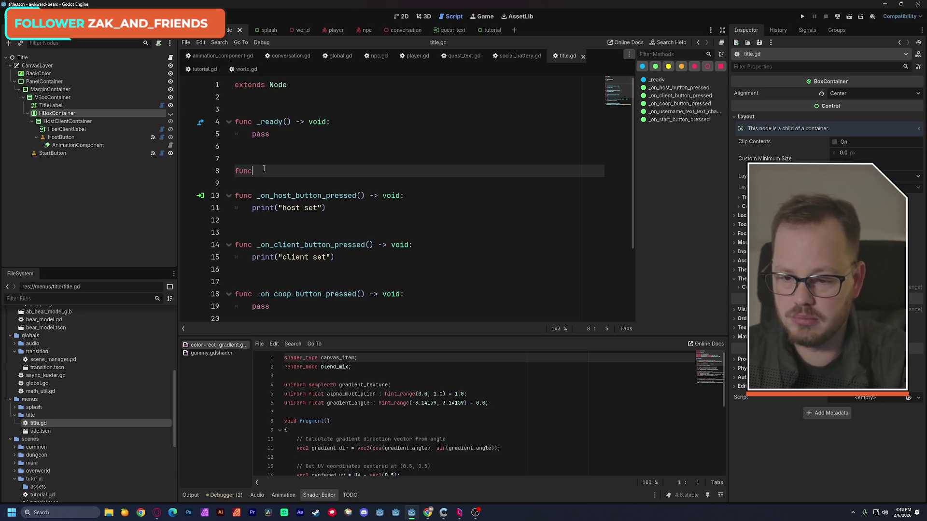
pyautogui.write('pro')
pyautogui.press('Return')
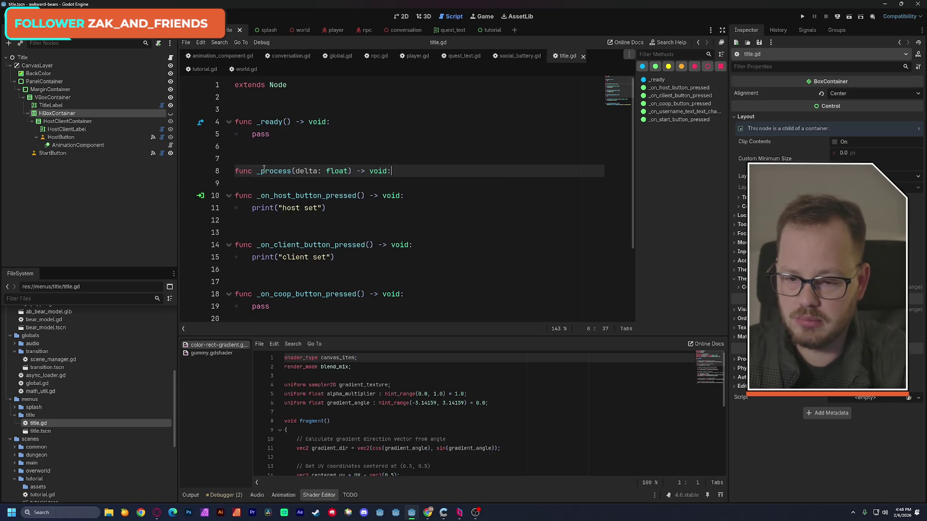
pyautogui.press('Return')
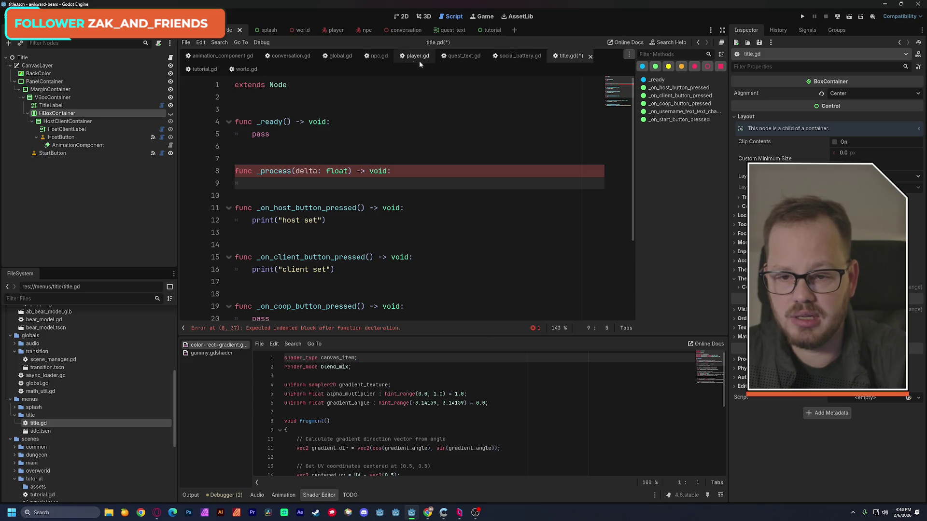
# Paste tutorial.gd's four button_a/b/x/y just-pressed checks into _process and save title.gd.
pyautogui.click(204, 69)
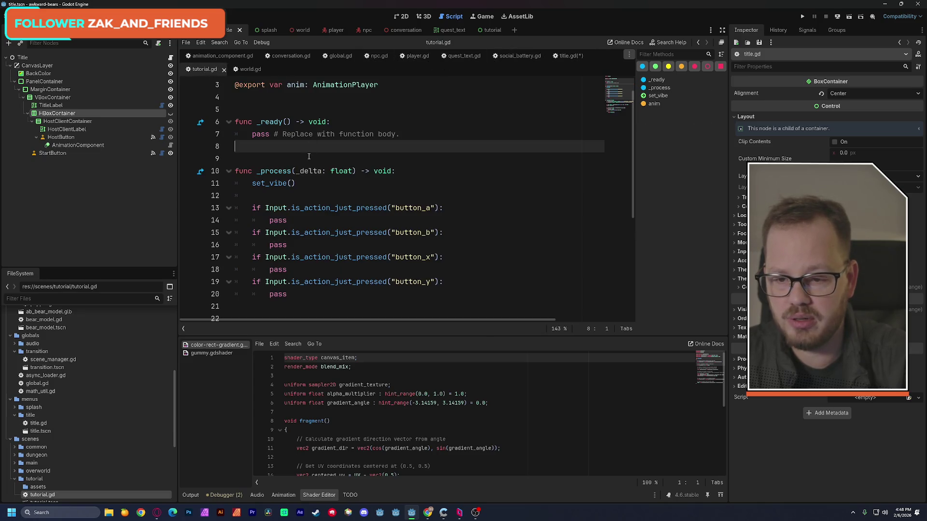
pyautogui.scroll(-1, 309, 166)
pyautogui.moveTo(253, 171); pyautogui.dragTo(342, 245)
pyautogui.hotkey('ctrl', 'c')
pyautogui.click(564, 55)
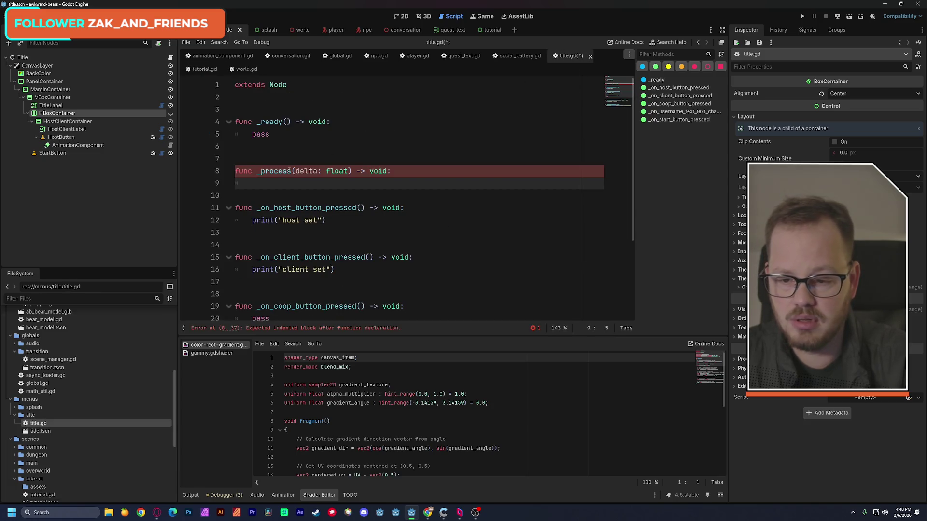
pyautogui.hotkey('ctrl', 'v')
pyautogui.click(278, 156)
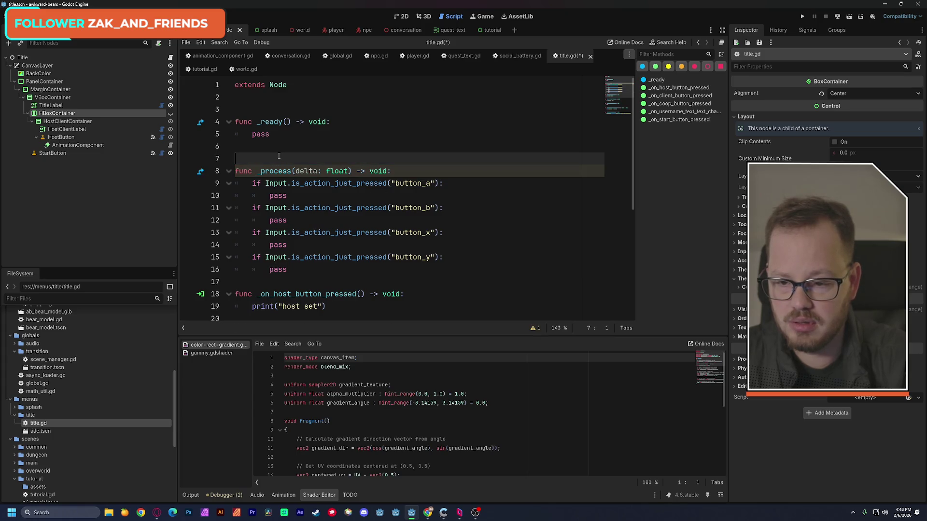
pyautogui.press('BackSpace')
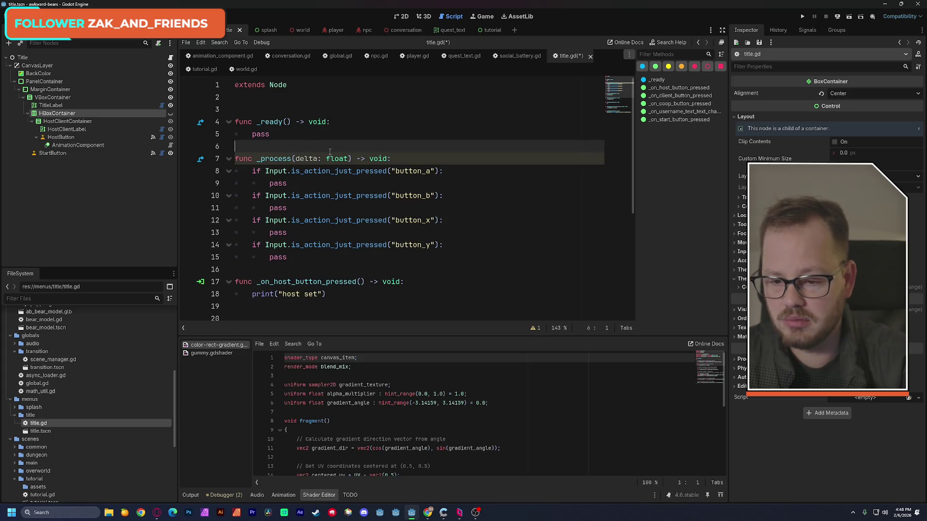
pyautogui.press('Return')
pyautogui.hotkey('ctrl', 's')
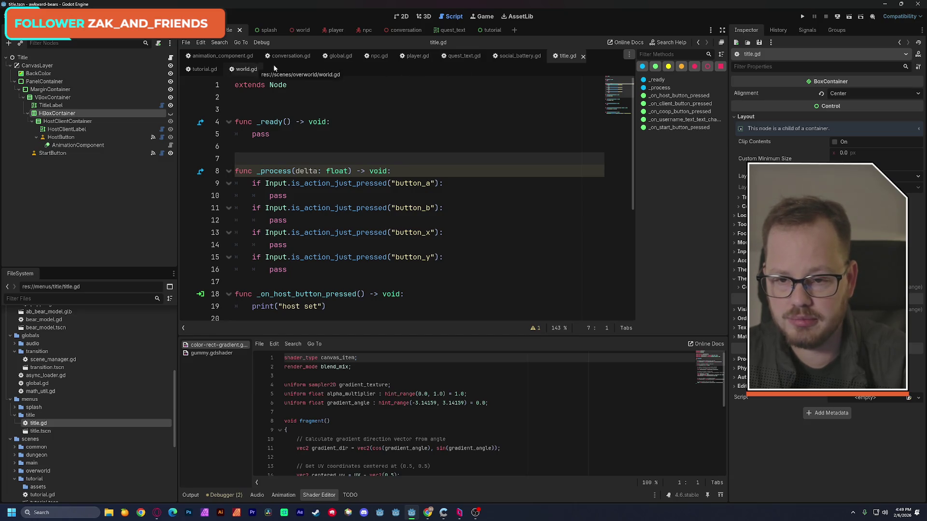
pyautogui.click(401, 16)
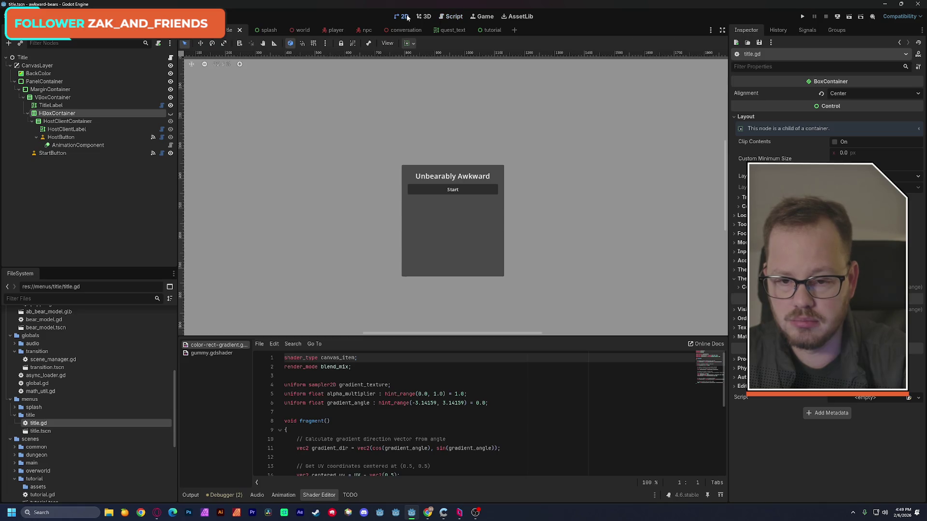
# Add a VBoxContainer under HBoxContainer, move StartButton into it, then undo both changes.
pyautogui.click(64, 155)
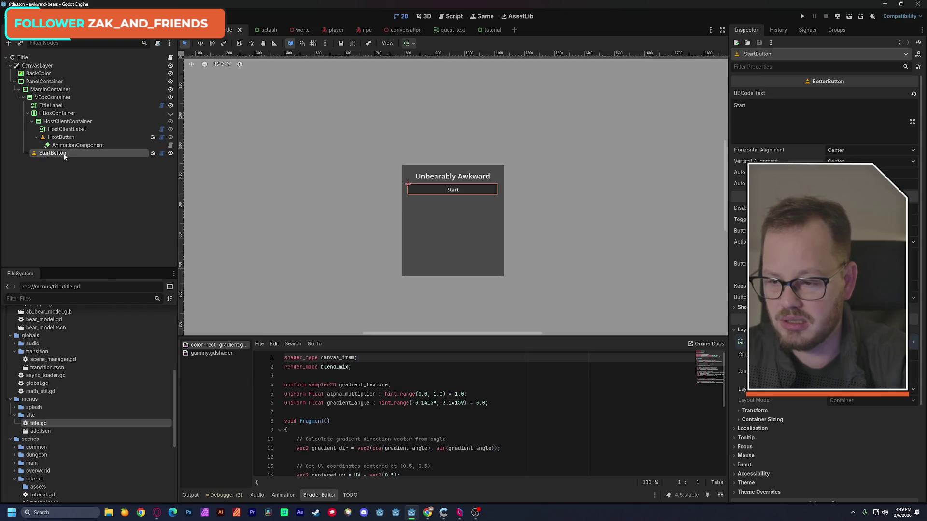
pyautogui.click(32, 122)
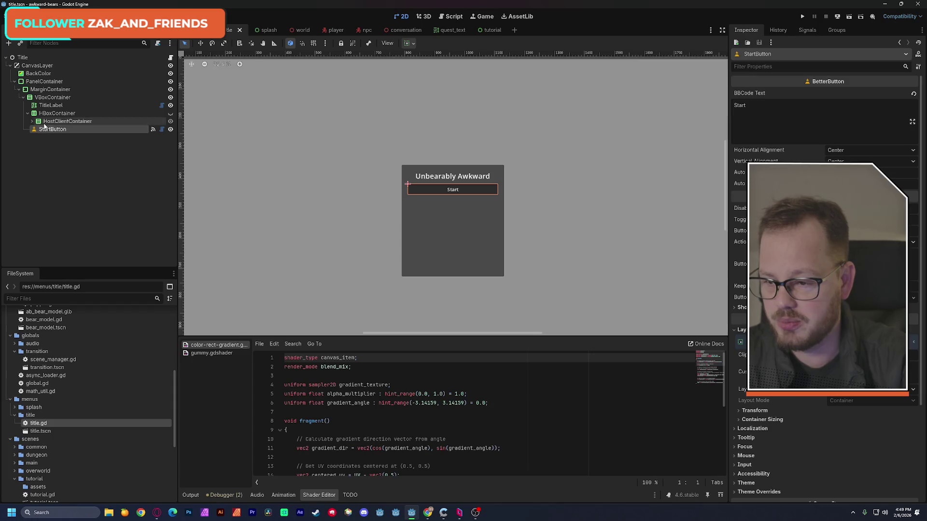
pyautogui.click(54, 114)
pyautogui.hotkey('ctrl', 'a')
pyautogui.write('vbox')
pyautogui.press('Return')
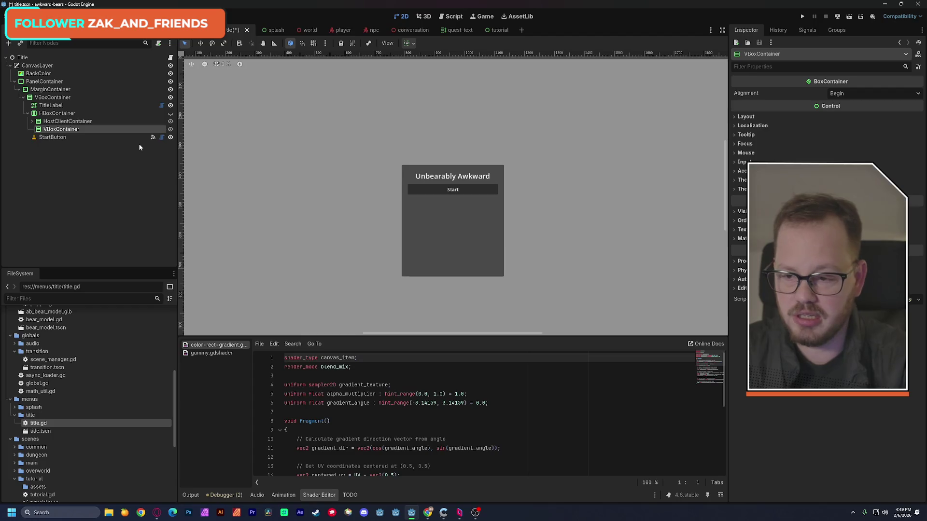
pyautogui.moveTo(57, 137); pyautogui.dragTo(62, 132)
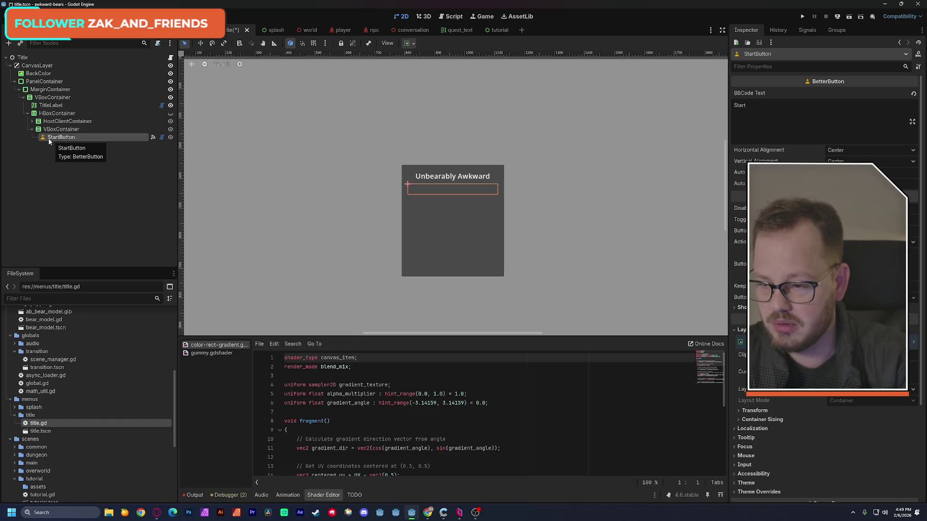
pyautogui.hotkey('ctrl', 'z')
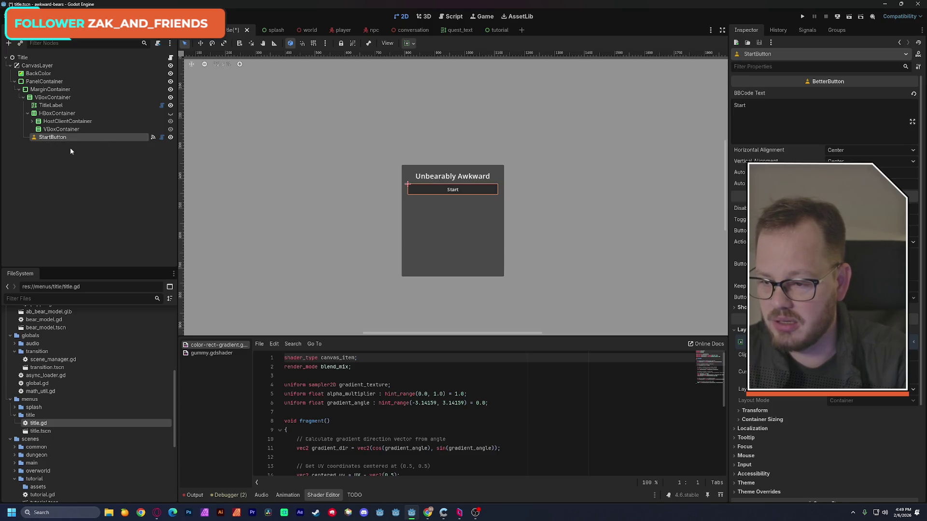
pyautogui.hotkey('ctrl', 'z')
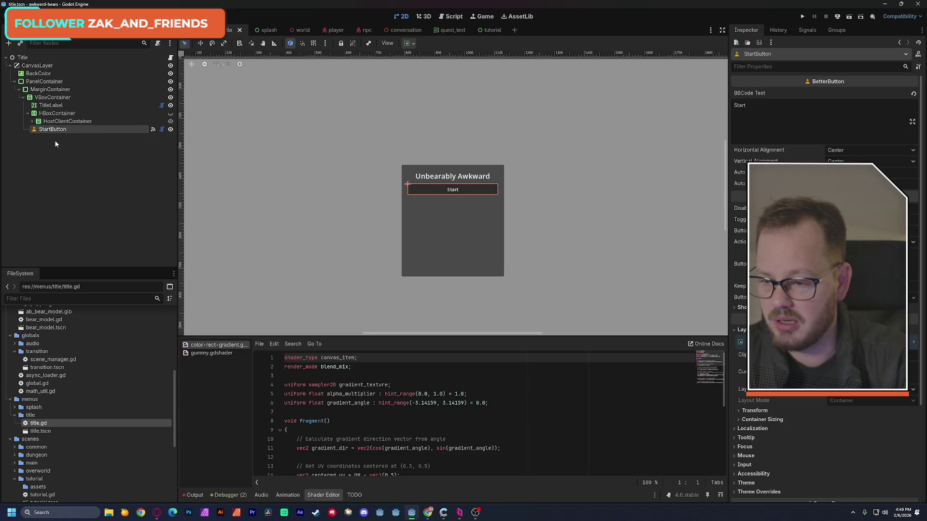
# Begin adding a new child node to the main VBoxContainer.
pyautogui.click(27, 113)
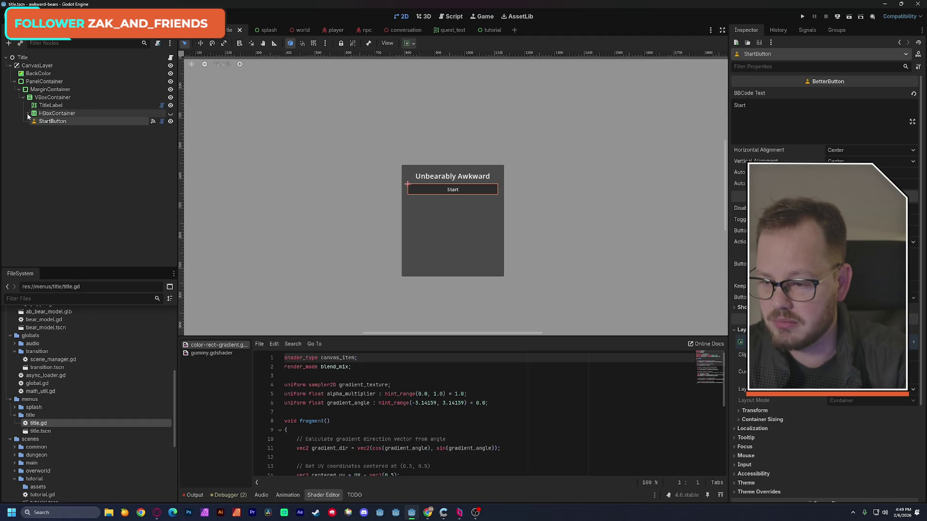
pyautogui.click(51, 98)
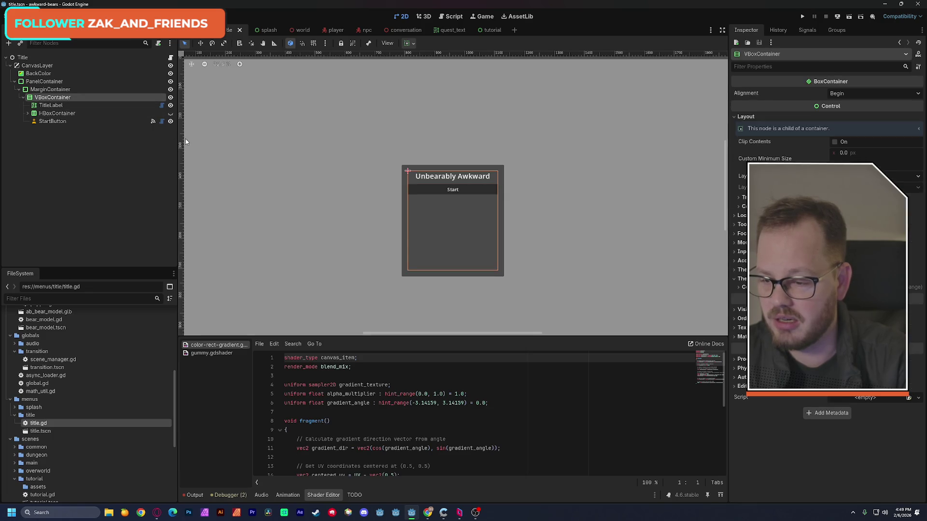
pyautogui.hotkey('ctrl', 'a')
# Create HBoxContainer2 under VBoxContainer, move StartButton into it, and review its container sizing.
pyautogui.write('hbox')
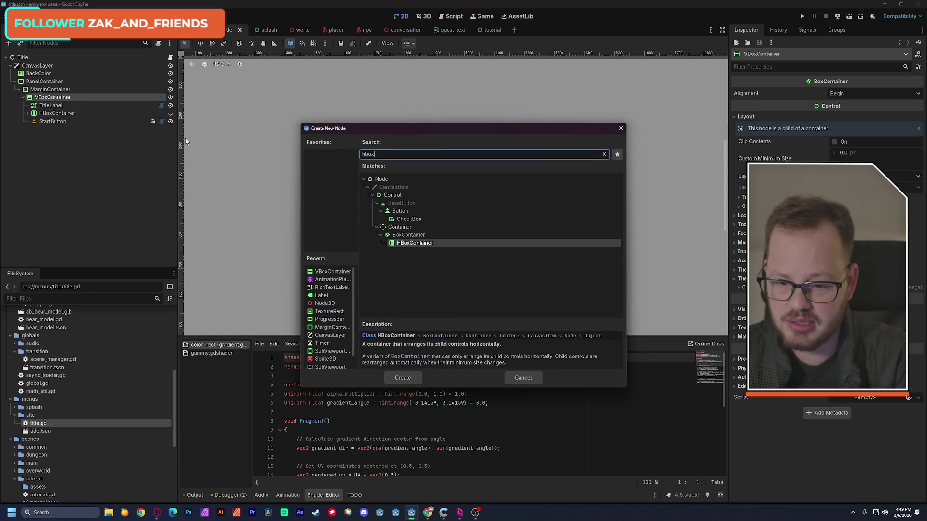
pyautogui.press('Return')
pyautogui.moveTo(52, 121); pyautogui.dragTo(54, 129)
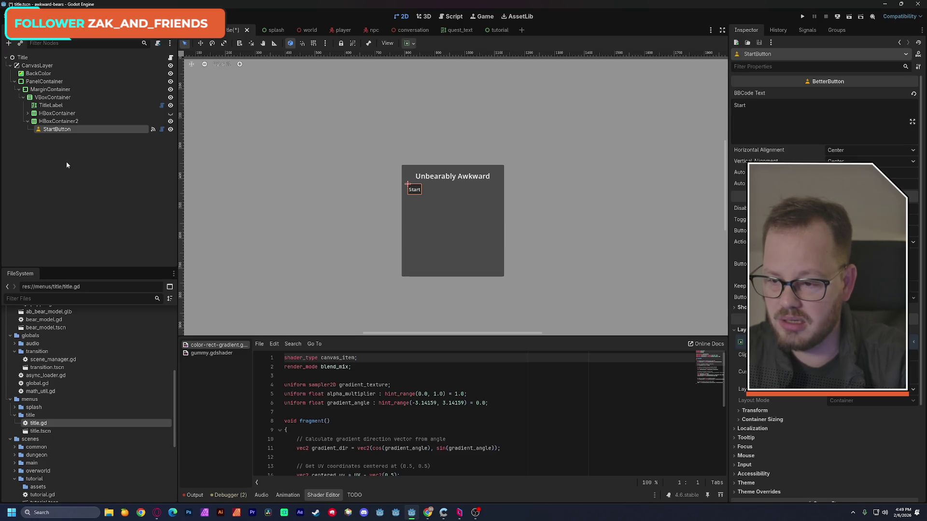
pyautogui.click(58, 121)
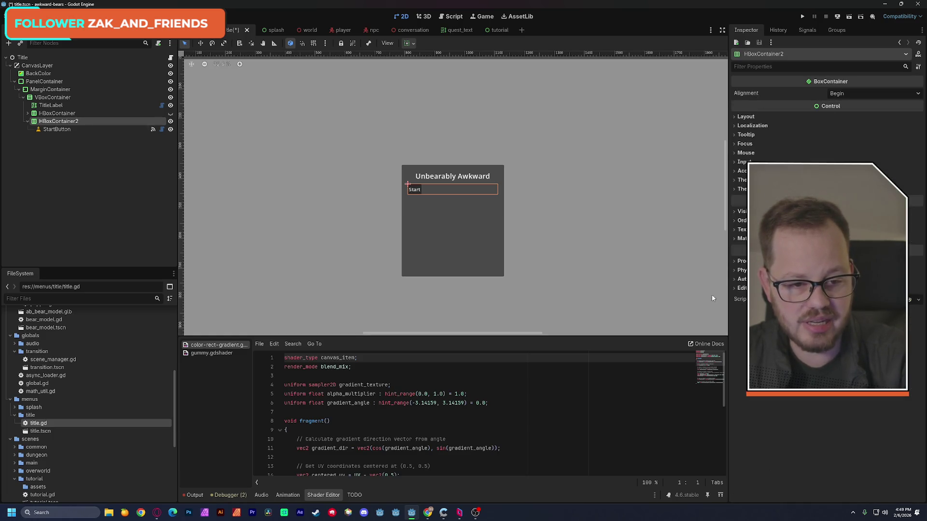
pyautogui.click(747, 116)
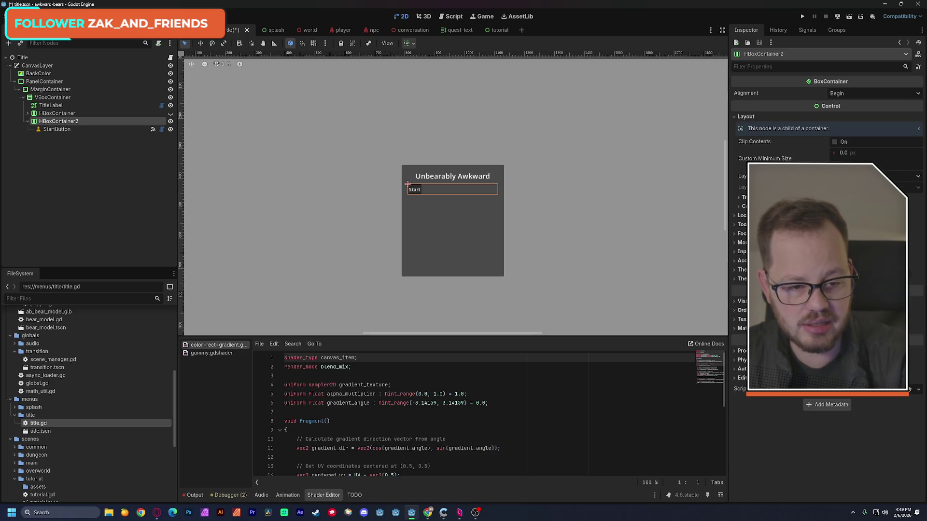
pyautogui.click(743, 206)
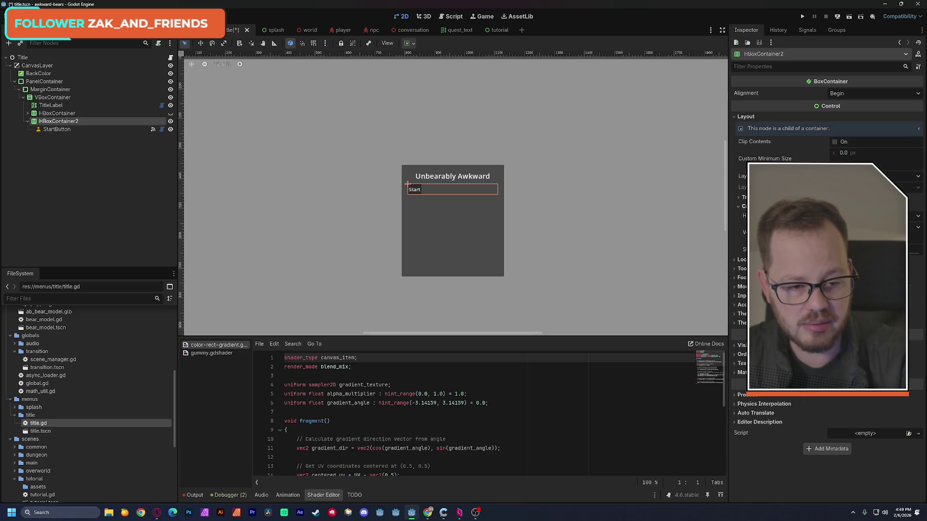
pyautogui.click(920, 219)
pyautogui.click(919, 219)
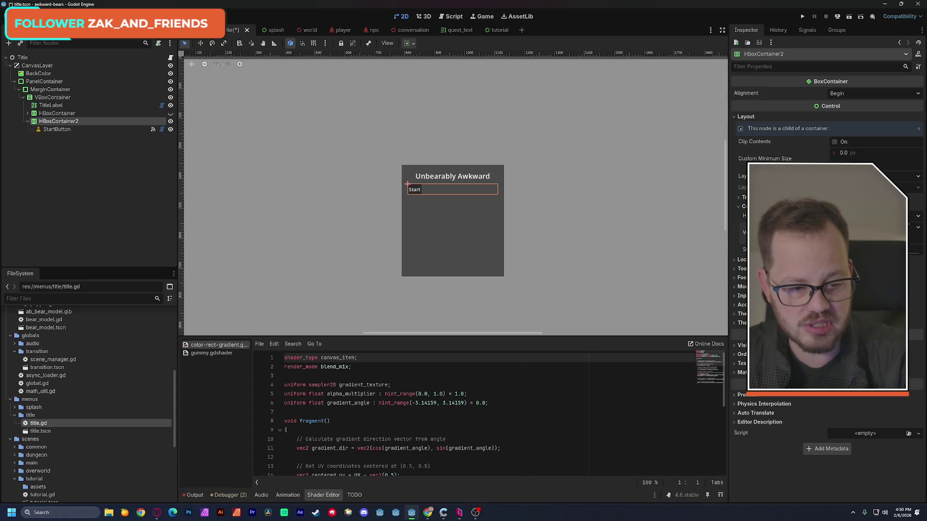
pyautogui.click(914, 216)
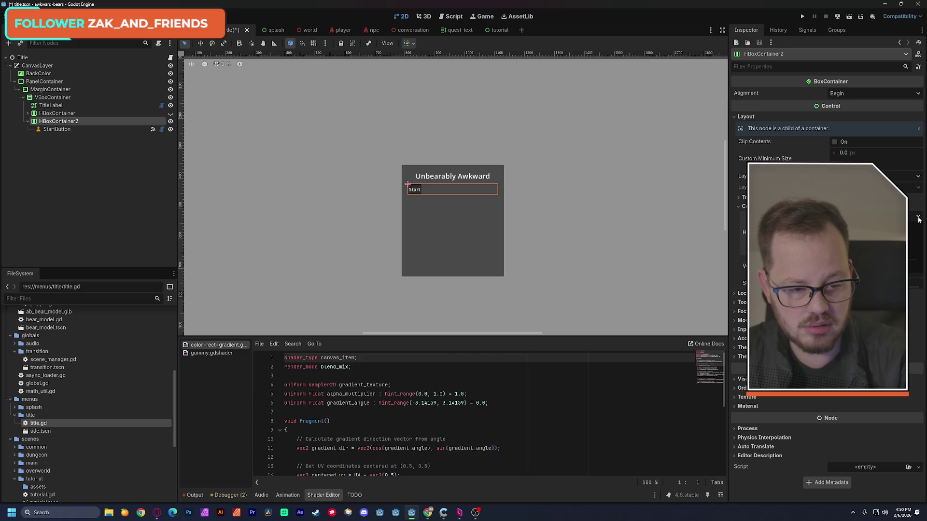
pyautogui.click(742, 320)
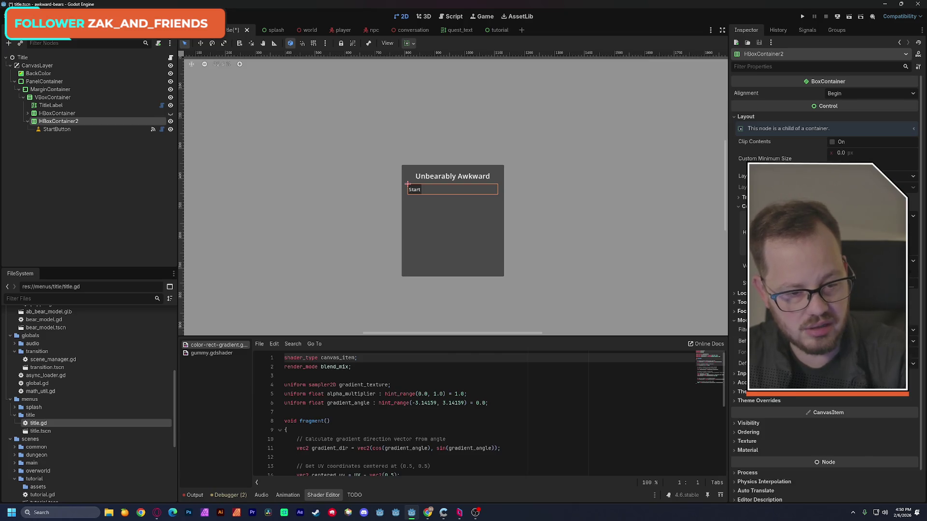
pyautogui.scroll(-2, 912, 271)
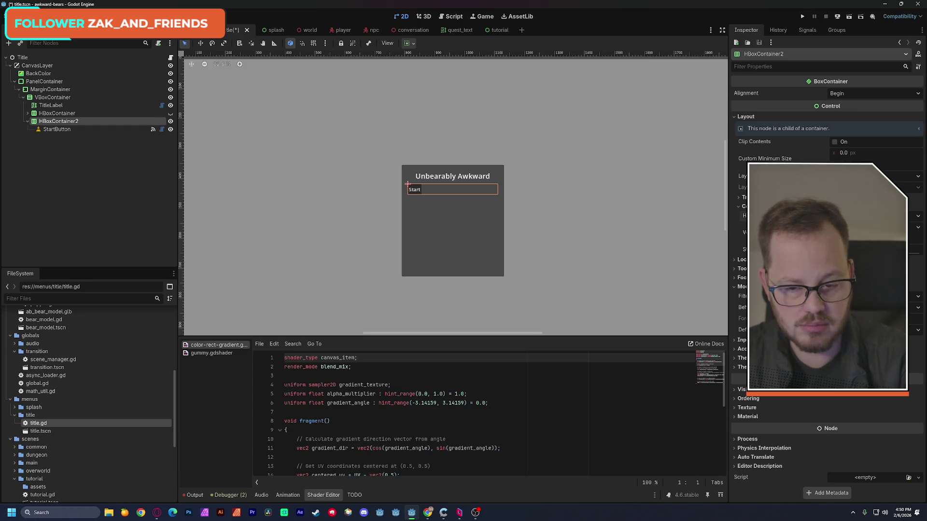
# Set StartButton's horizontal container sizing to Fill with Expand so it spans the panel.
pyautogui.click(63, 130)
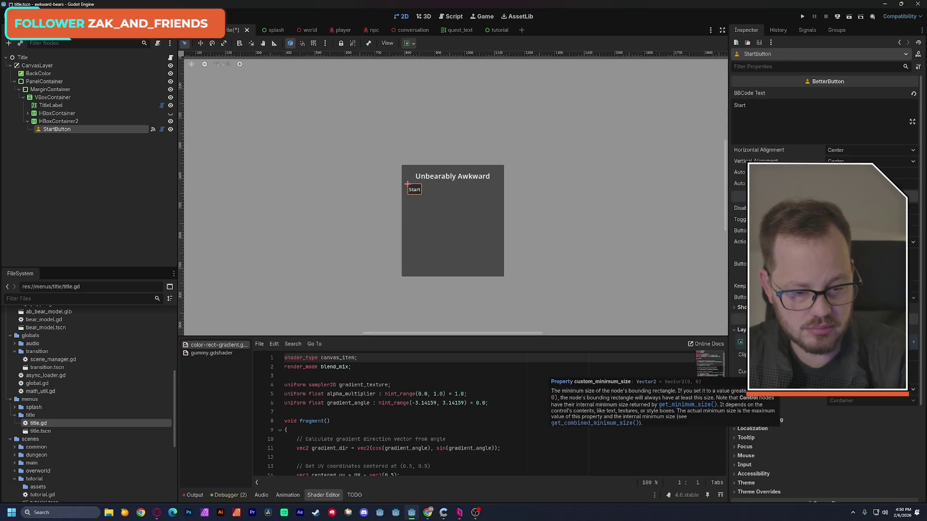
pyautogui.scroll(-2, 777, 372)
pyautogui.click(741, 367)
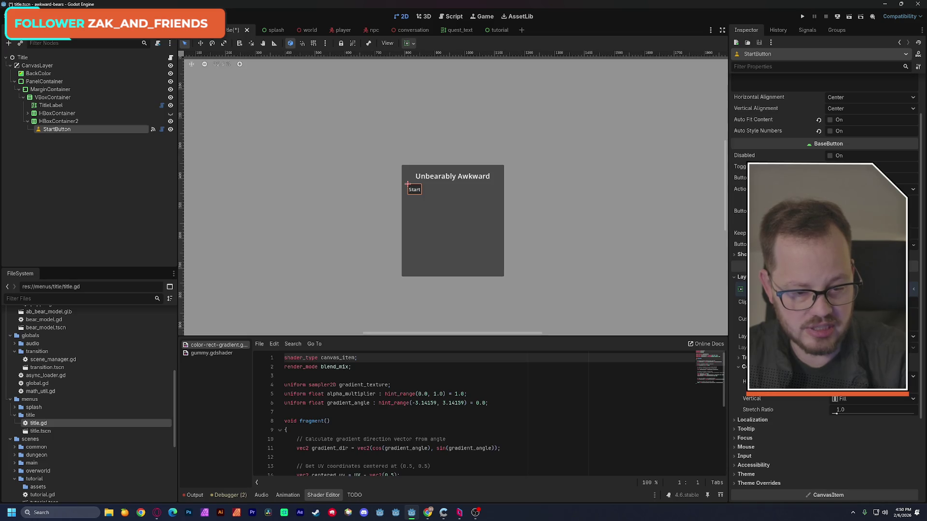
pyautogui.click(869, 381)
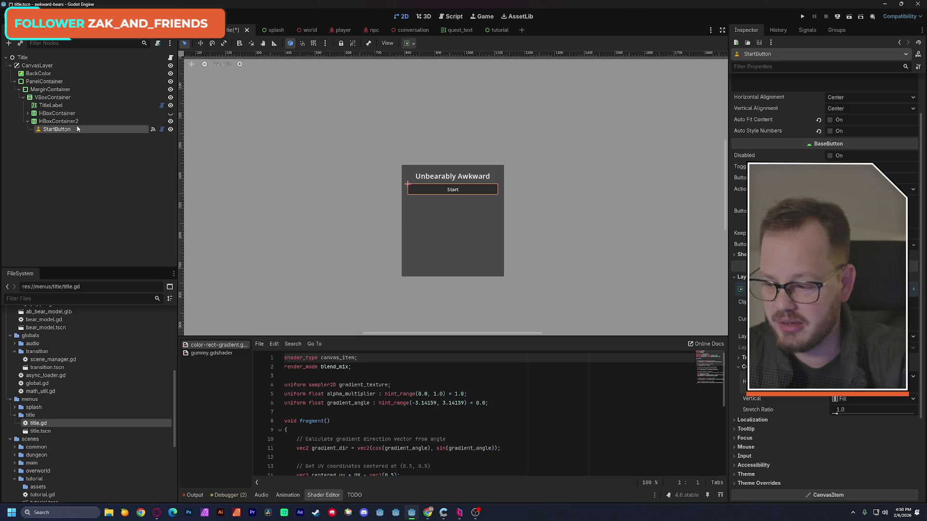
pyautogui.scroll(-10, 106, 389)
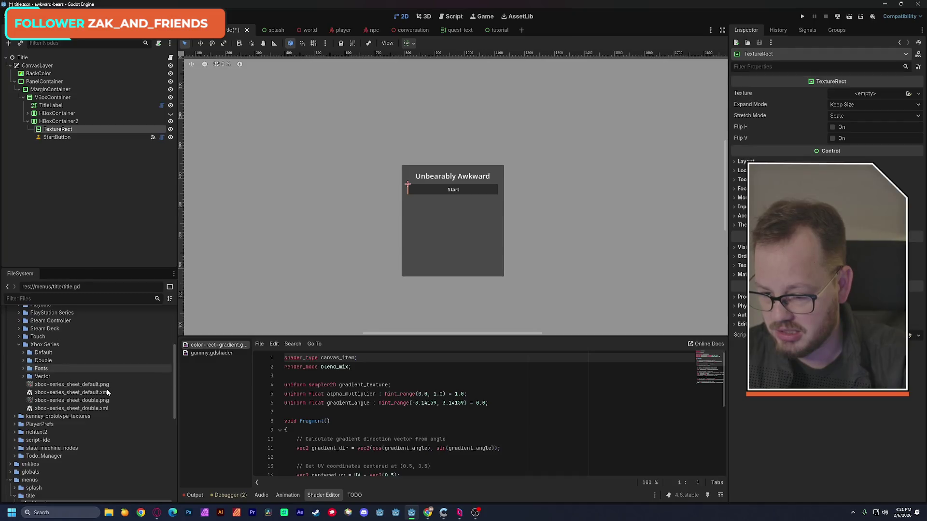
# Give the TextureRect the xbox_button_color_a.svg texture, Ignore Size expand mode, and a minimum size.
pyautogui.click(24, 377)
pyautogui.scroll(-3, 97, 364)
pyautogui.moveTo(92, 408)
pyautogui.mouseDown()
pyautogui.moveTo(724, 182)
pyautogui.moveTo(862, 96)
pyautogui.moveTo(846, 96)
pyautogui.mouseUp()
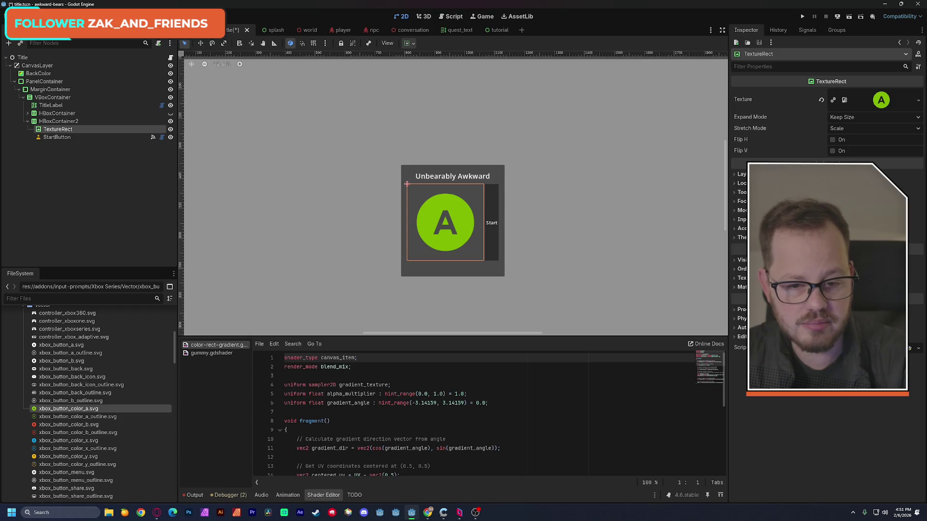
pyautogui.click(901, 118)
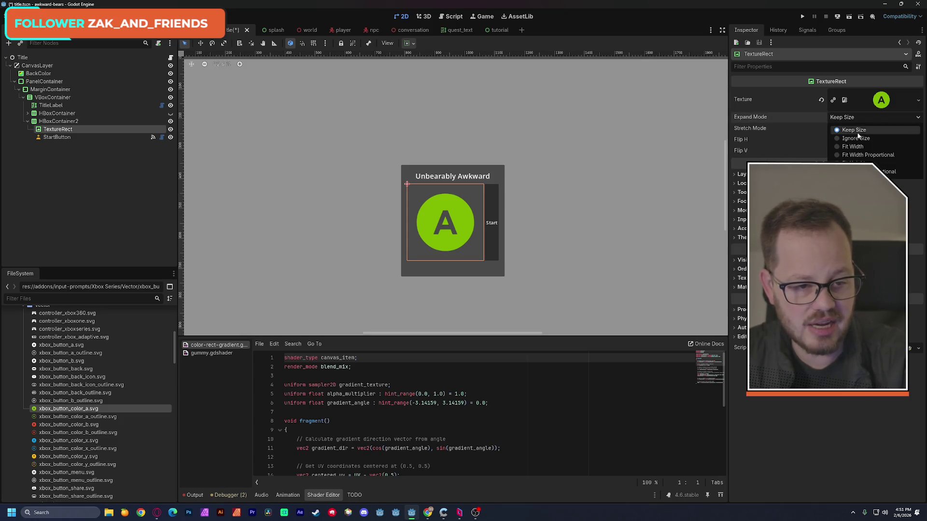
pyautogui.click(852, 136)
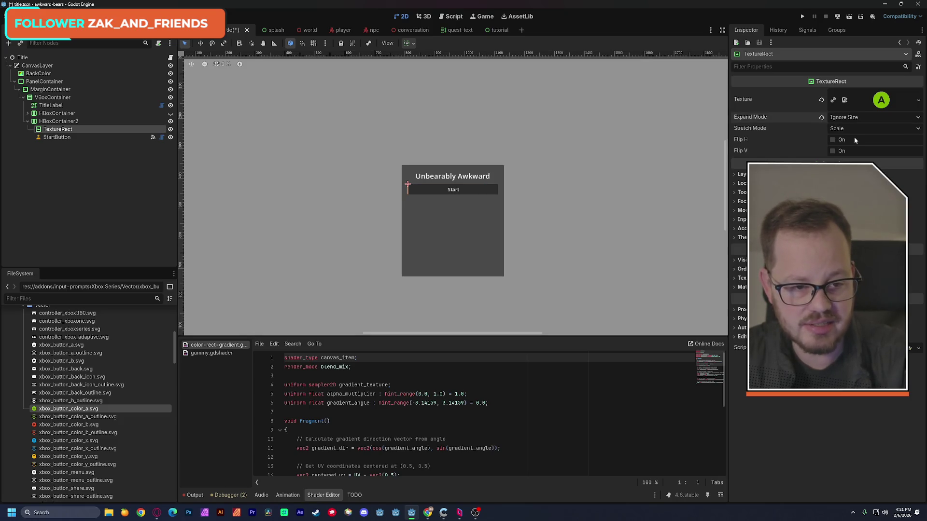
pyautogui.click(741, 174)
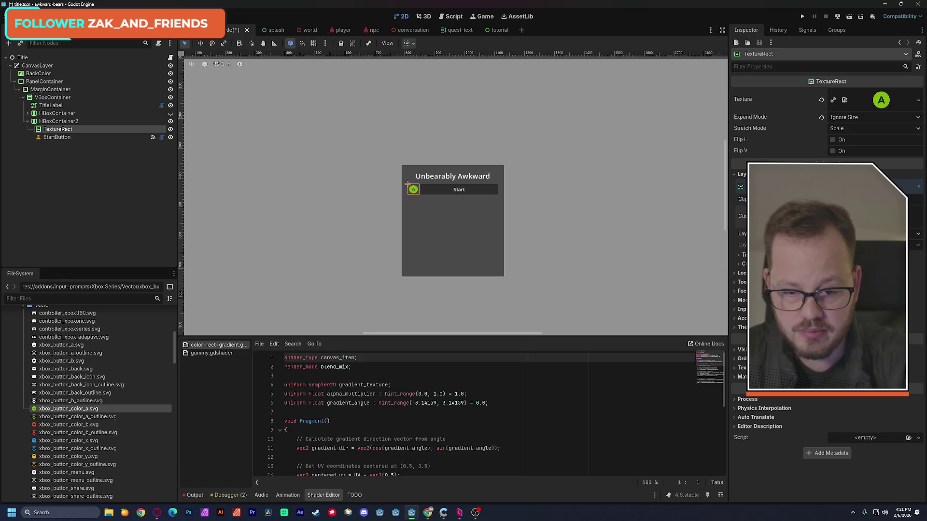
pyautogui.click(915, 223)
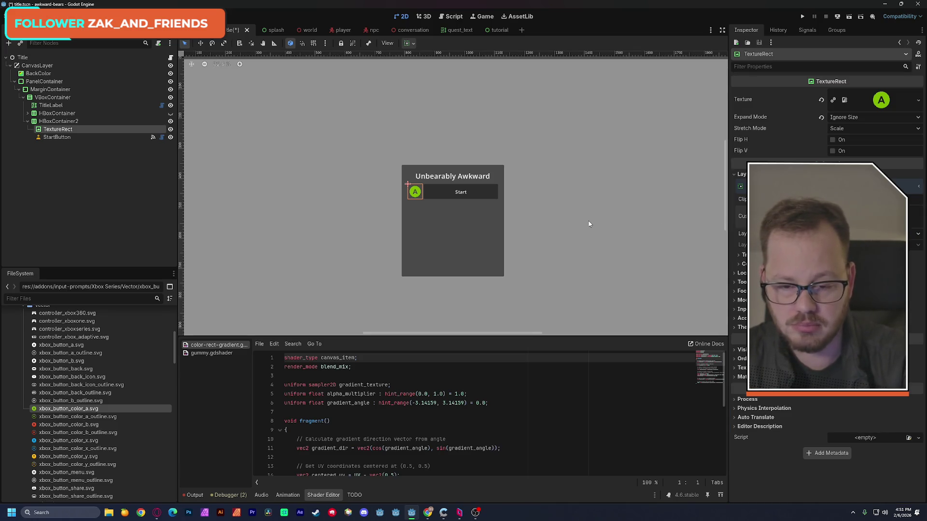
pyautogui.click(245, 203)
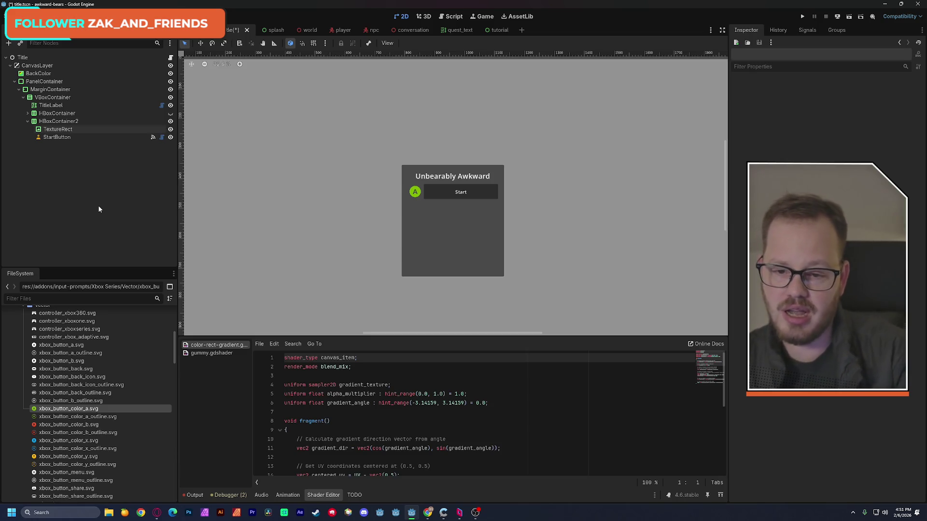
# Change StartButton's label text to 'Start Game'.
pyautogui.click(444, 193)
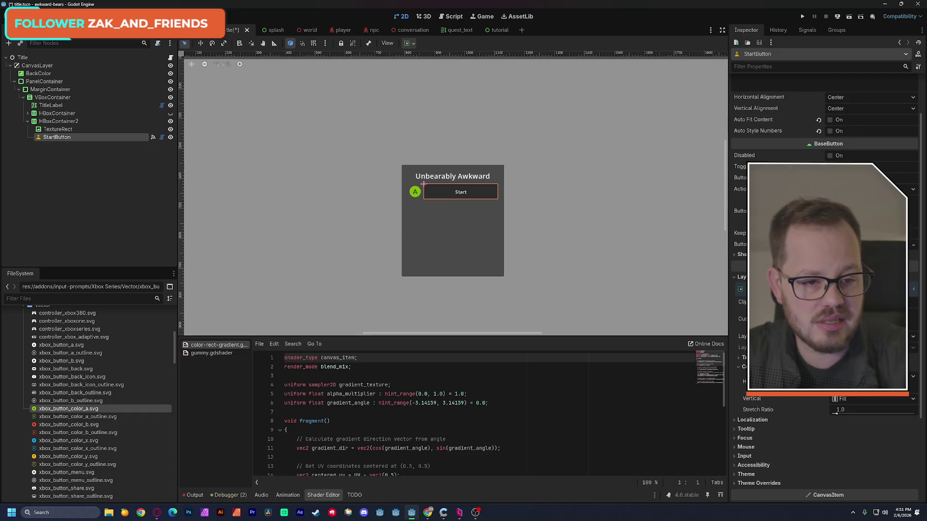
pyautogui.click(807, 110)
pyautogui.write('Gam')
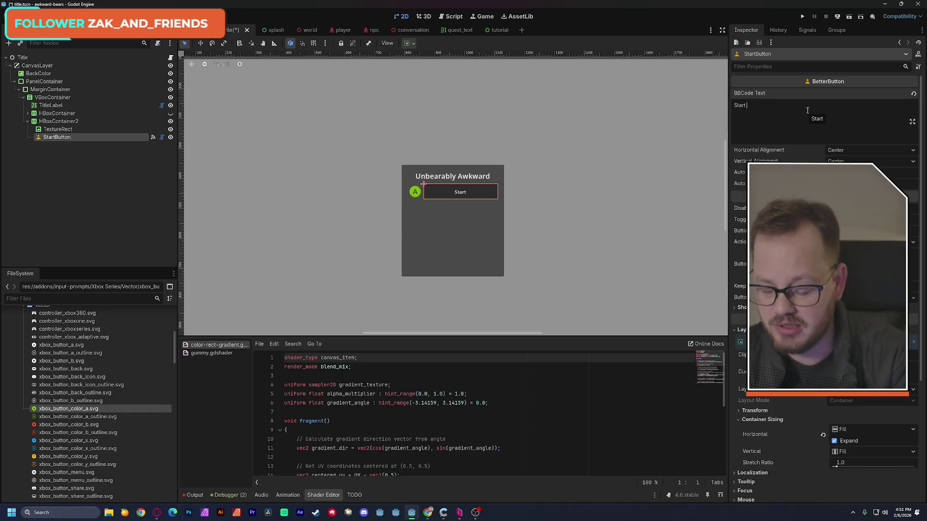
pyautogui.write('e')
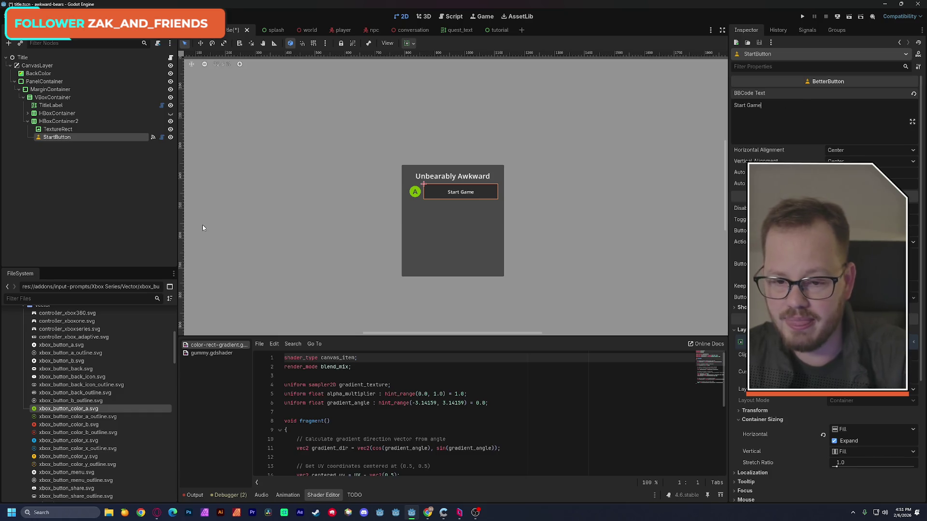
pyautogui.click(104, 214)
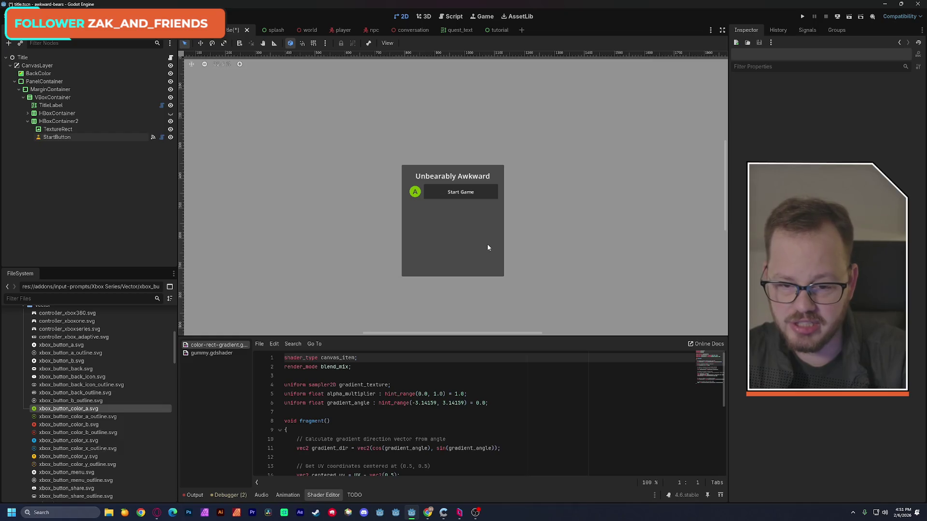
# Rename HBoxContainer2 to StartGameBox and the TextureRect to AButtonTexture.
pyautogui.click(71, 122)
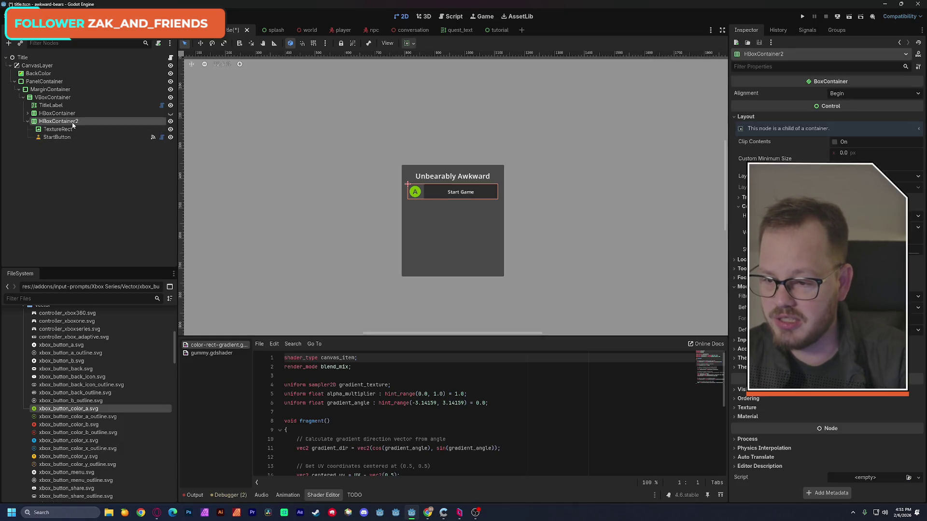
pyautogui.click(71, 122)
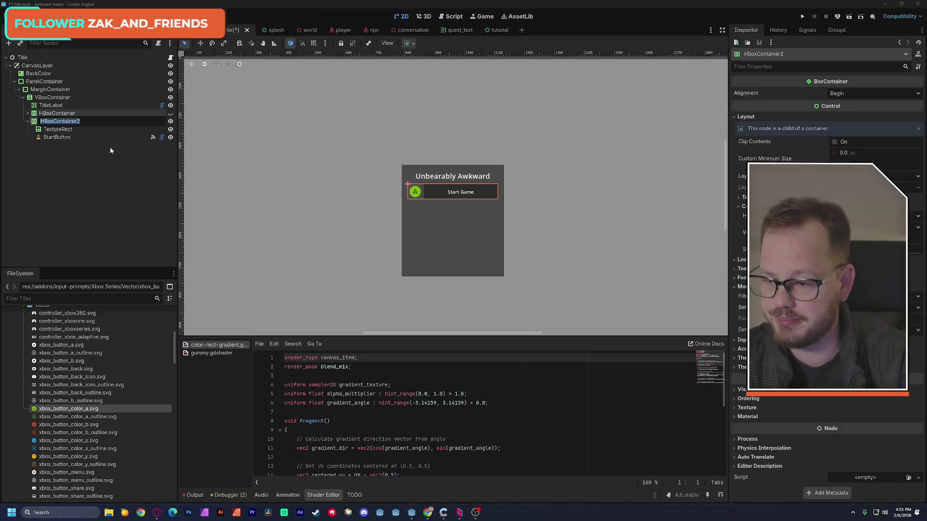
pyautogui.write('Start')
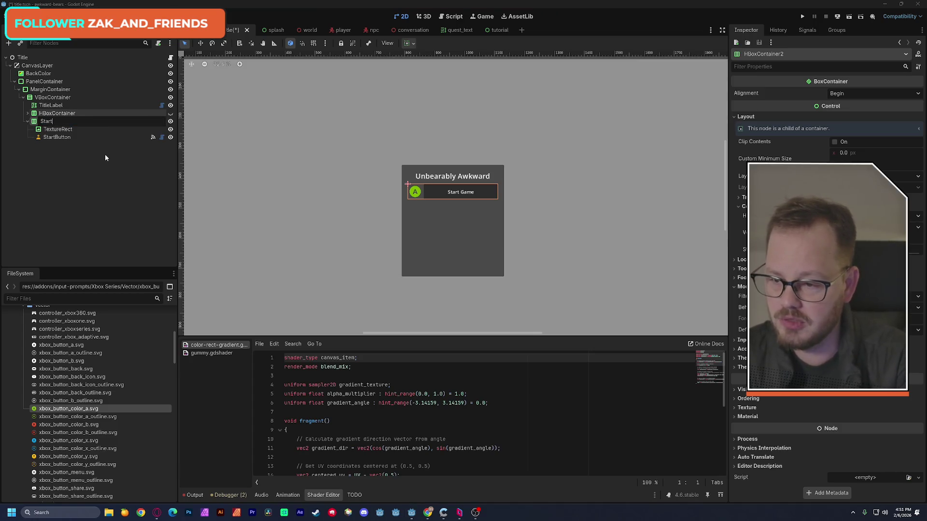
pyautogui.write('GameBox')
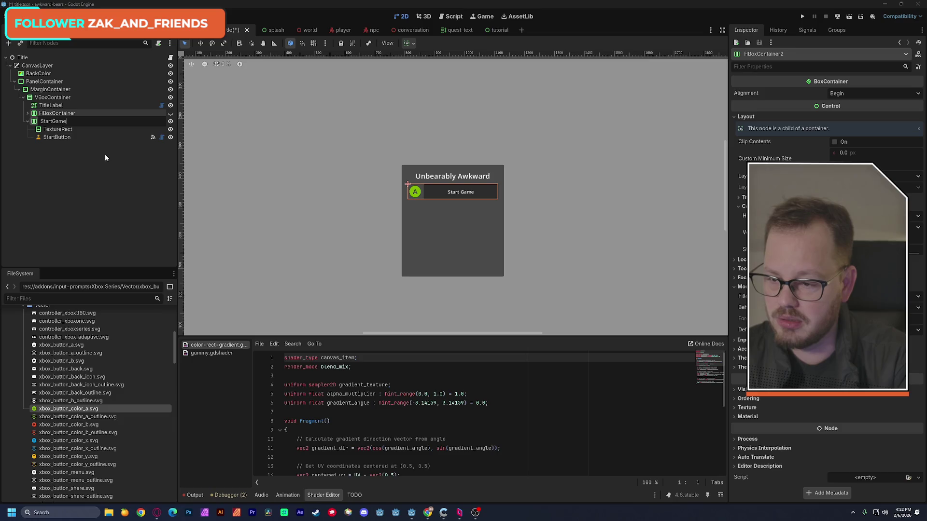
pyautogui.press('Return')
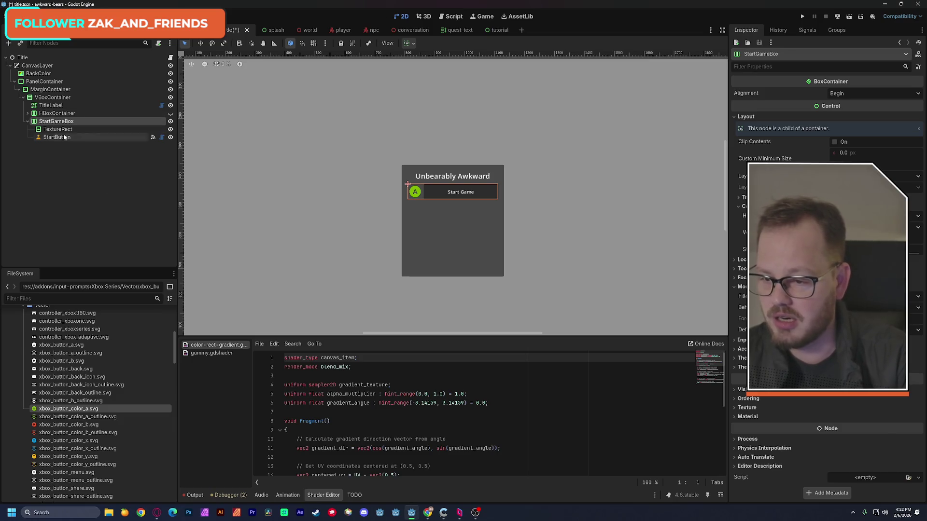
pyautogui.click(68, 130)
pyautogui.click(68, 130)
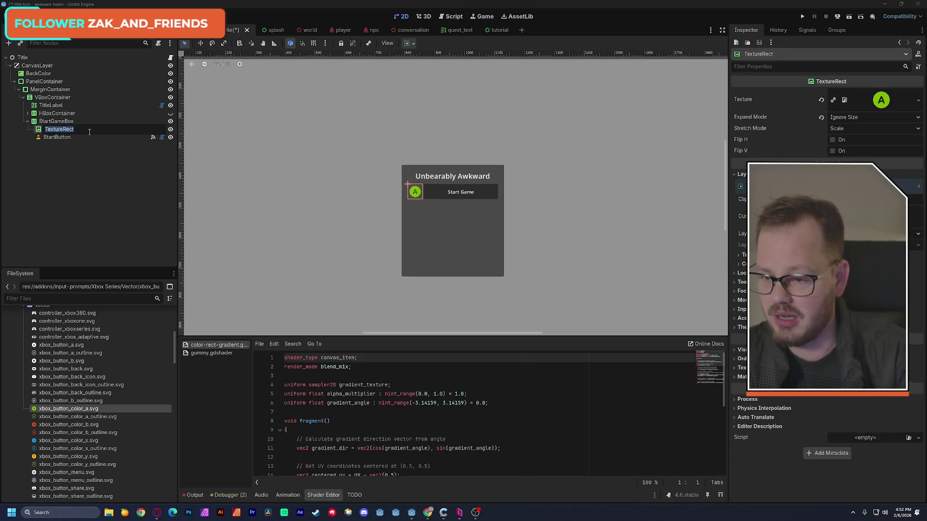
pyautogui.write('AButton')
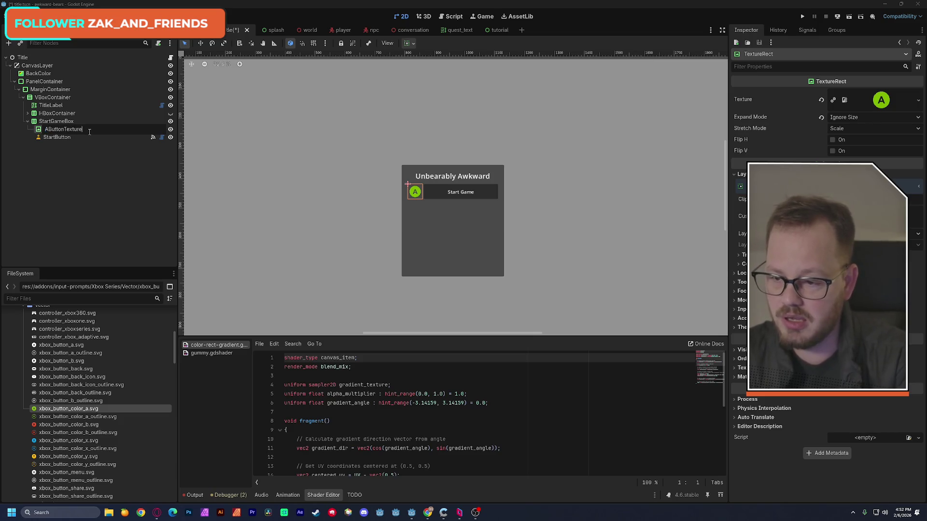
pyautogui.press('Return')
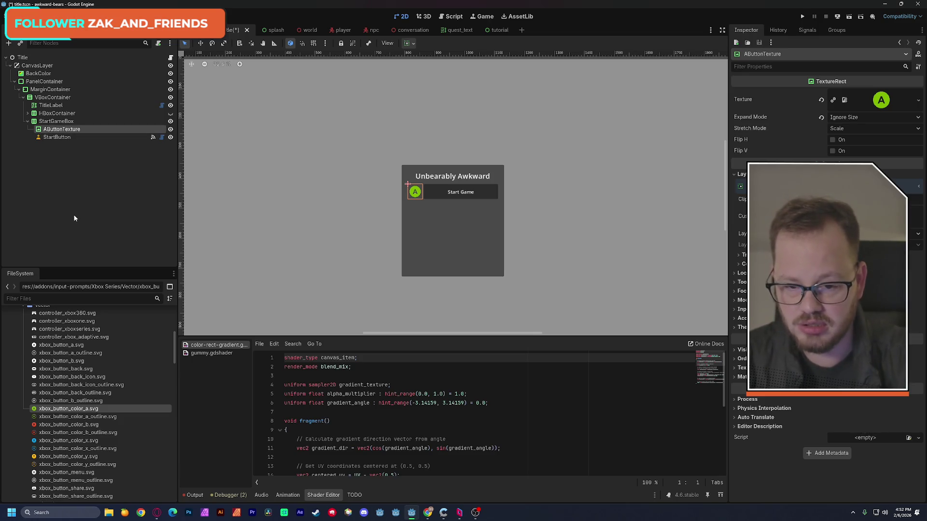
pyautogui.click(92, 122)
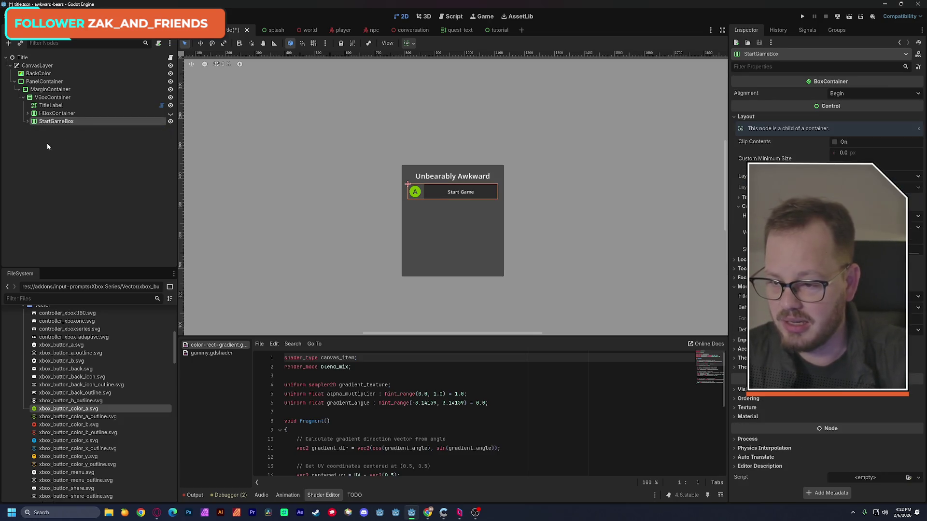
# Duplicate StartGameBox, put its button before the icon, and give the copy the red B icon (xbox_button_color_b.svg).
pyautogui.scroll(6, 408, 197)
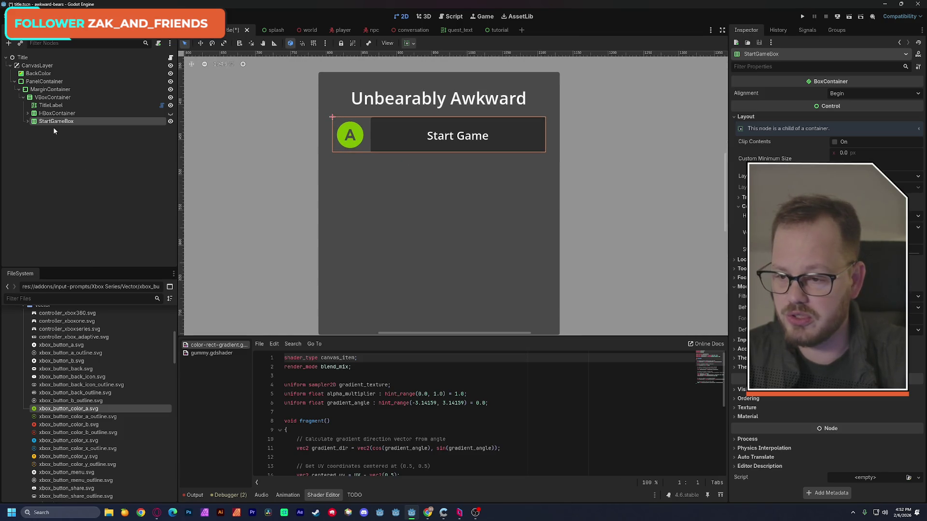
pyautogui.hotkey('ctrl', 'd')
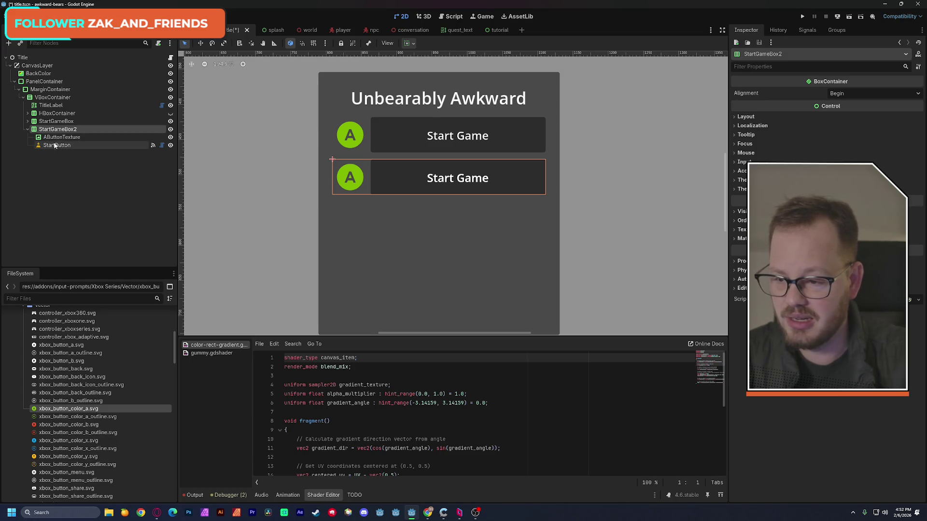
pyautogui.moveTo(51, 147); pyautogui.dragTo(64, 137)
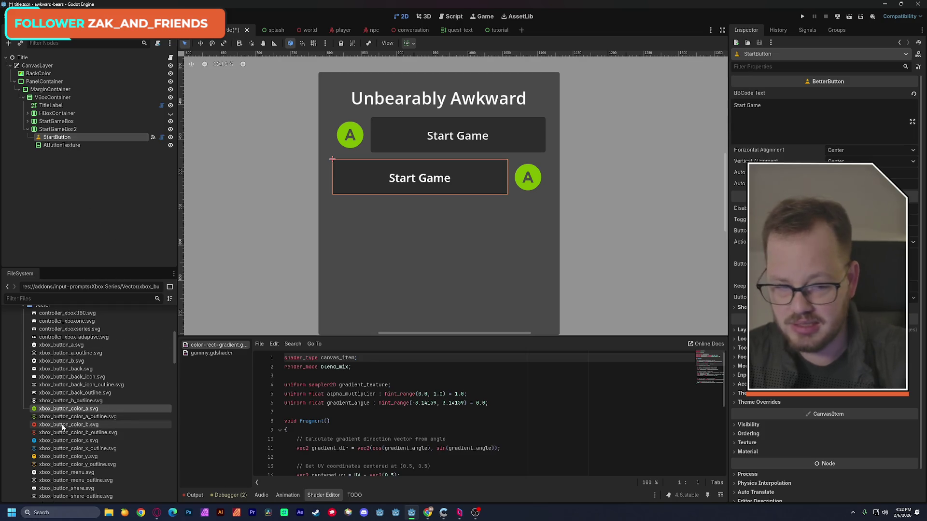
pyautogui.click(61, 144)
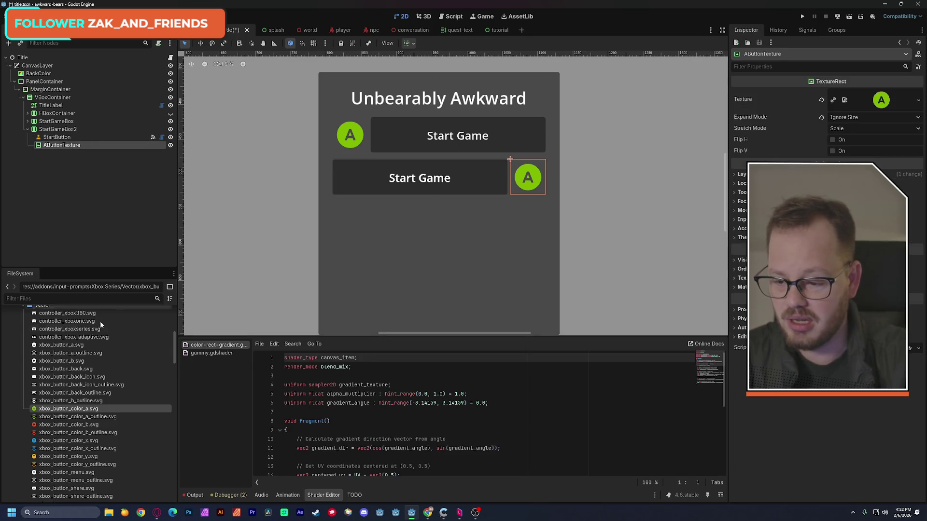
pyautogui.moveTo(68, 424); pyautogui.dragTo(882, 103)
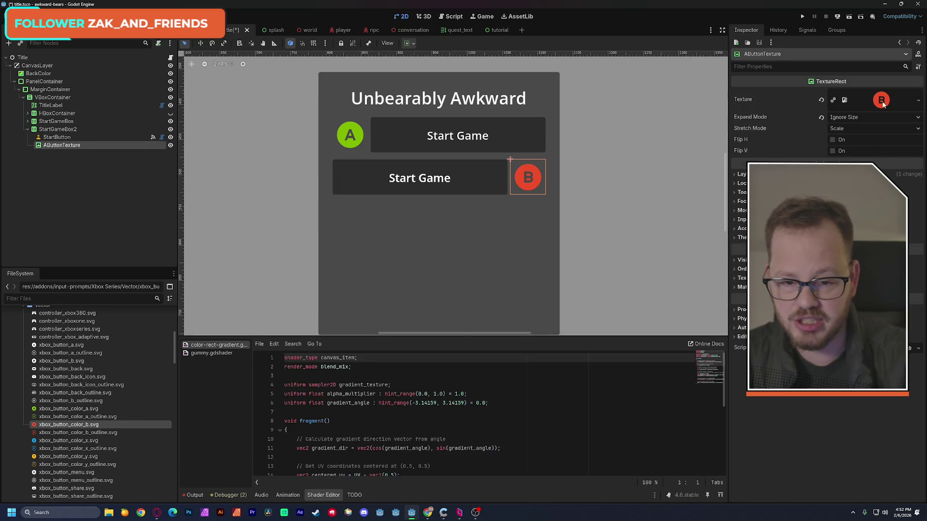
# Rename both rows' AButtonTexture icon nodes to ButtonTexture.
pyautogui.doubleClick(63, 147)
pyautogui.press('Home')
pyautogui.press('Delete')
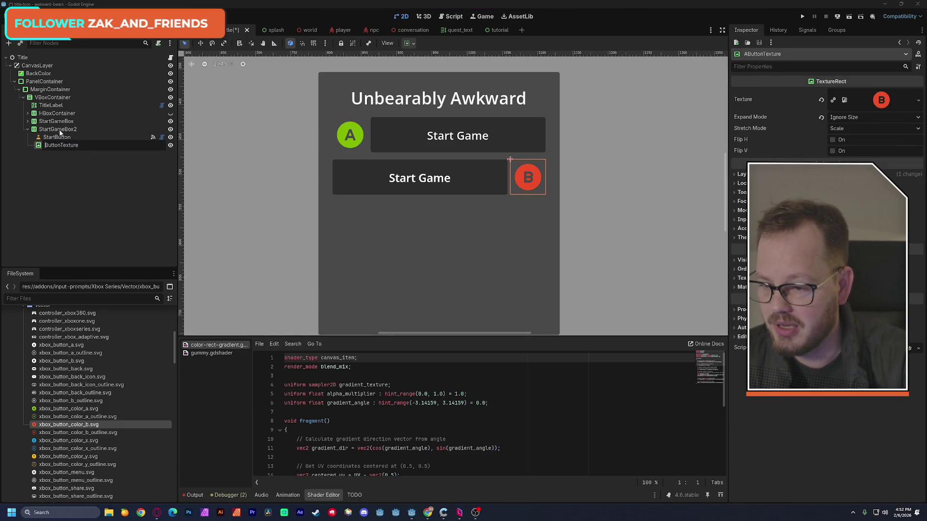
pyautogui.press('Return')
pyautogui.click(27, 121)
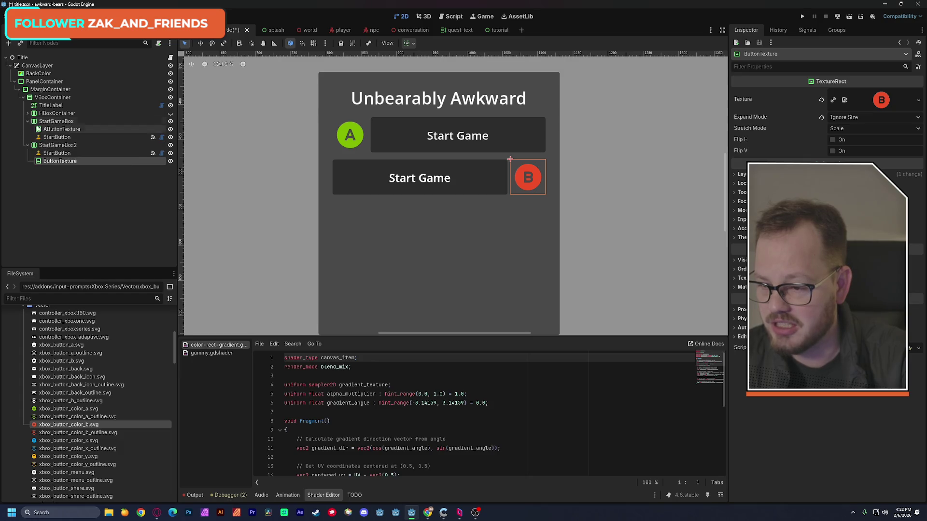
pyautogui.click(64, 129)
pyautogui.doubleClick(65, 130)
pyautogui.press('Home')
pyautogui.press('Delete')
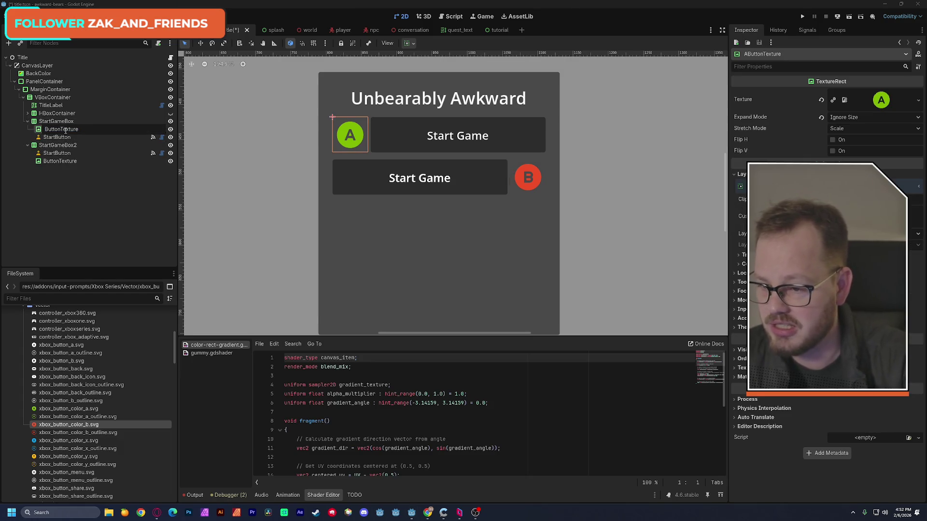
pyautogui.press('Return')
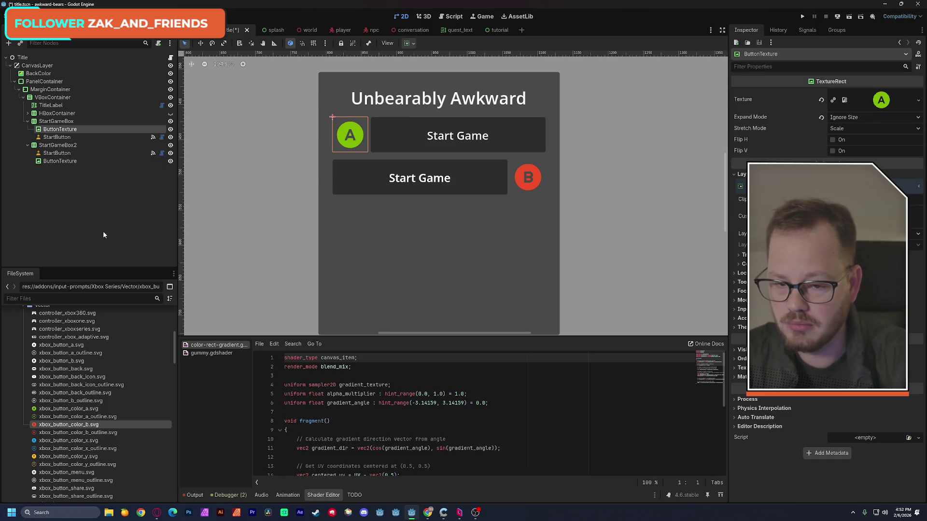
pyautogui.scroll(-2, 334, 189)
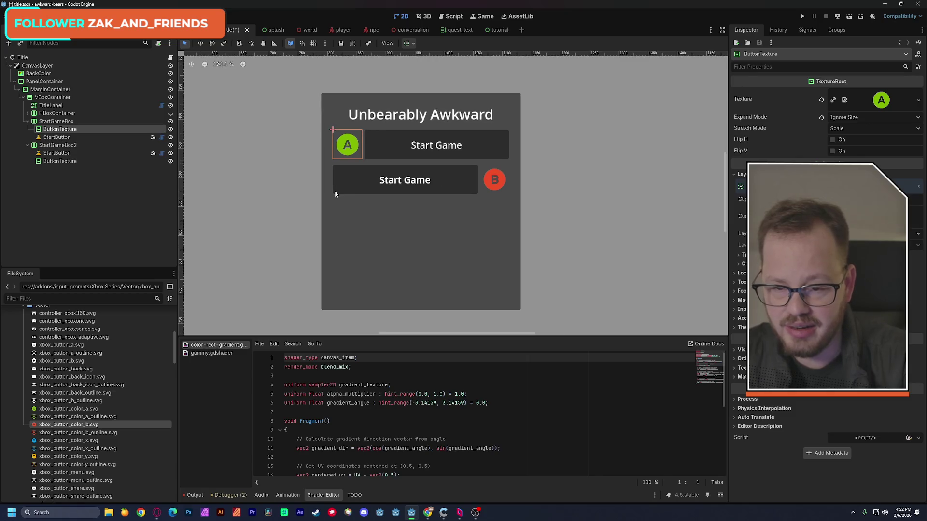
# Duplicate StartGameBox and StartGameBox2 together to create StartGameBox3 and StartGameBox4.
pyautogui.moveTo(334, 190); pyautogui.dragTo(346, 189)
pyautogui.click(27, 145)
pyautogui.click(28, 121)
pyautogui.click(48, 121)
pyautogui.keyDown('shift'); pyautogui.click(59, 129); pyautogui.keyUp('shift')
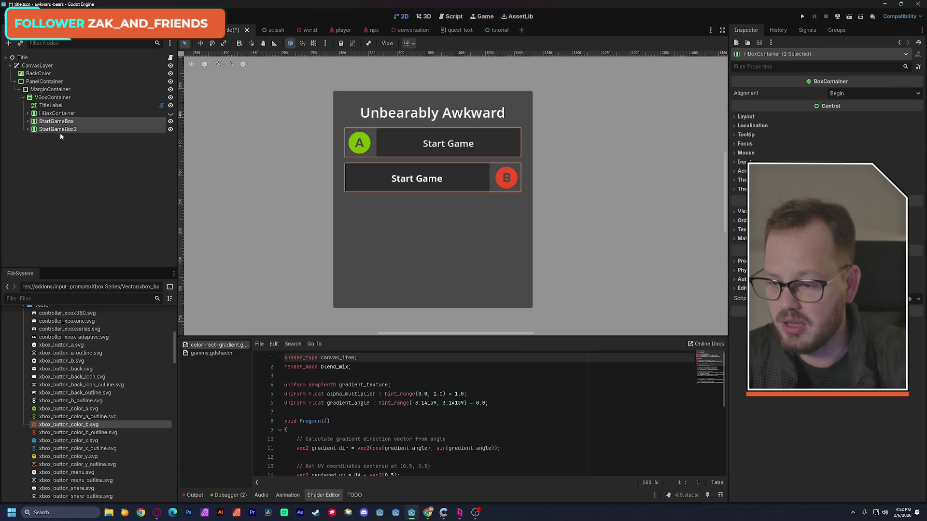
pyautogui.hotkey('ctrl', 'd')
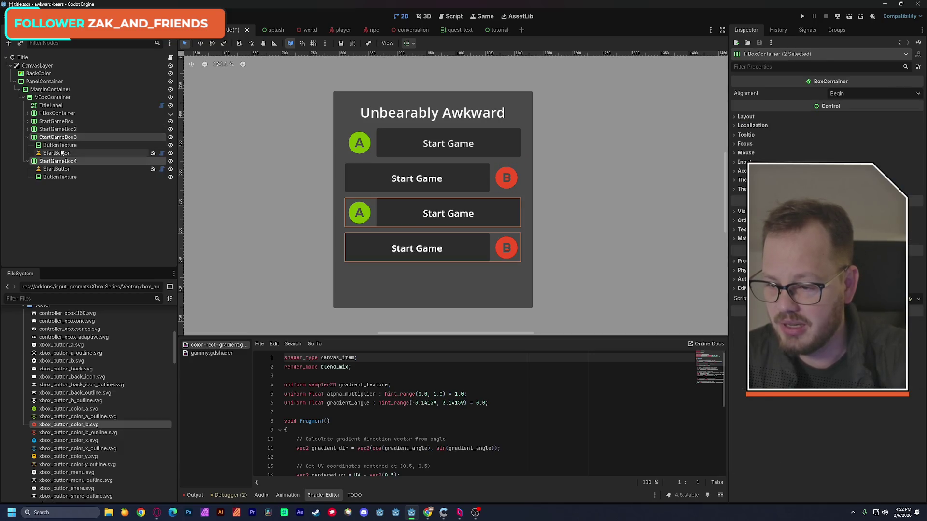
# Give the third row the blue X icon and the fourth row the yellow Y icon.
pyautogui.click(61, 145)
pyautogui.moveTo(90, 445); pyautogui.dragTo(887, 104)
pyautogui.click(60, 177)
pyautogui.moveTo(68, 457)
pyautogui.mouseDown()
pyautogui.moveTo(599, 271)
pyautogui.moveTo(888, 101)
pyautogui.moveTo(876, 106)
pyautogui.mouseUp()
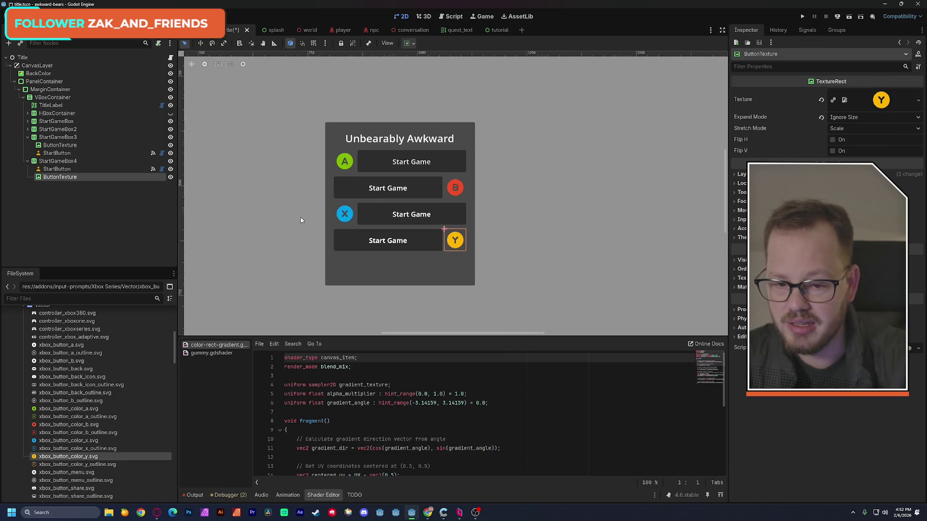
# Save the title scene.
pyautogui.click(125, 227)
pyautogui.scroll(-1, 275, 201)
pyautogui.scroll(-2, 314, 199)
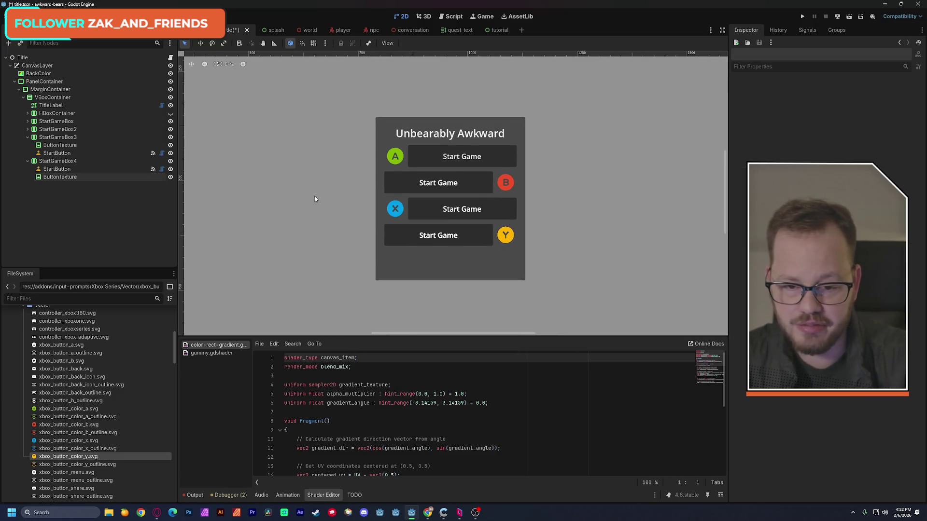
pyautogui.hotkey('ctrl', 's')
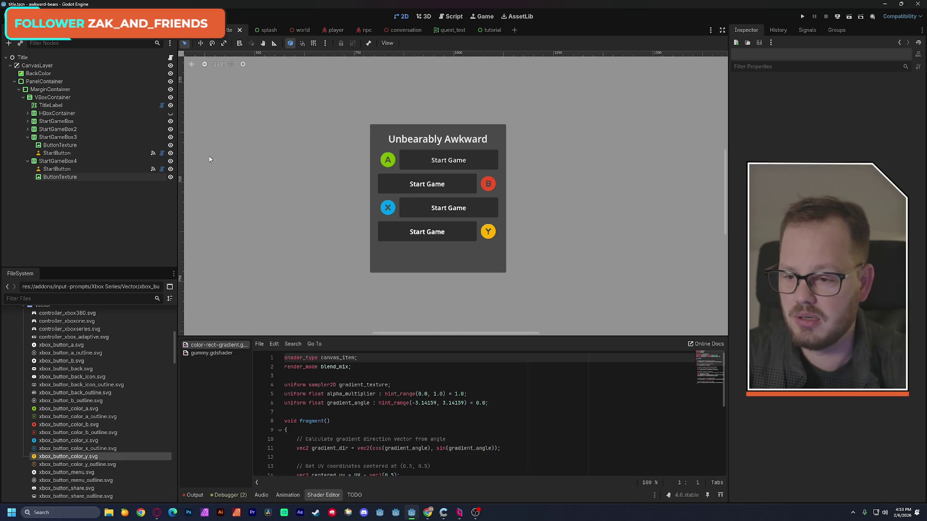
# Change the second row's StartButton label to Settings.
pyautogui.click(28, 128)
pyautogui.click(27, 121)
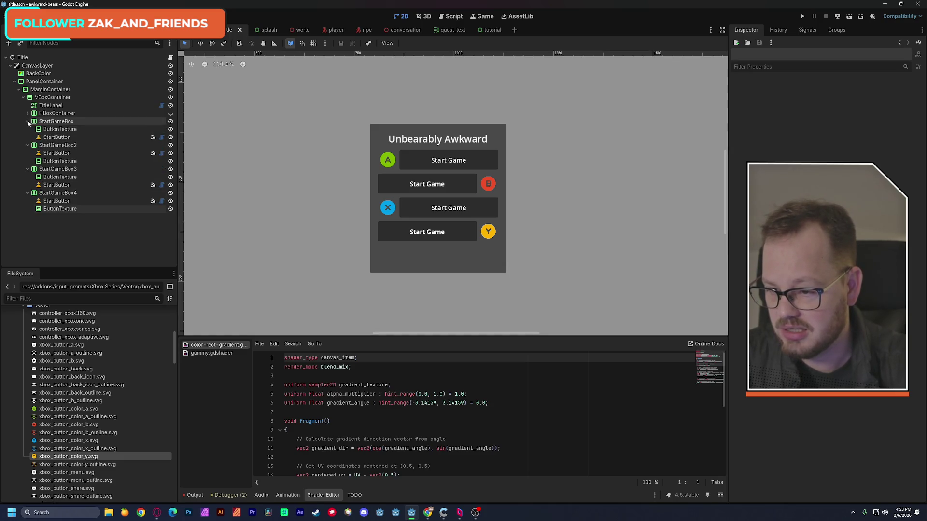
pyautogui.click(70, 130)
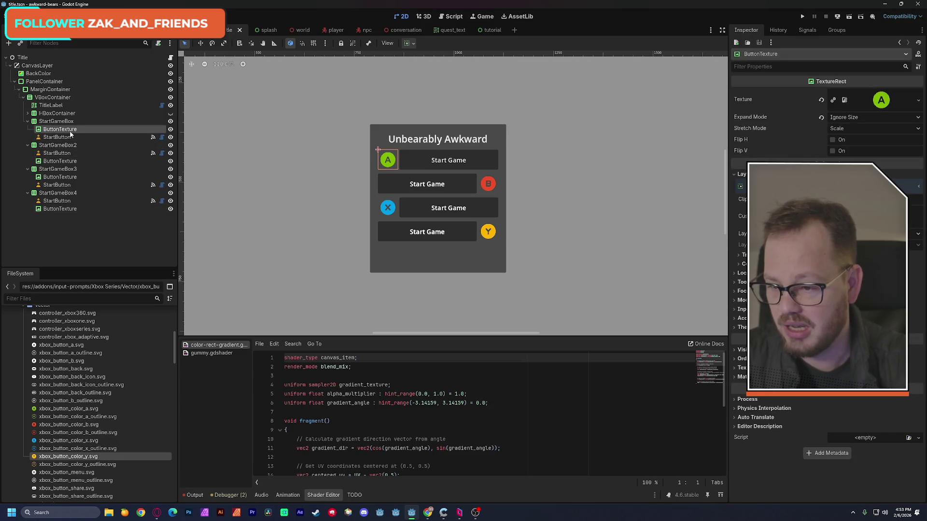
pyautogui.click(69, 137)
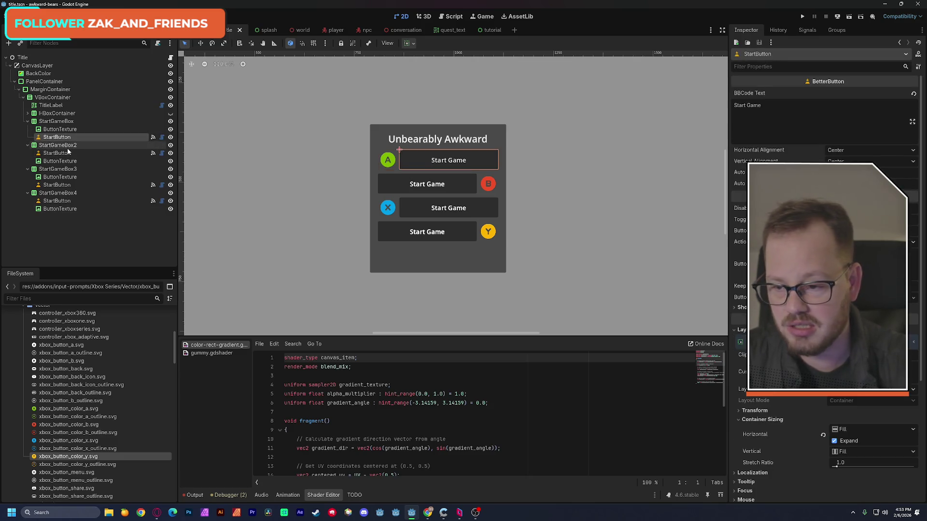
pyautogui.click(67, 154)
pyautogui.click(784, 119)
pyautogui.hotkey('ctrl', 'a')
pyautogui.write('Settings')
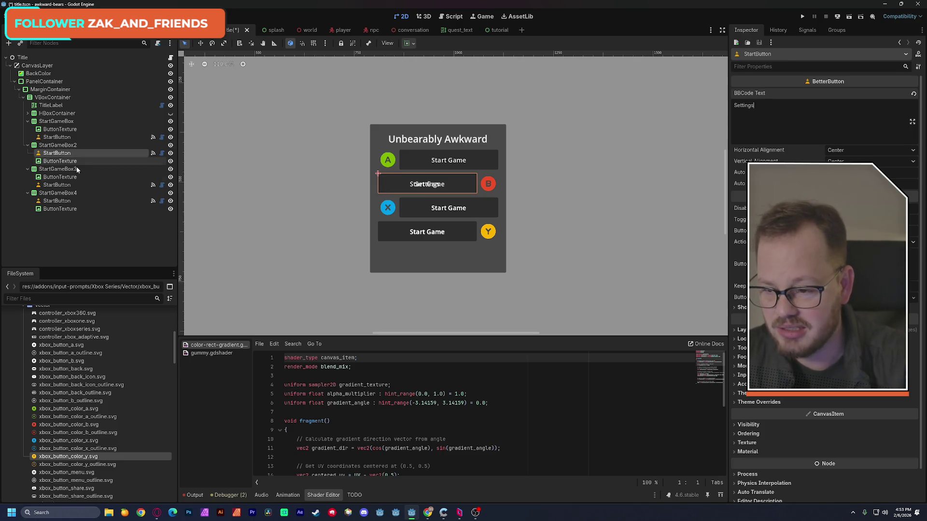
# Change the third and fourth rows' button labels to Credits and Exit.
pyautogui.click(64, 185)
pyautogui.click(795, 117)
pyautogui.hotkey('ctrl', 'a')
pyautogui.write('Credits')
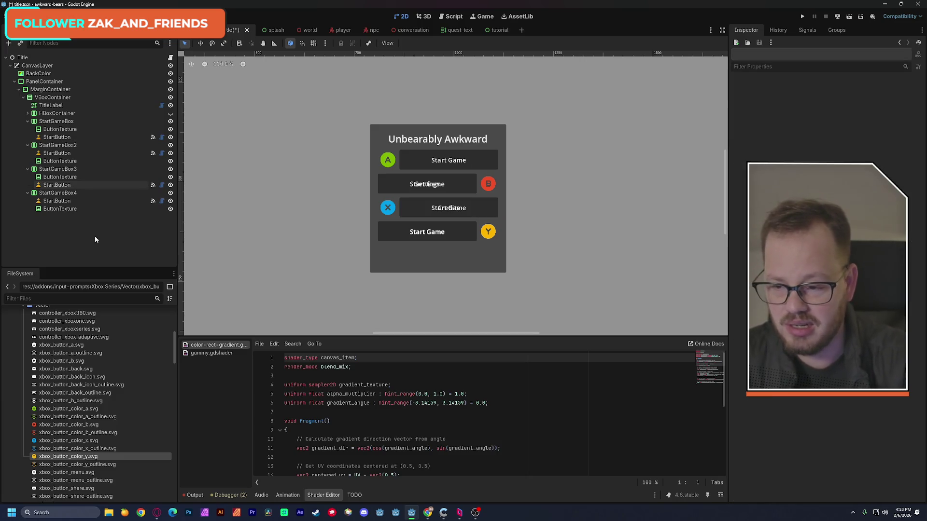
pyautogui.click(60, 201)
pyautogui.click(779, 111)
pyautogui.hotkey('ctrl', 'BackSpace')
pyautogui.hotkey('ctrl', 'BackSpace')
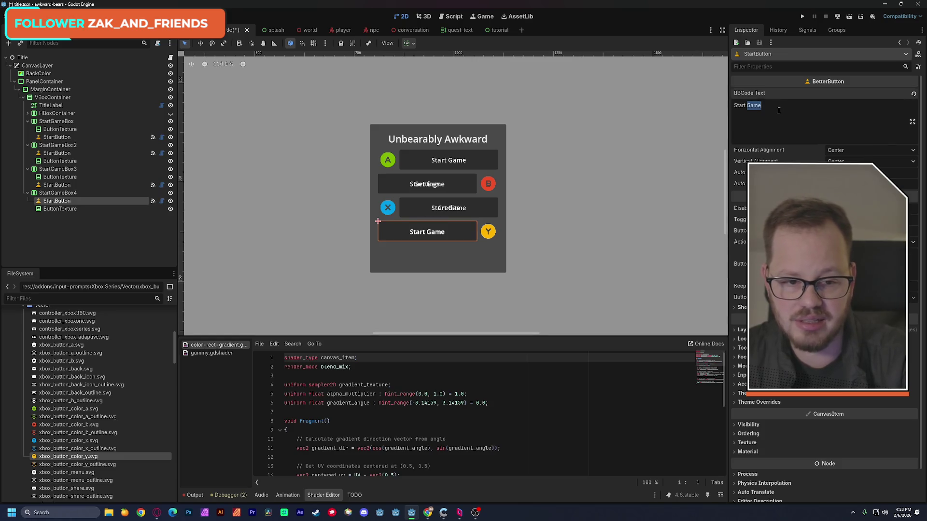
pyautogui.write('Exit')
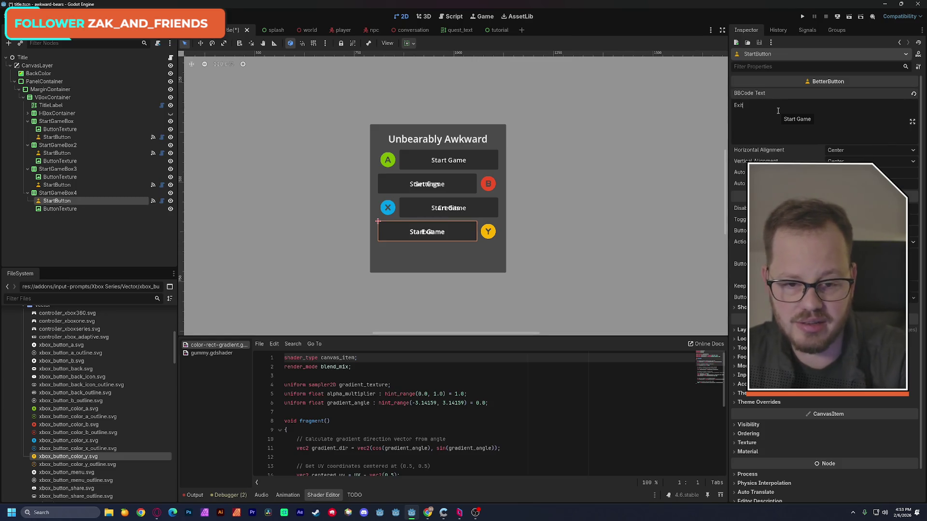
# Save the title scene and reload the current project.
pyautogui.click(108, 236)
pyautogui.hotkey('ctrl', 's')
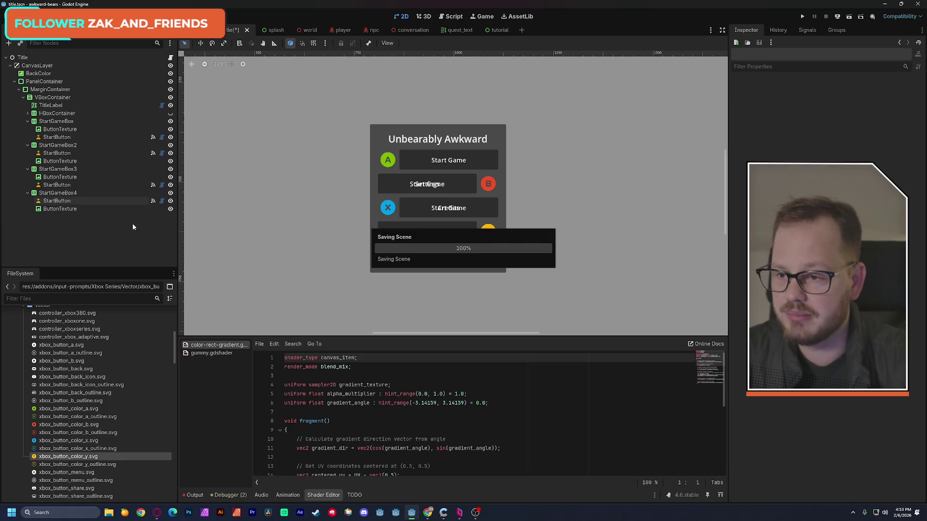
pyautogui.click(36, 16)
pyautogui.click(54, 108)
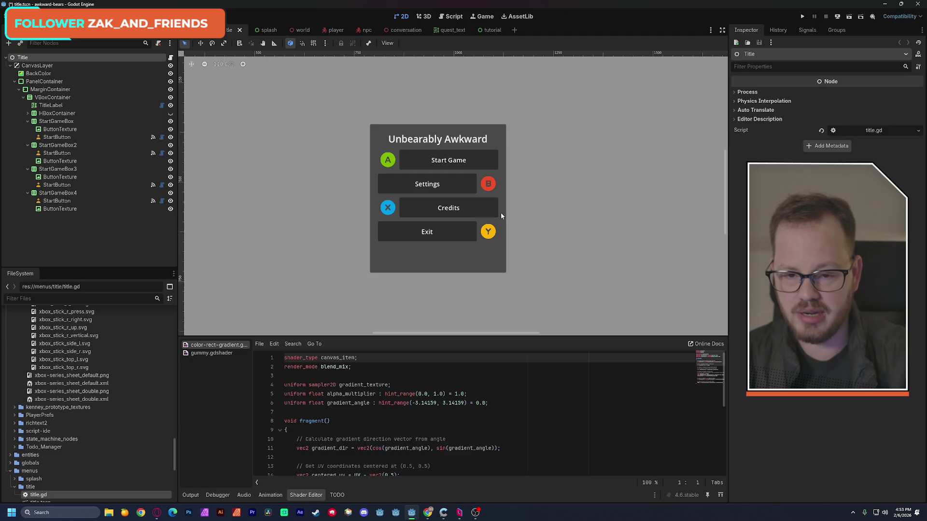
# Open the Title node's script, title.gd.
pyautogui.scroll(1, 501, 216)
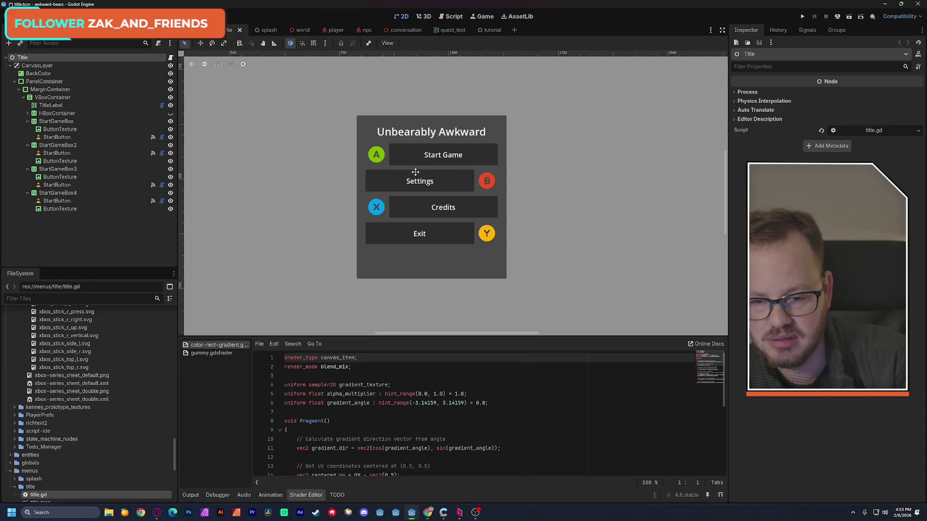
pyautogui.scroll(1, 326, 165)
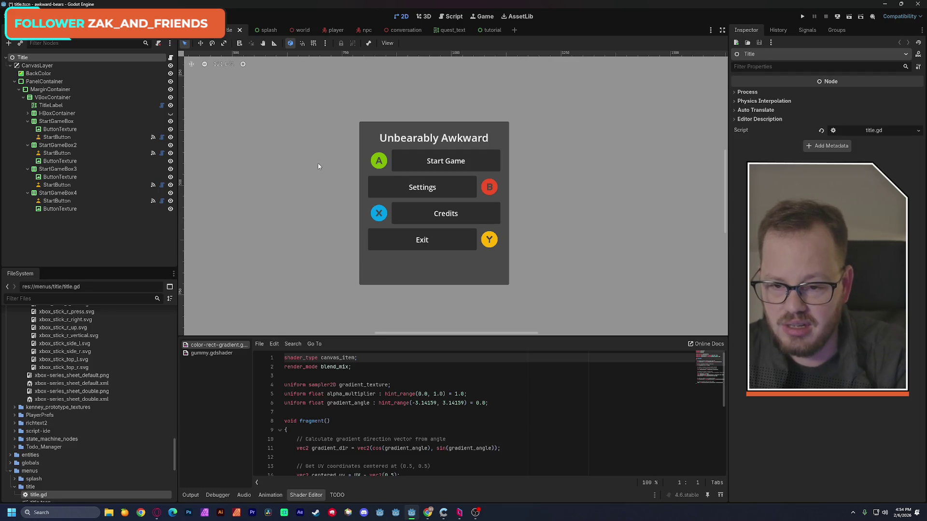
pyautogui.scroll(-1, 321, 166)
pyautogui.moveTo(302, 158); pyautogui.dragTo(316, 170)
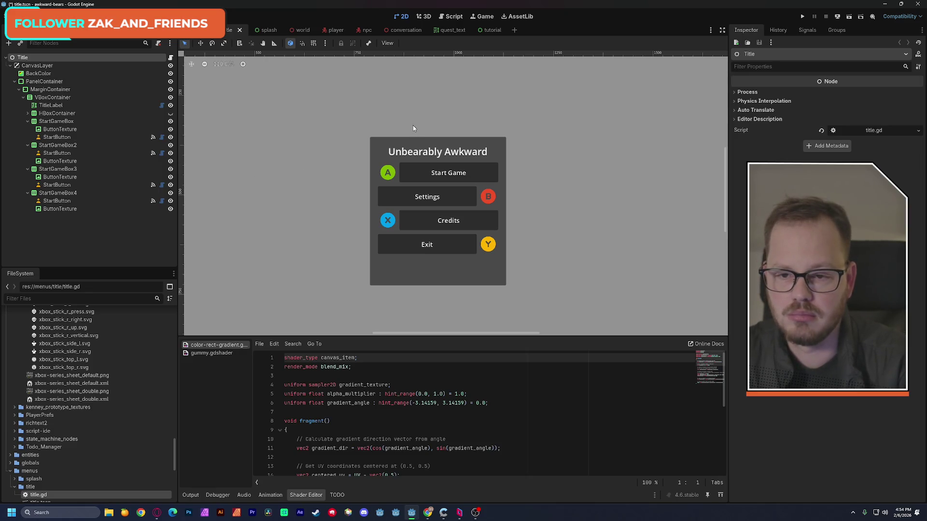
pyautogui.click(171, 57)
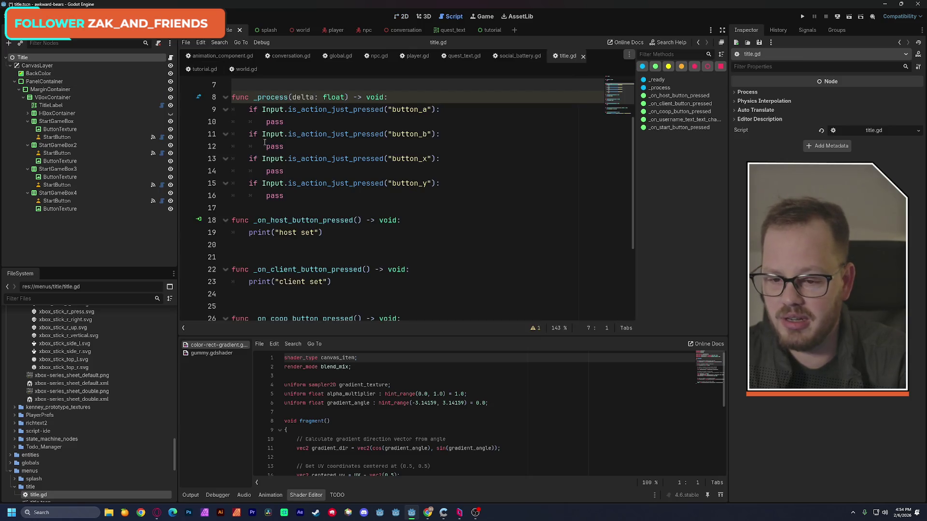
# Copy the _on_start_button_pressed function and paste three copies below it.
pyautogui.scroll(-2, 328, 167)
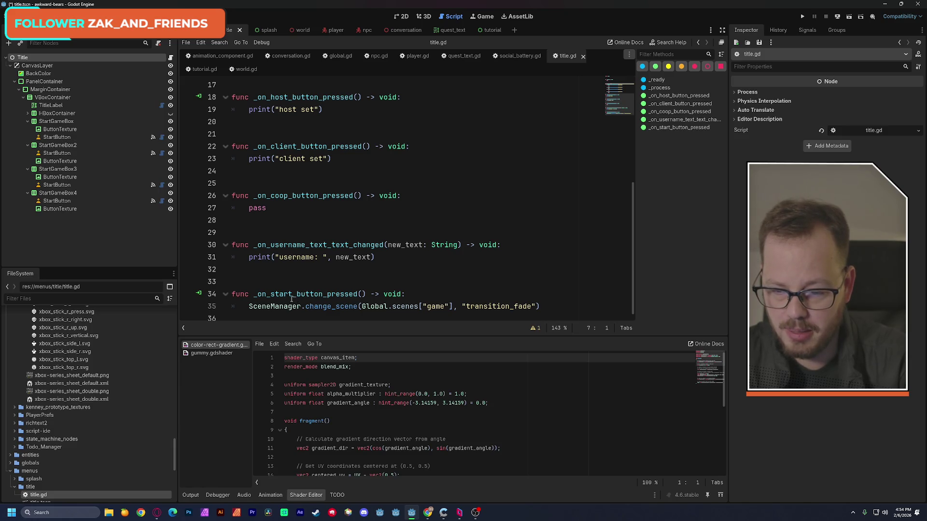
pyautogui.click(551, 306)
pyautogui.press('Down')
pyautogui.press('Down')
pyautogui.press('Return')
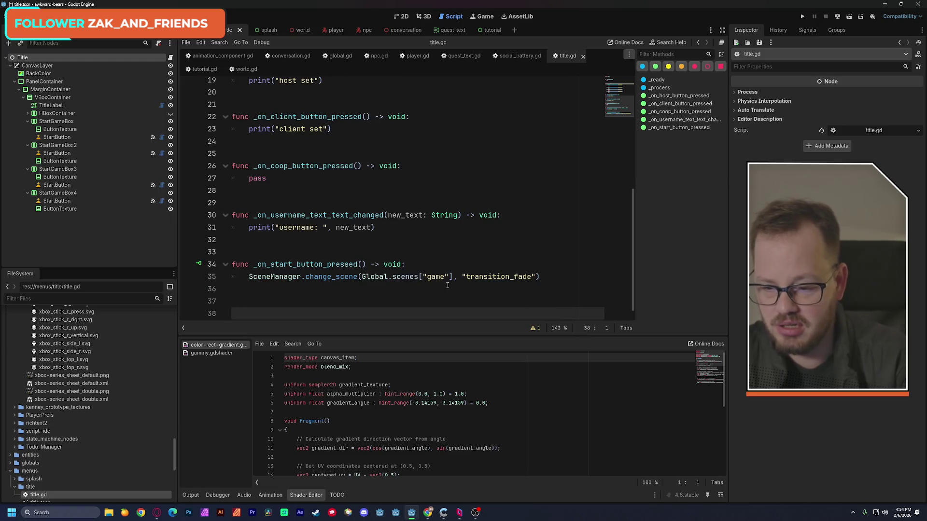
pyautogui.doubleClick(243, 264)
pyautogui.moveTo(243, 264); pyautogui.dragTo(551, 276)
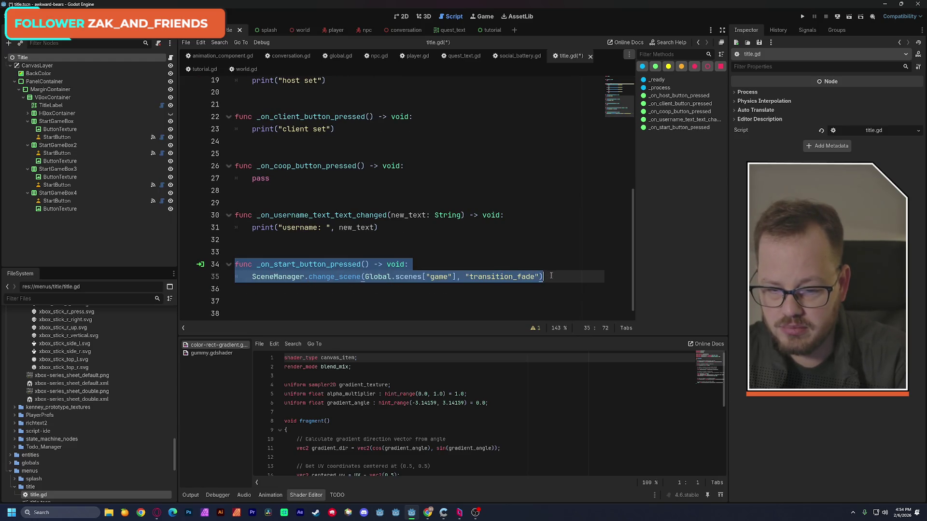
pyautogui.hotkey('ctrl', 'c')
pyautogui.click(336, 308)
pyautogui.hotkey('ctrl', 'v')
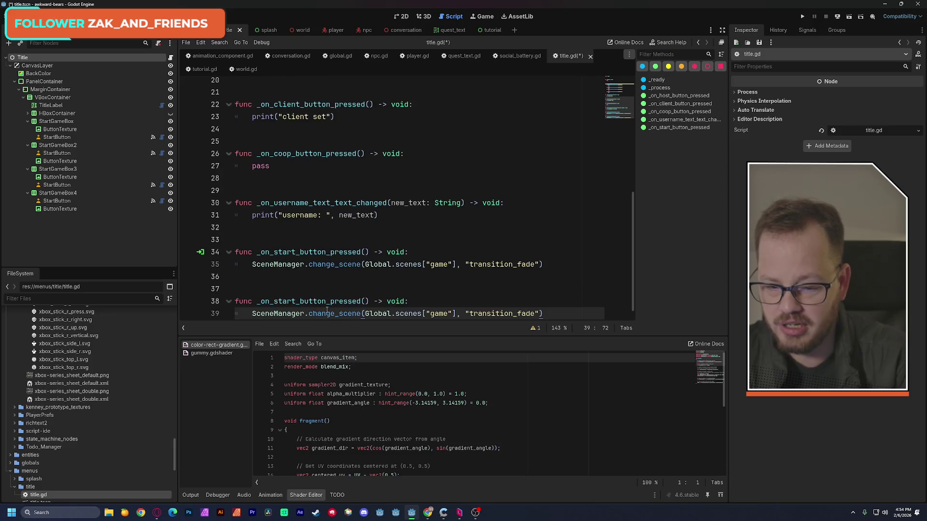
pyautogui.press('Return')
pyautogui.press('Return')
pyautogui.press('Return')
pyautogui.hotkey('ctrl', 'v')
pyautogui.press('Return')
pyautogui.press('Return')
pyautogui.press('Return')
pyautogui.hotkey('ctrl', 'v')
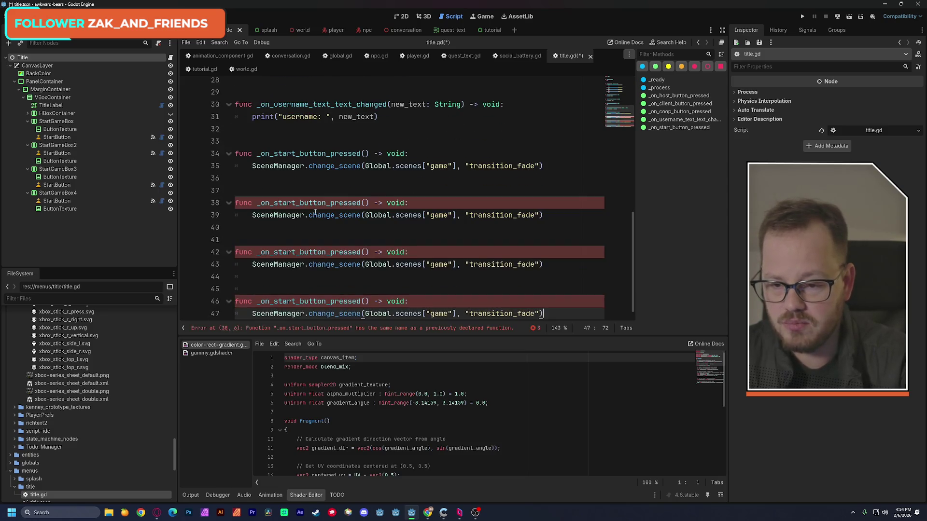
# Rename the first handler to _on_start_game_button_pressed.
pyautogui.click(296, 147)
pyautogui.write('_game')
pyautogui.click(305, 169)
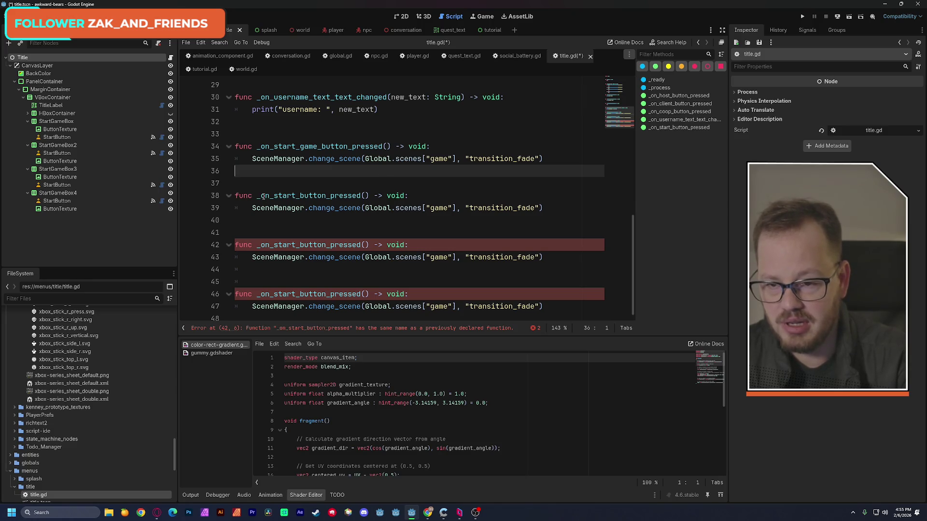
pyautogui.click(397, 17)
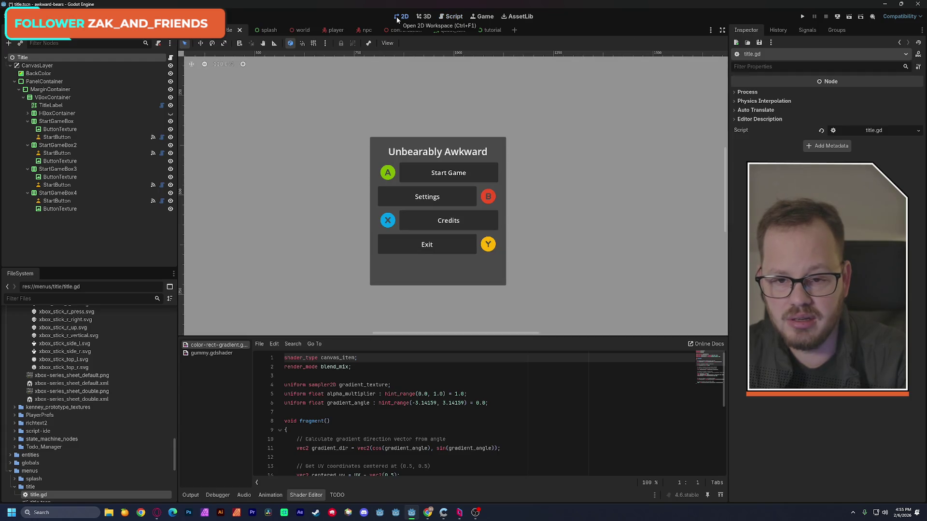
pyautogui.click(451, 17)
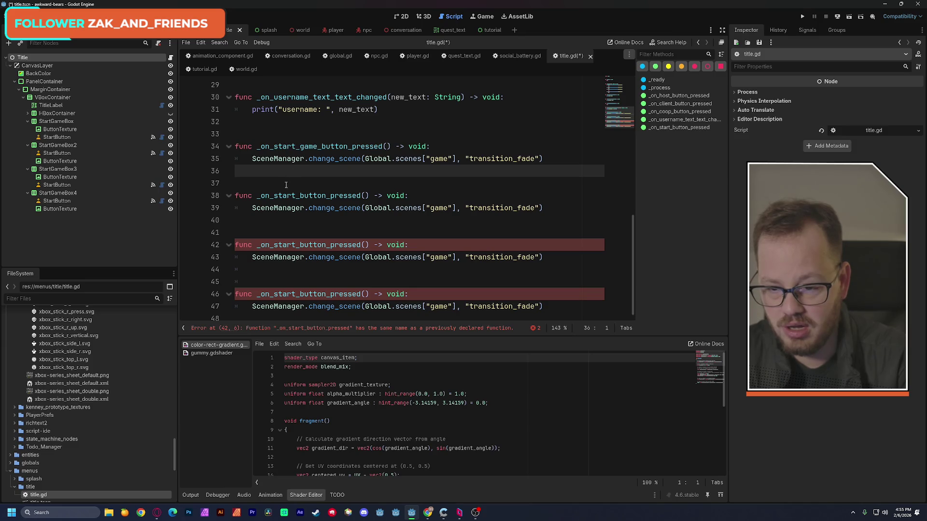
# Rename the three copies to the settings, credits and exit handlers, and save the script.
pyautogui.moveTo(275, 196); pyautogui.dragTo(295, 196)
pyautogui.write('settings')
pyautogui.click(317, 173)
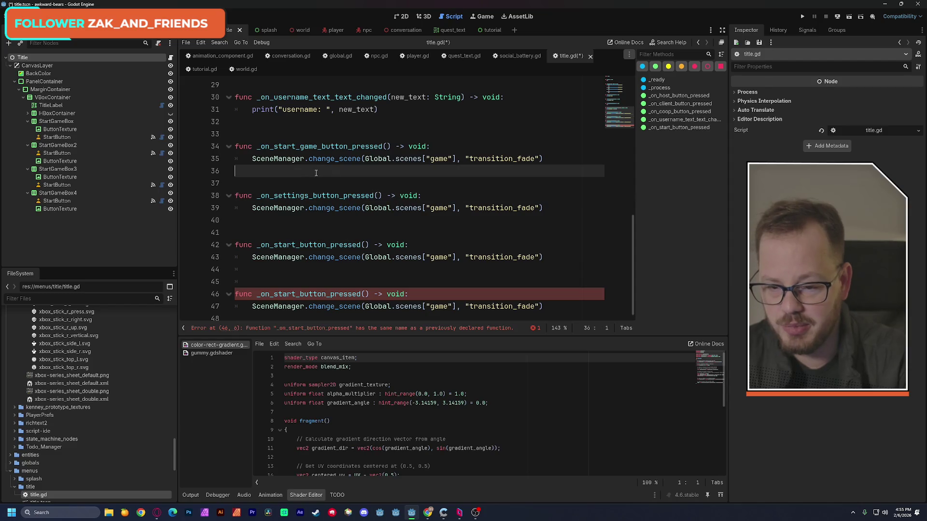
pyautogui.moveTo(274, 244); pyautogui.dragTo(293, 245)
pyautogui.write('credits')
pyautogui.click(289, 219)
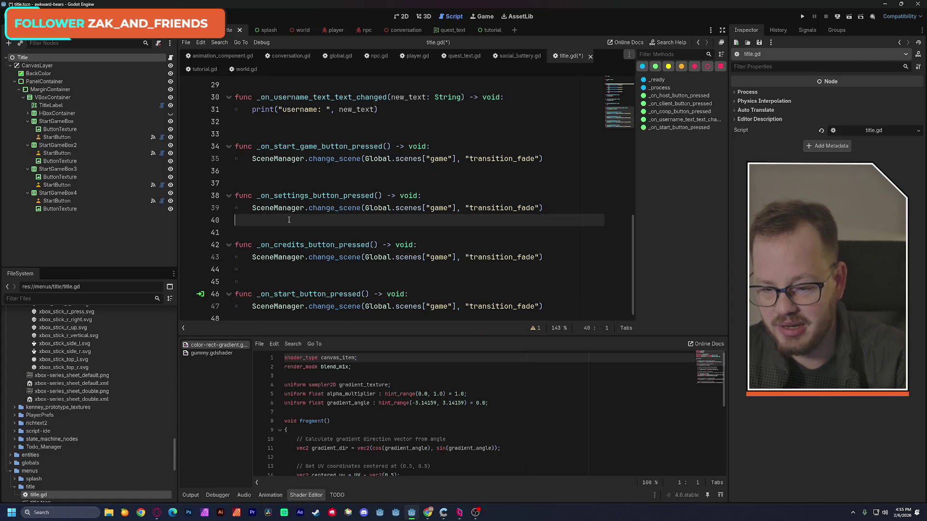
pyautogui.moveTo(275, 294); pyautogui.dragTo(295, 294)
pyautogui.write('exit')
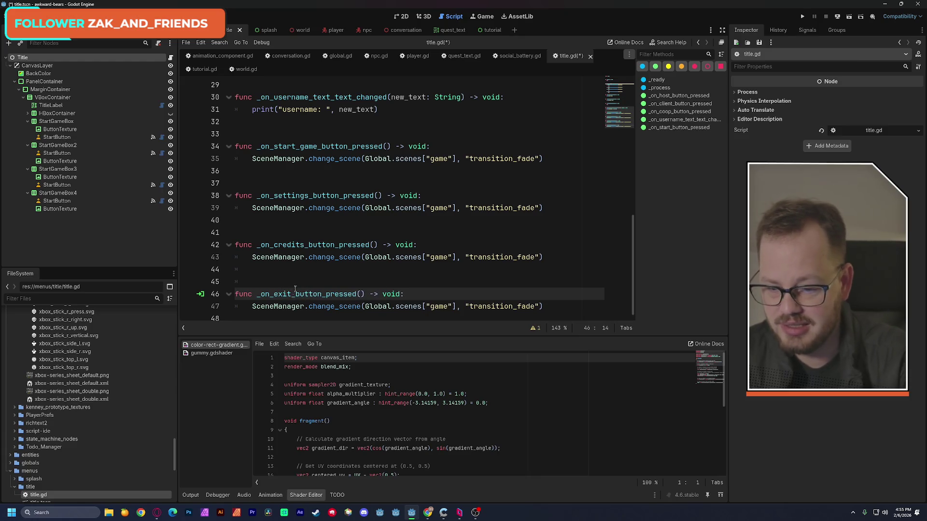
pyautogui.click(337, 273)
pyautogui.hotkey('ctrl', 's')
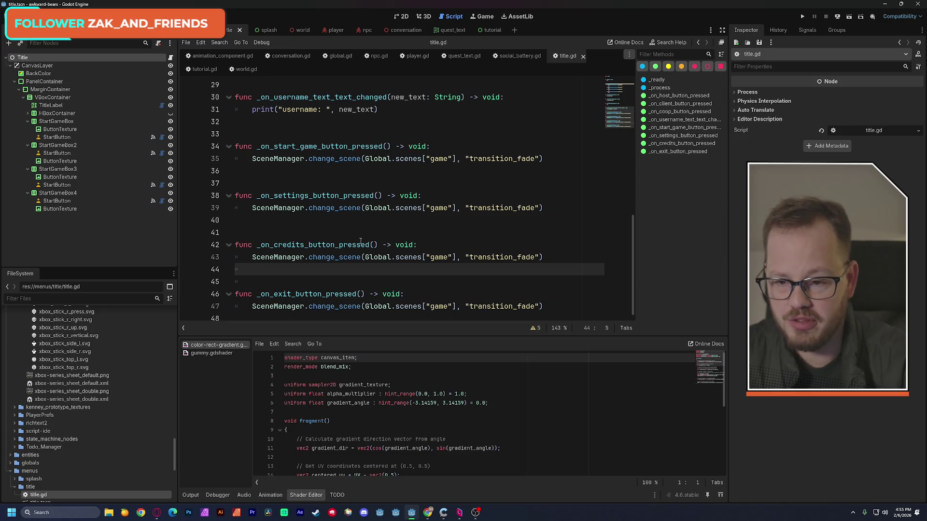
pyautogui.scroll(3, 360, 241)
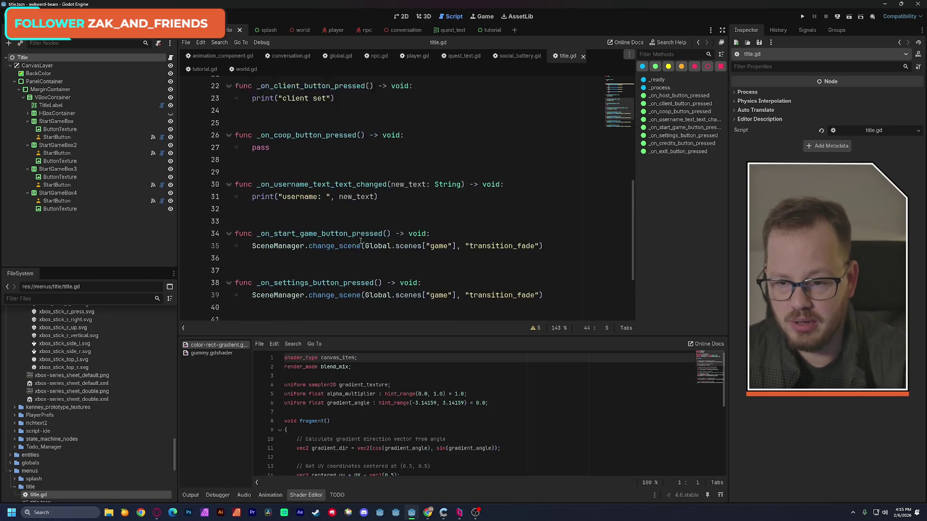
pyautogui.doubleClick(336, 259)
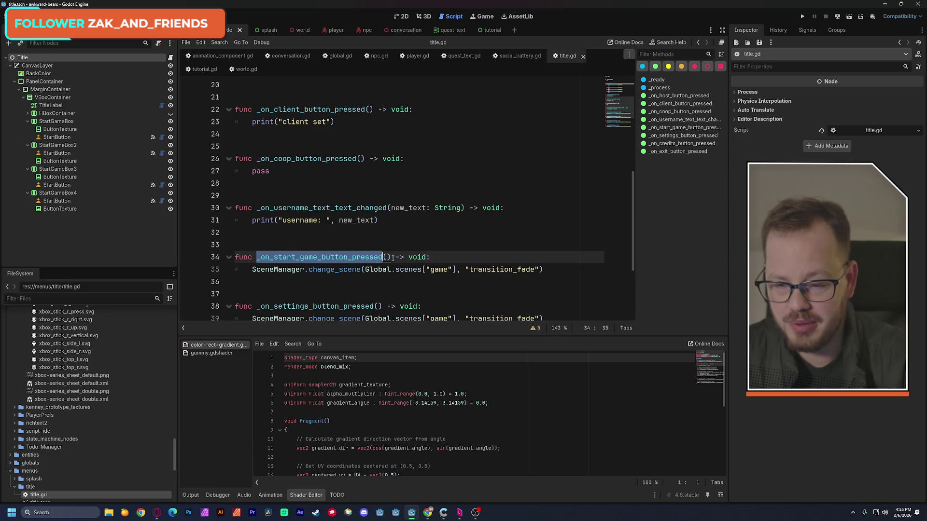
# In _process, replace pass with start game and settings handler calls for button_a and button_b.
pyautogui.scroll(5, 386, 258)
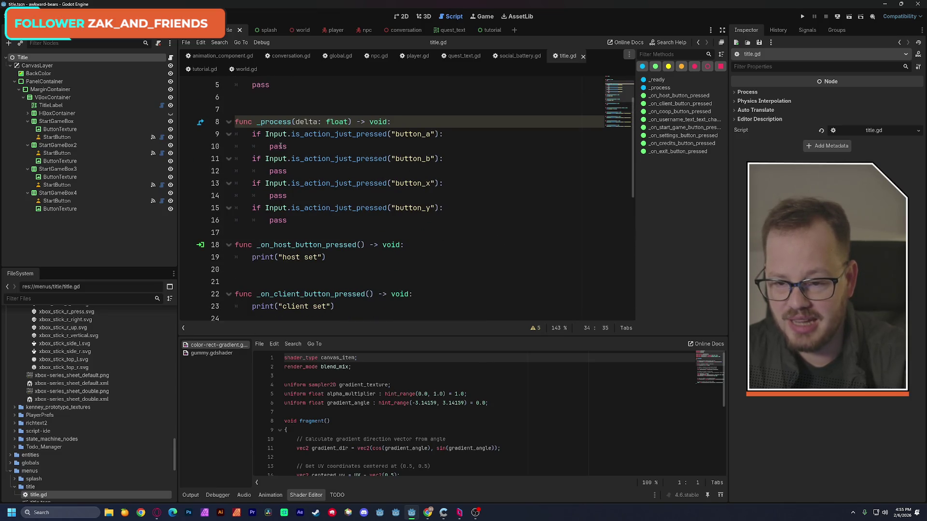
pyautogui.doubleClick(278, 146)
pyautogui.hotkey('ctrl', 'v')
pyautogui.write('()')
pyautogui.click(485, 158)
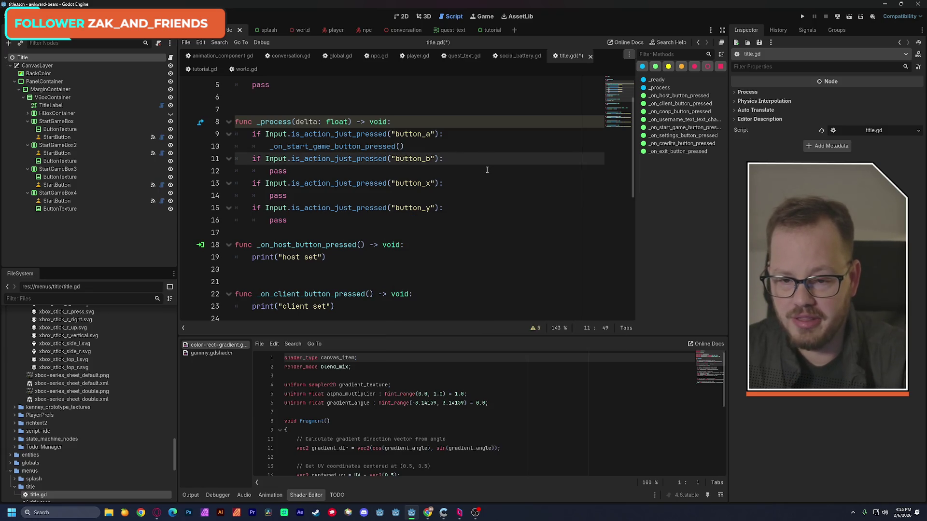
pyautogui.scroll(-6, 487, 170)
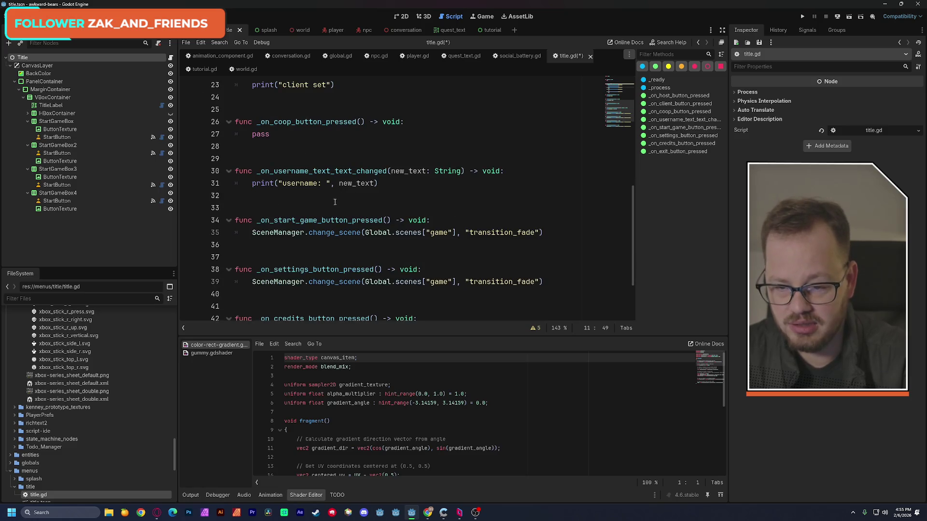
pyautogui.doubleClick(314, 269)
pyautogui.scroll(6, 360, 237)
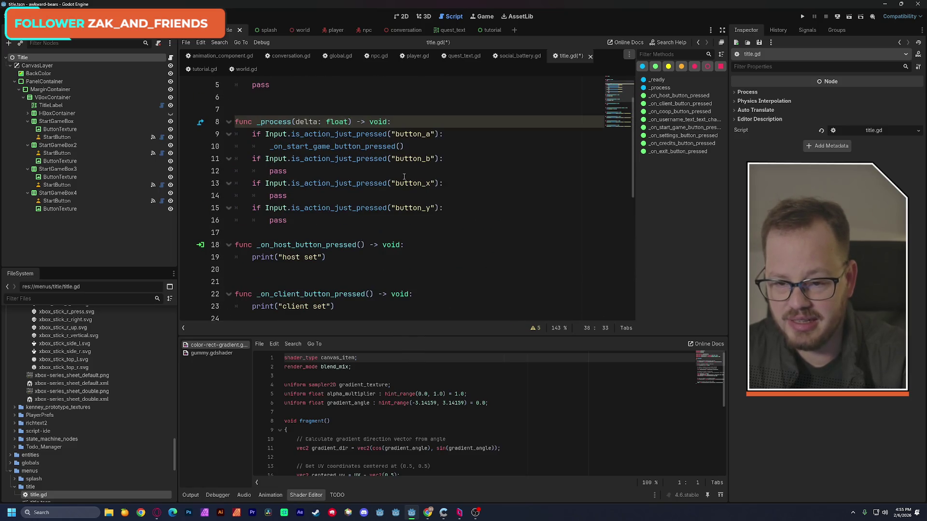
pyautogui.doubleClick(281, 171)
pyautogui.hotkey('ctrl', 'v')
pyautogui.write('()')
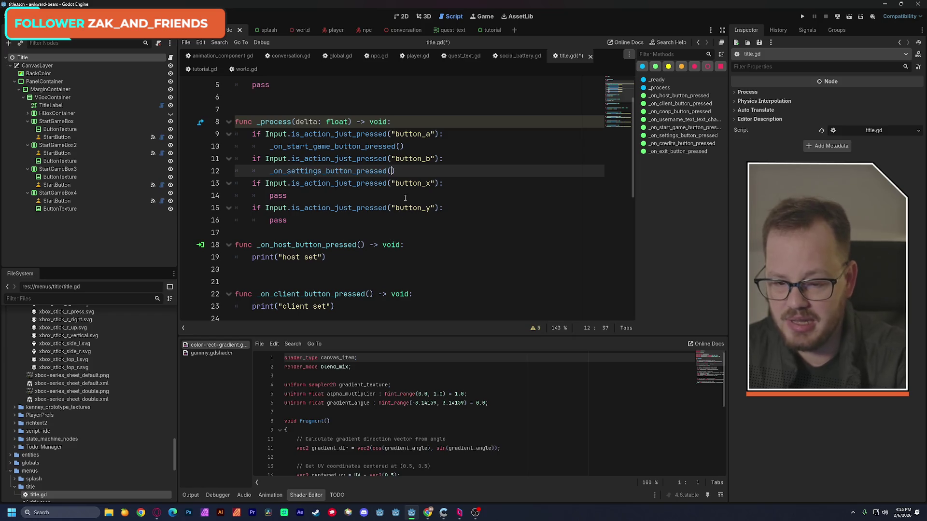
pyautogui.scroll(-8, 348, 221)
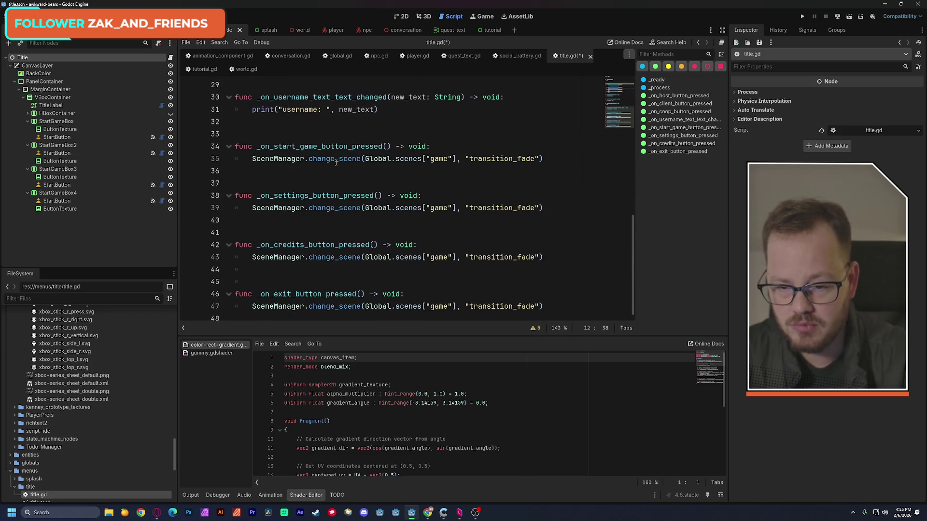
# Replace pass with credits and exit handler calls for button_x and button_y, and save the script.
pyautogui.doubleClick(292, 246)
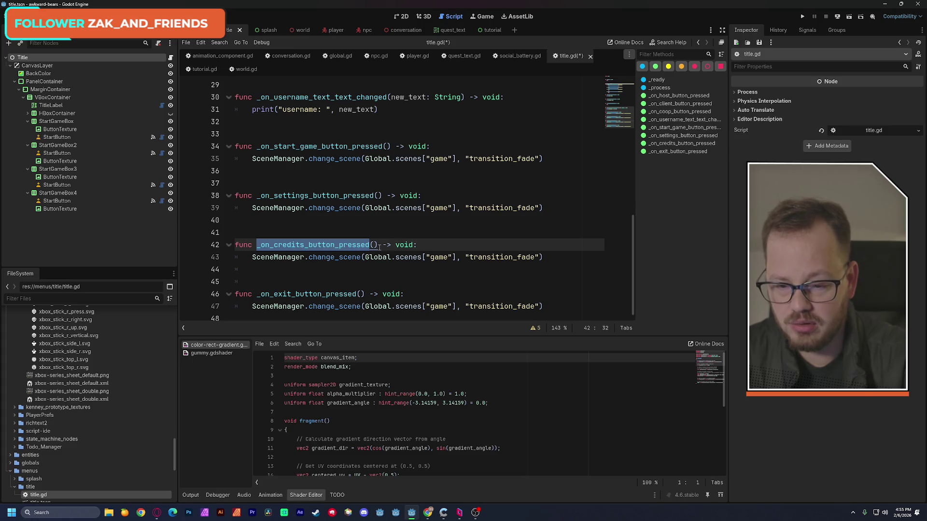
pyautogui.scroll(9, 381, 247)
pyautogui.doubleClick(278, 233)
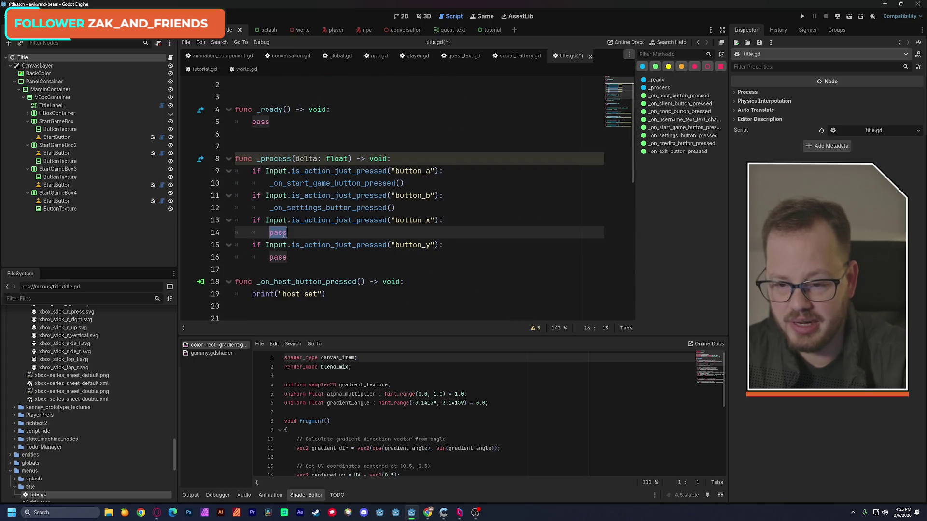
pyautogui.hotkey('ctrl', 'v')
pyautogui.write('()')
pyautogui.scroll(-9, 352, 270)
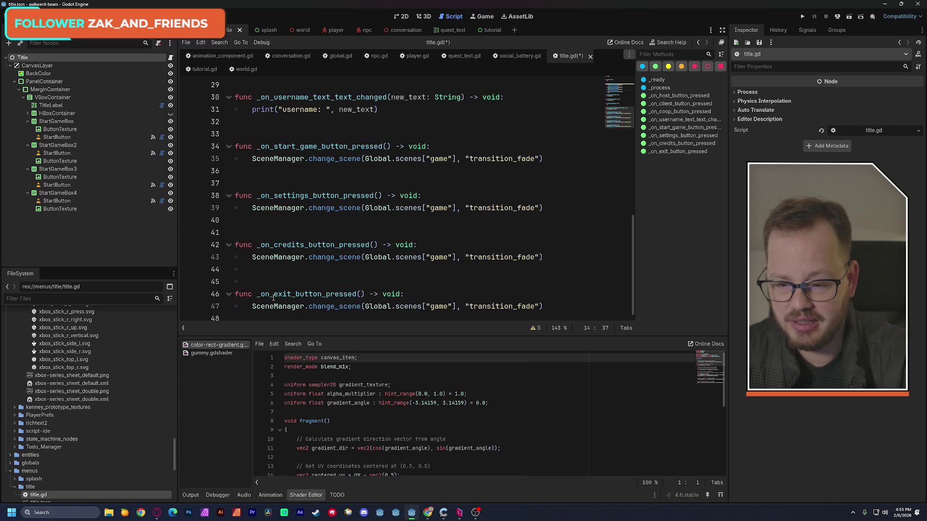
pyautogui.doubleClick(263, 294)
pyautogui.keyDown('shift'); pyautogui.click(366, 294); pyautogui.keyUp('shift')
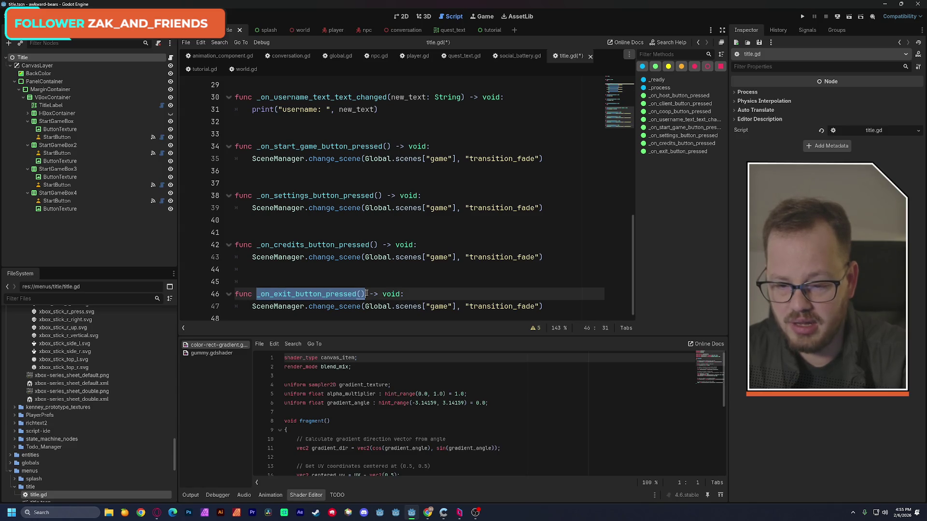
pyautogui.hotkey('ctrl', 'c')
pyautogui.scroll(8, 382, 265)
pyautogui.doubleClick(278, 220)
pyautogui.hotkey('ctrl', 'v')
pyautogui.click(512, 173)
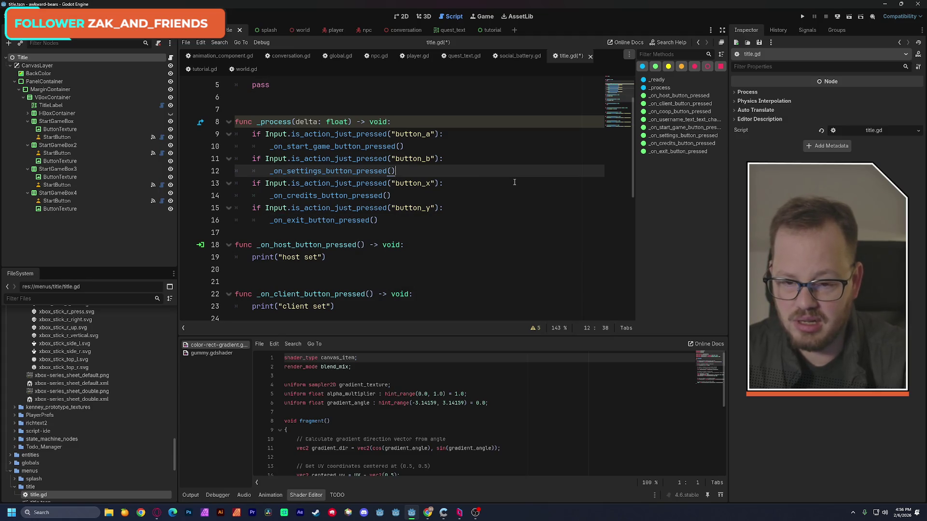
pyautogui.scroll(-8, 508, 200)
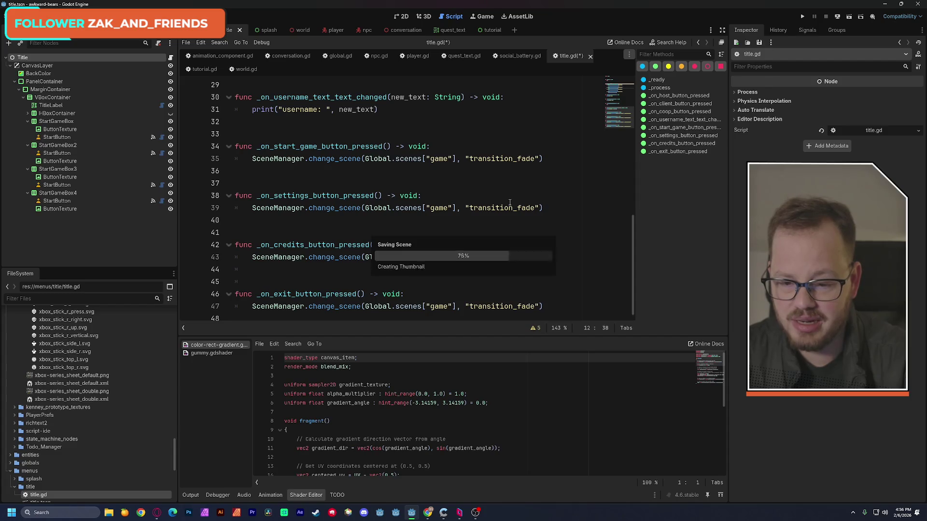
pyautogui.hotkey('ctrl', 's')
pyautogui.click(404, 18)
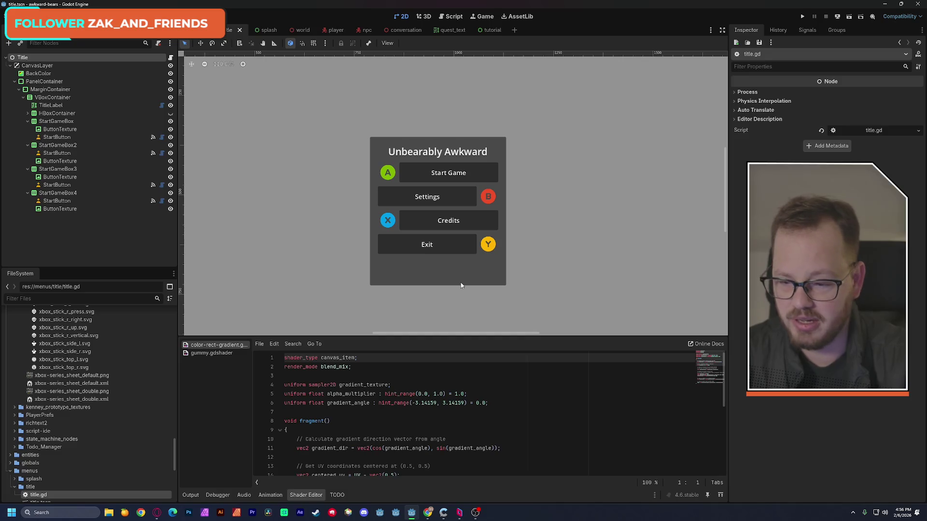
# Disconnect pressed from _on_start_button_pressed on the Start Game, Settings, Credits and Exit buttons.
pyautogui.click(432, 178)
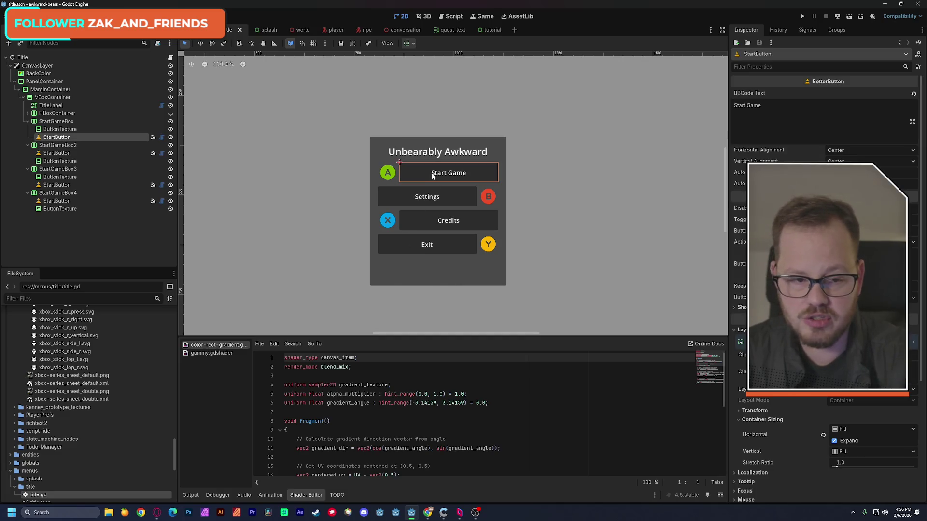
pyautogui.click(803, 30)
pyautogui.click(797, 89)
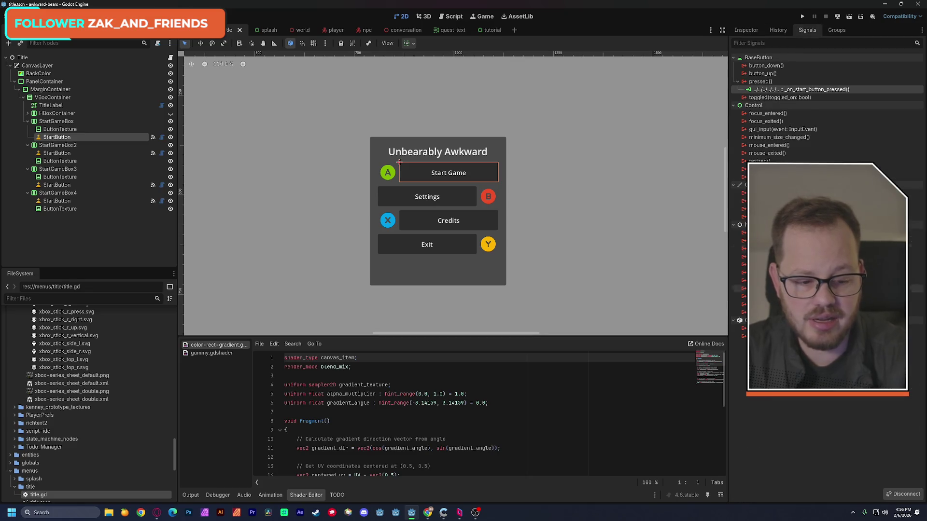
pyautogui.click(904, 494)
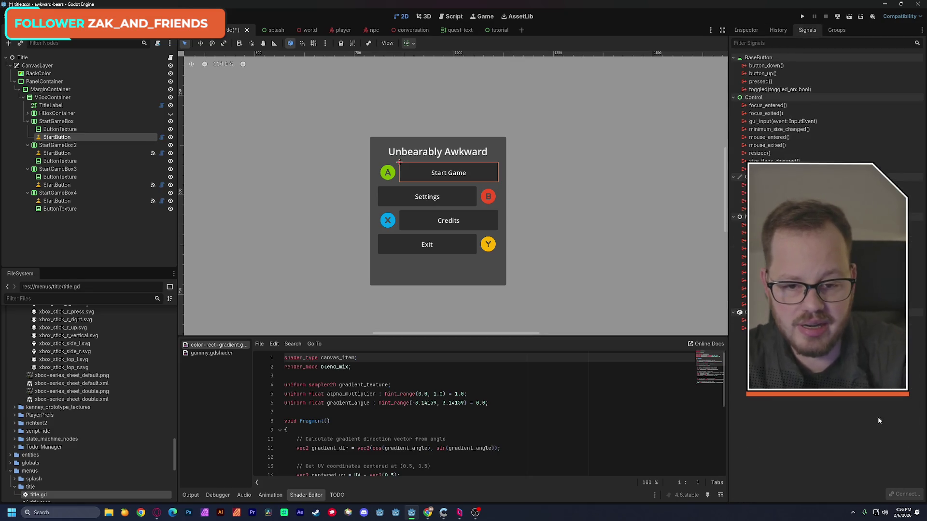
pyautogui.click(445, 206)
pyautogui.click(796, 90)
pyautogui.click(899, 488)
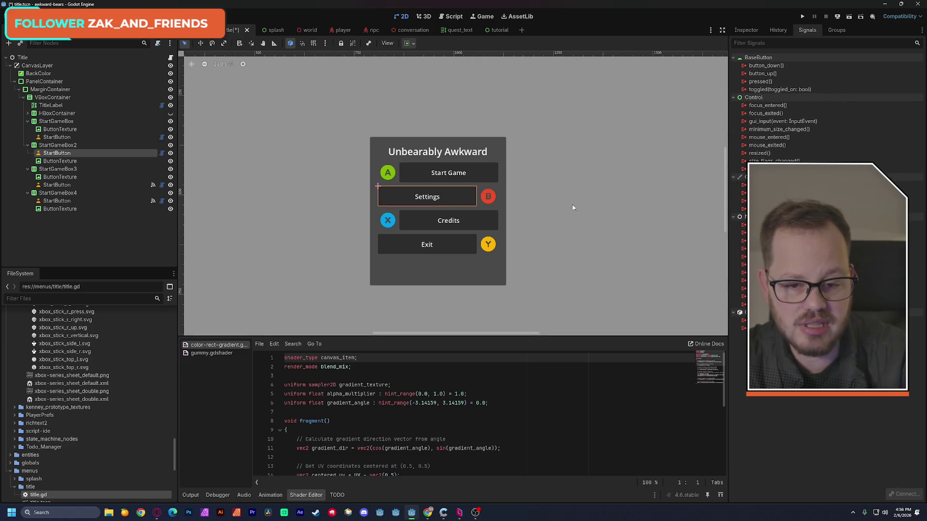
pyautogui.click(484, 213)
pyautogui.click(797, 90)
pyautogui.click(898, 488)
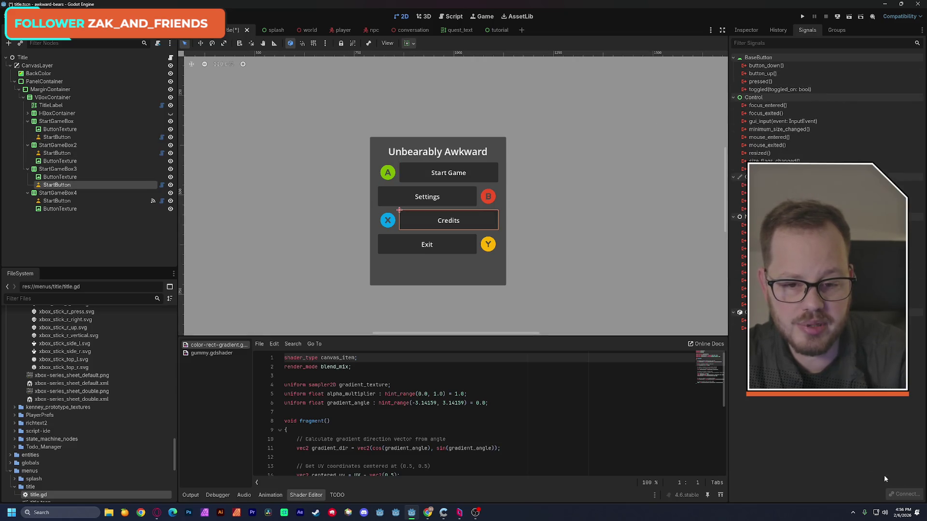
pyautogui.click(466, 243)
pyautogui.click(797, 90)
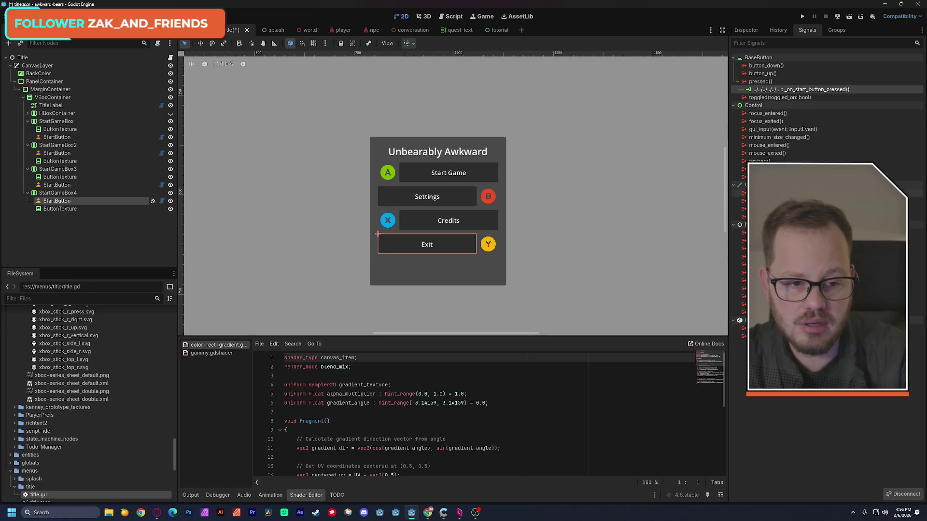
pyautogui.click(900, 494)
# Save the title scene, then cancel a new pressed-signal connection on the Start Game button.
pyautogui.hotkey('ctrl', 's')
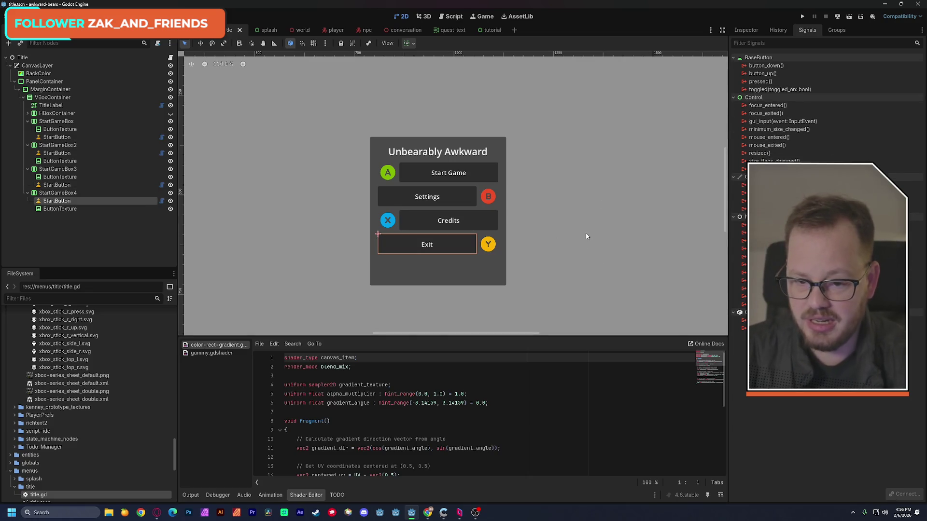
pyautogui.click(488, 172)
pyautogui.doubleClick(768, 81)
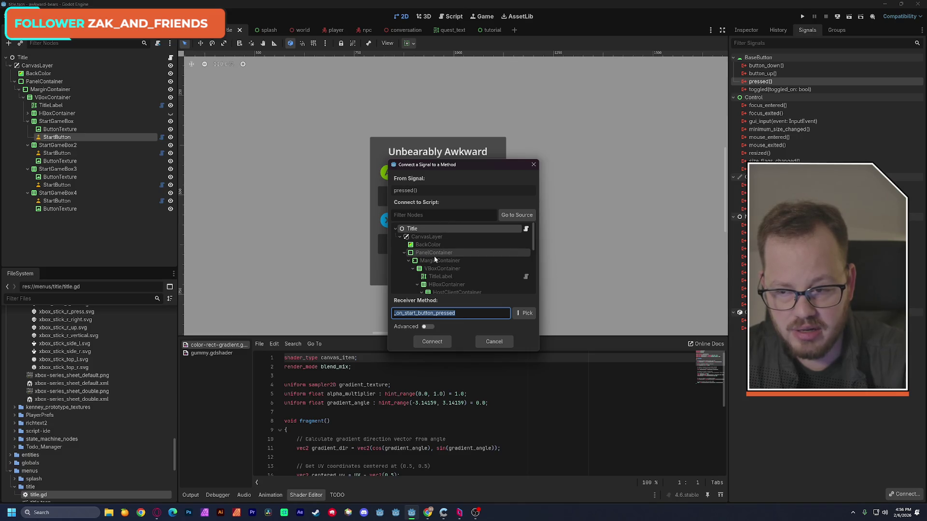
pyautogui.click(500, 343)
pyautogui.click(57, 137)
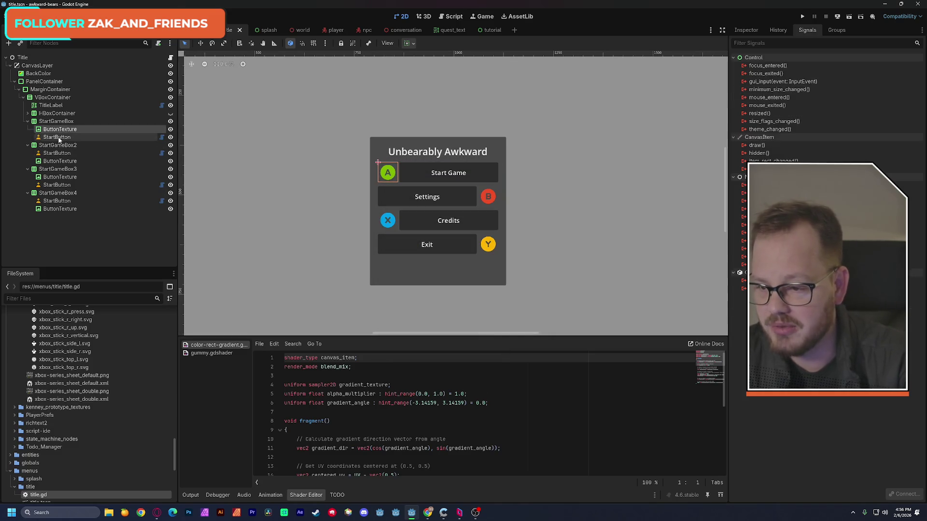
# Rename the Settings row's StartButton node to SettingsButton.
pyautogui.press('Escape')
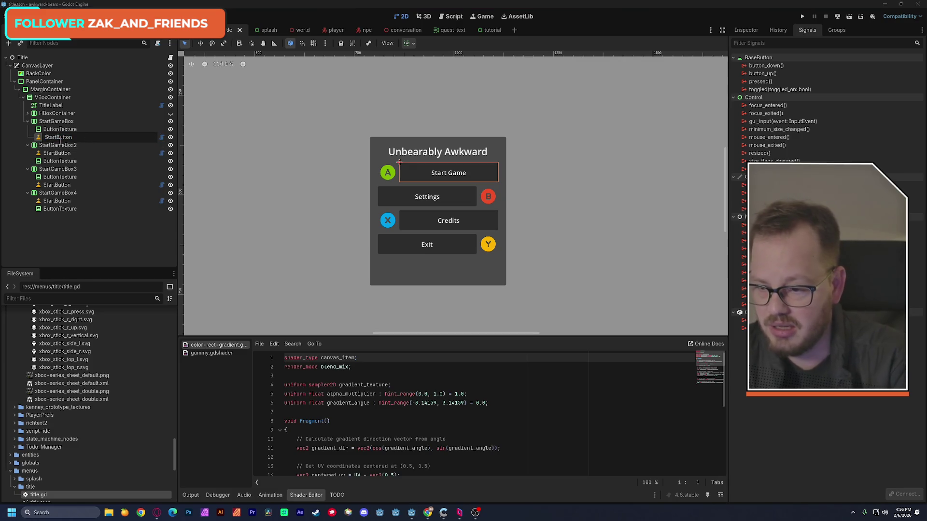
pyautogui.doubleClick(58, 153)
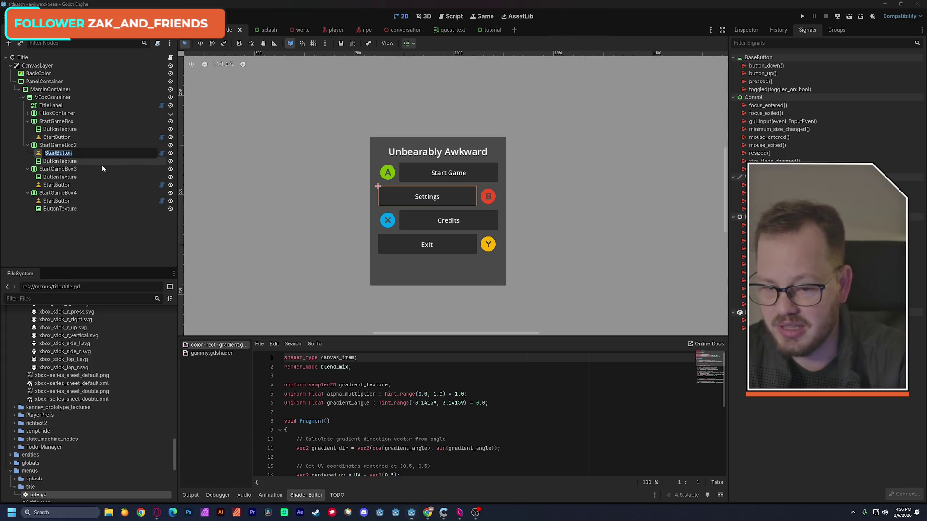
pyautogui.click(57, 154)
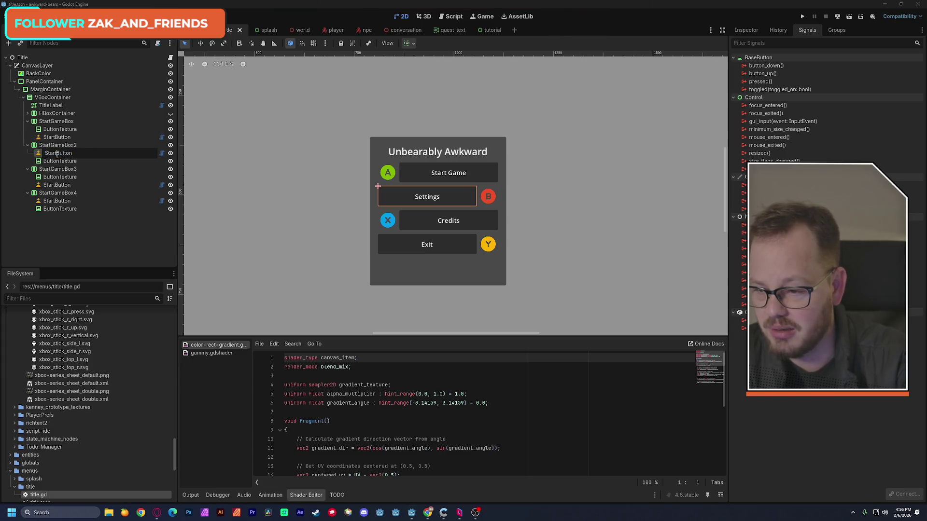
pyautogui.press('BackSpace')
pyautogui.press('BackSpace')
pyautogui.press('BackSpace')
pyautogui.write('etti')
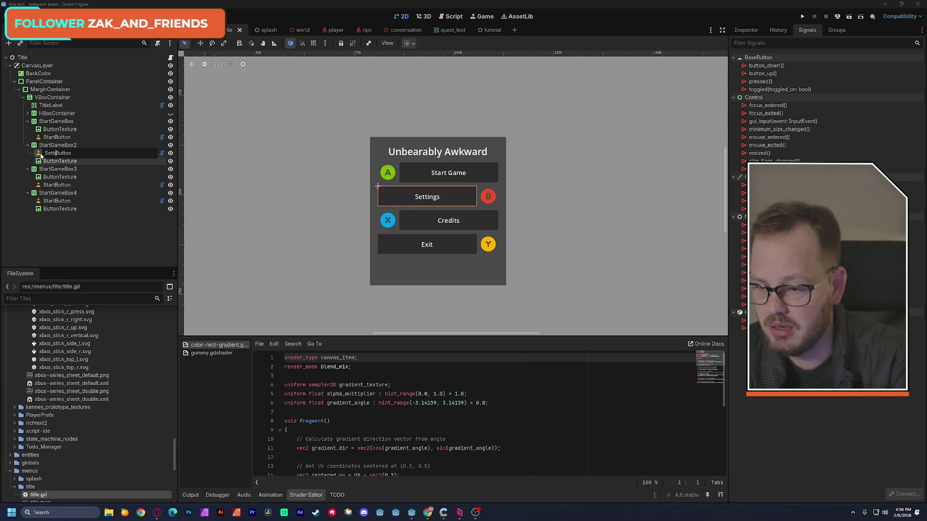
pyautogui.write('ngs')
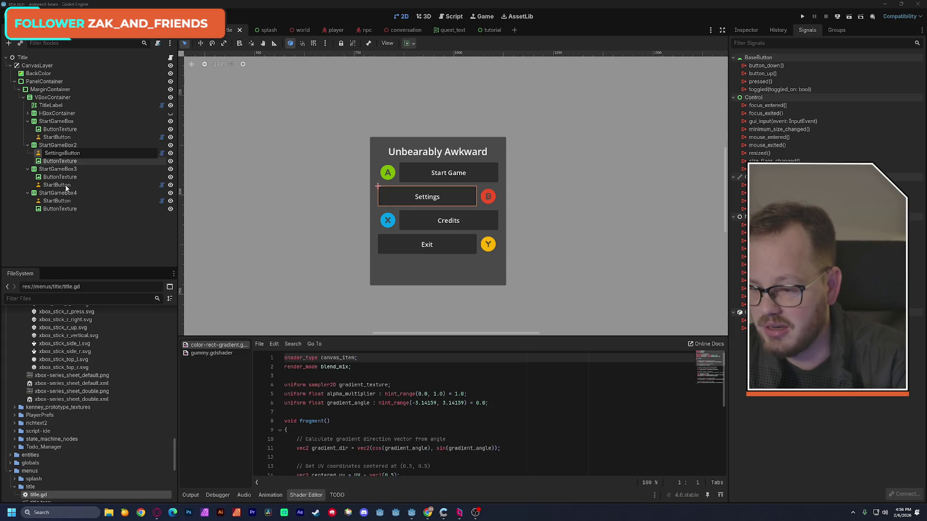
pyautogui.click(66, 188)
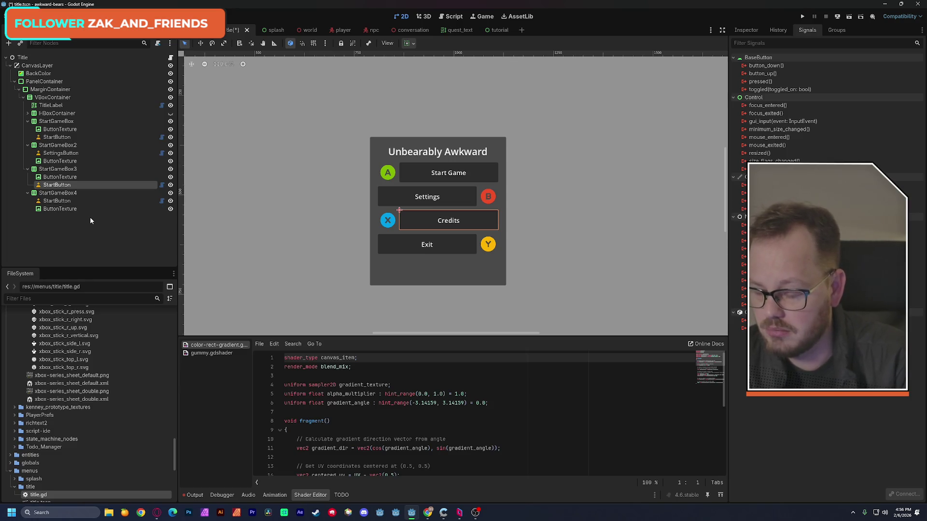
# Rename the Credits row's button node to CreditsButton.
pyautogui.press('F2')
pyautogui.press('BackSpace')
pyautogui.press('BackSpace')
pyautogui.press('BackSpace')
pyautogui.write('Credits')
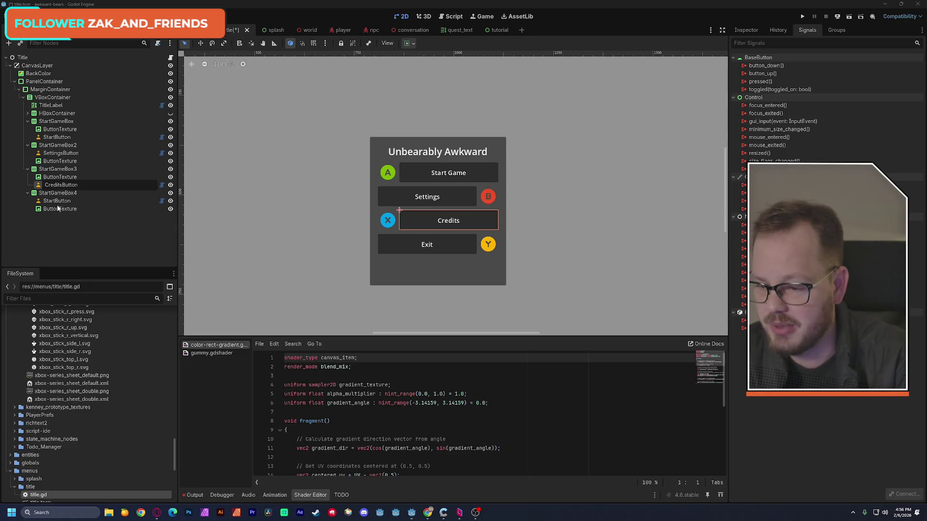
pyautogui.press('Return')
# Rename the Exit row's button node to ExitButton and save the scene.
pyautogui.click(67, 207)
pyautogui.click(67, 201)
pyautogui.press('F2')
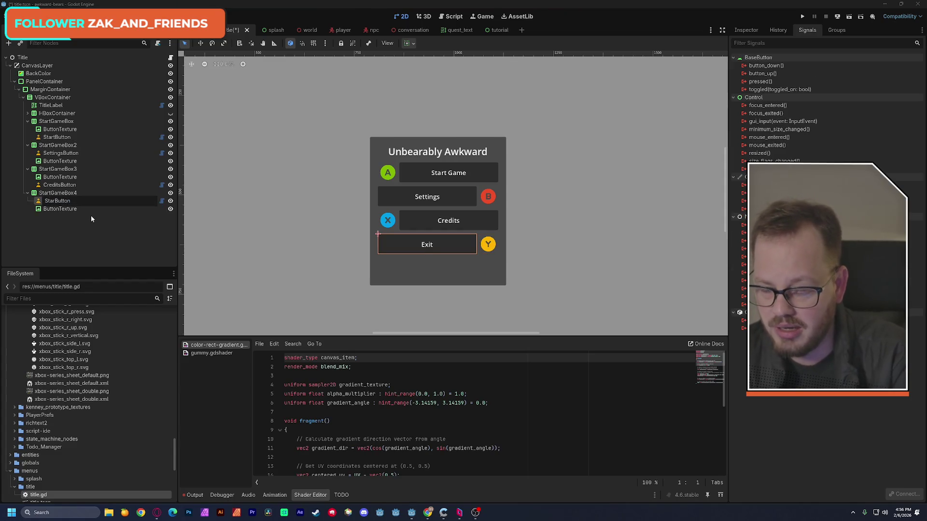
pyautogui.press('BackSpace')
pyautogui.press('BackSpace')
pyautogui.press('BackSpace')
pyautogui.write('Exit')
pyautogui.press('Return')
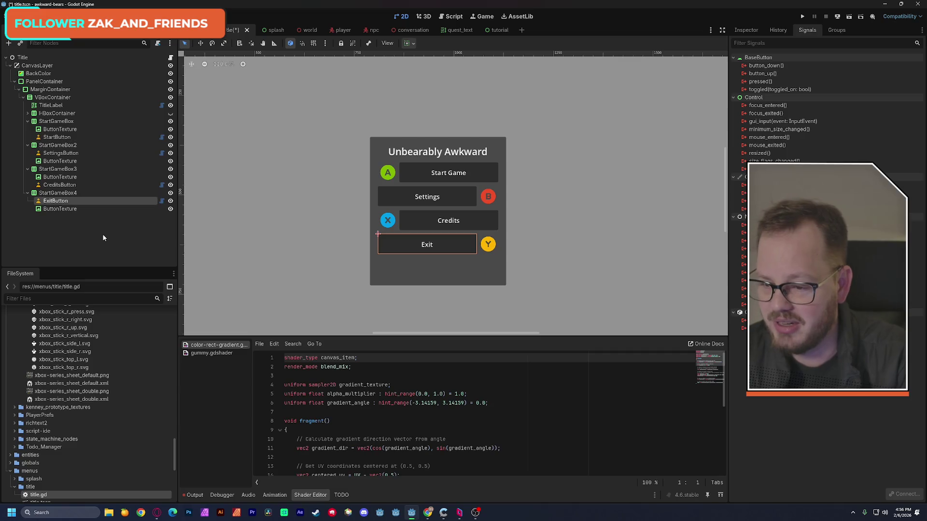
pyautogui.hotkey('ctrl', 's')
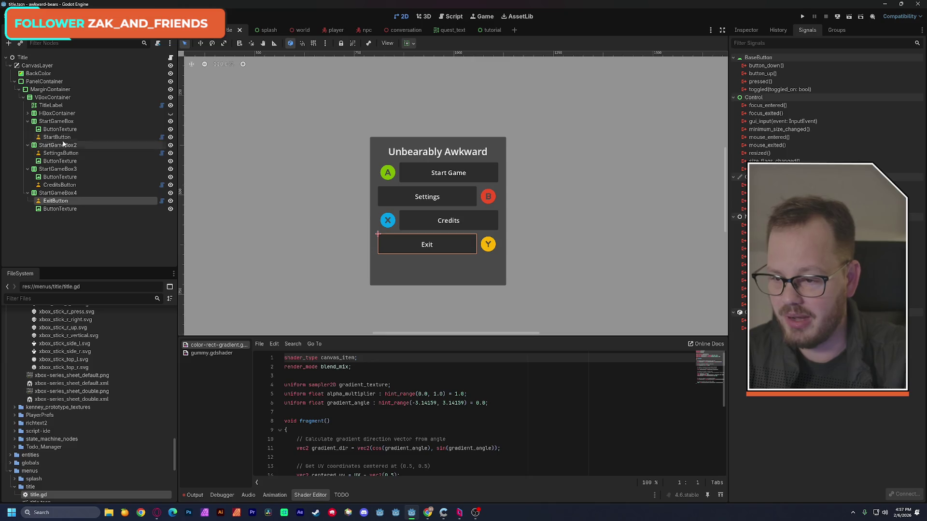
# Connect the Start Game button's pressed signal to _on_start_game_button_pressed.
pyautogui.click(448, 172)
pyautogui.doubleClick(761, 81)
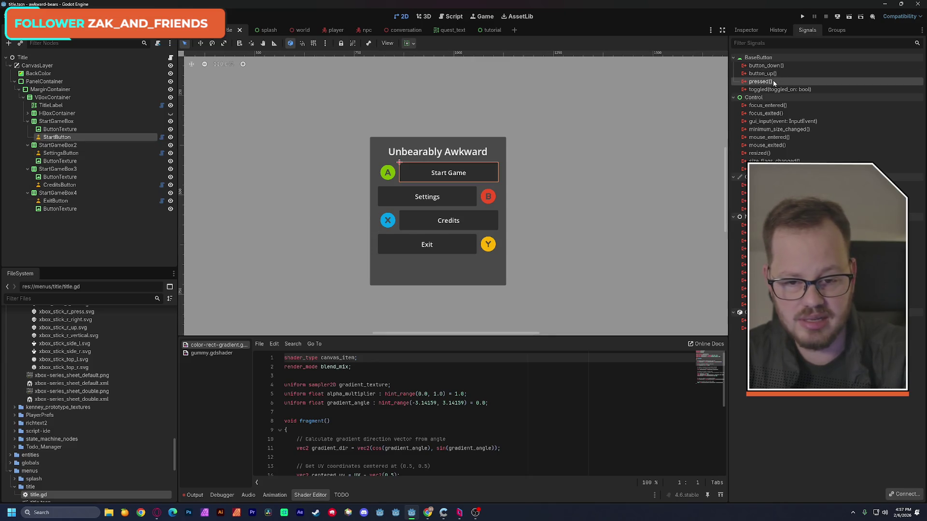
pyautogui.click(529, 317)
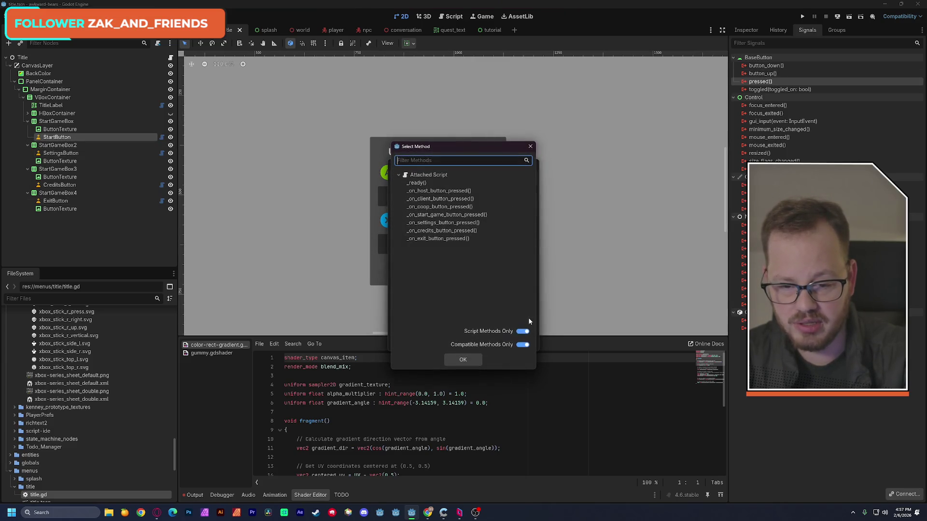
pyautogui.click(441, 215)
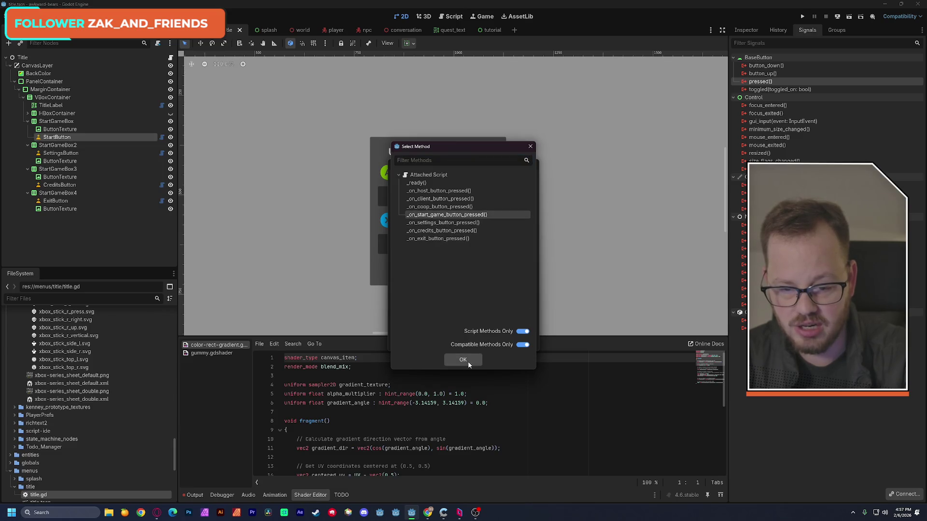
pyautogui.click(468, 360)
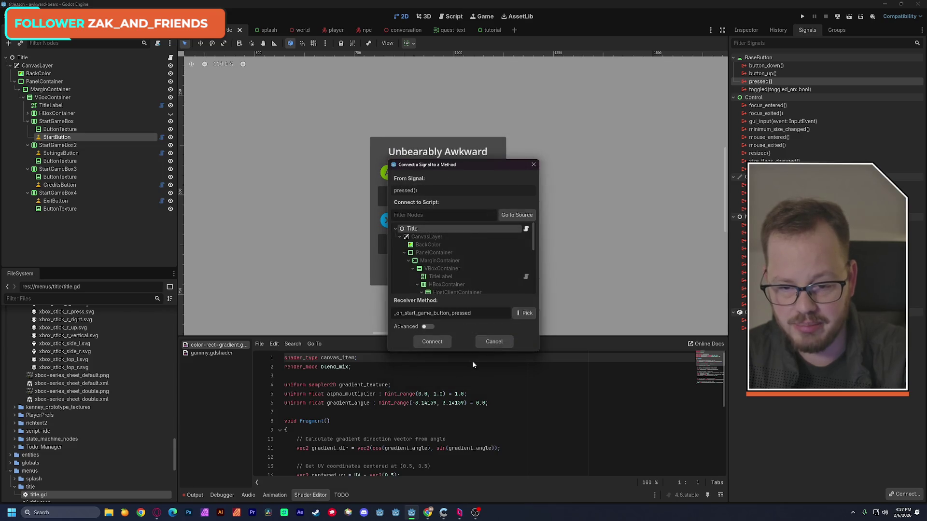
pyautogui.click(441, 342)
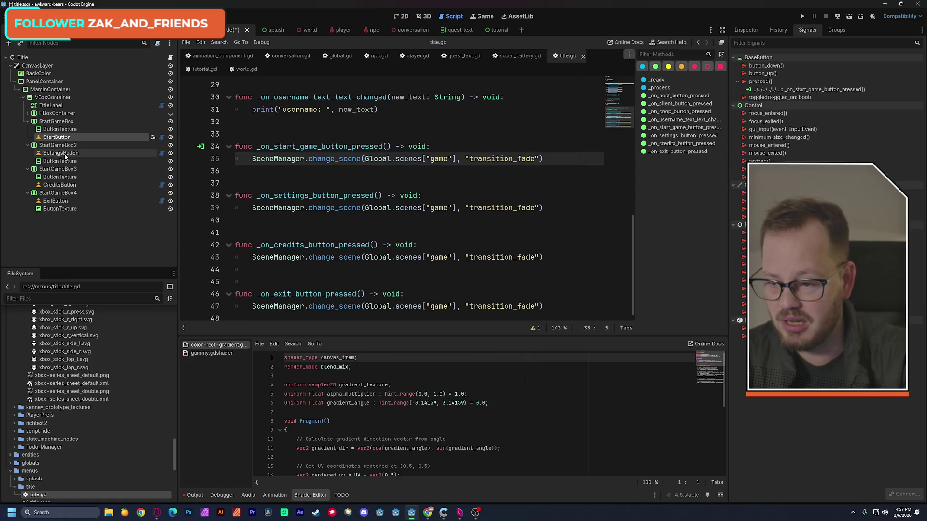
# Connect SettingsButton's pressed signal to _on_settings_button_pressed.
pyautogui.click(65, 153)
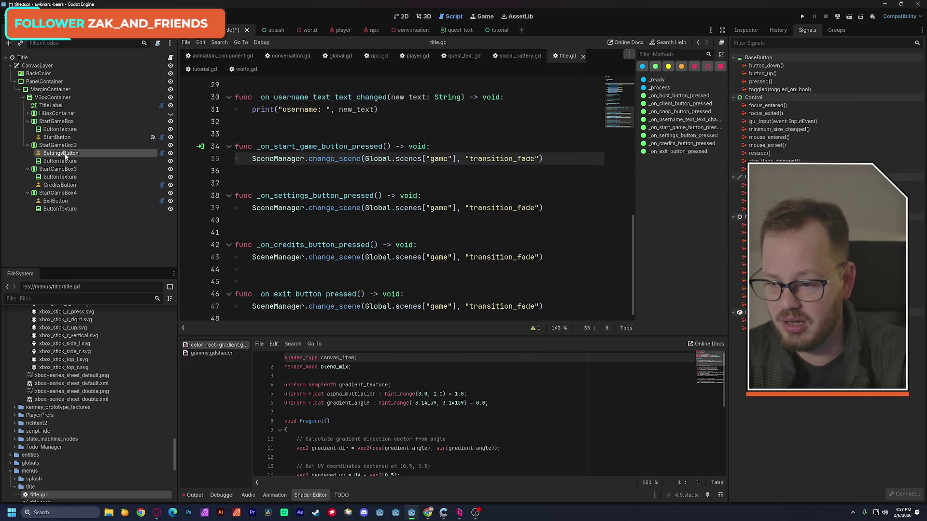
pyautogui.doubleClick(761, 81)
pyautogui.click(524, 313)
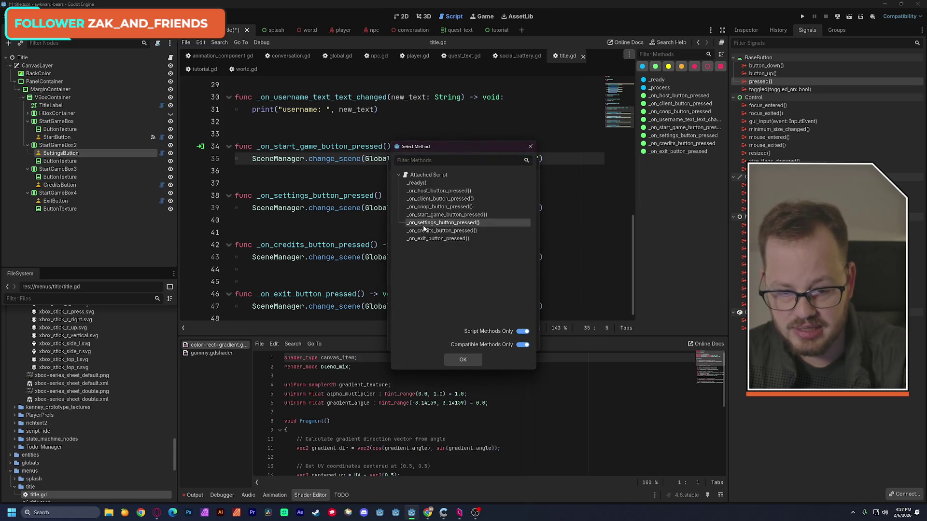
pyautogui.doubleClick(435, 222)
pyautogui.click(432, 342)
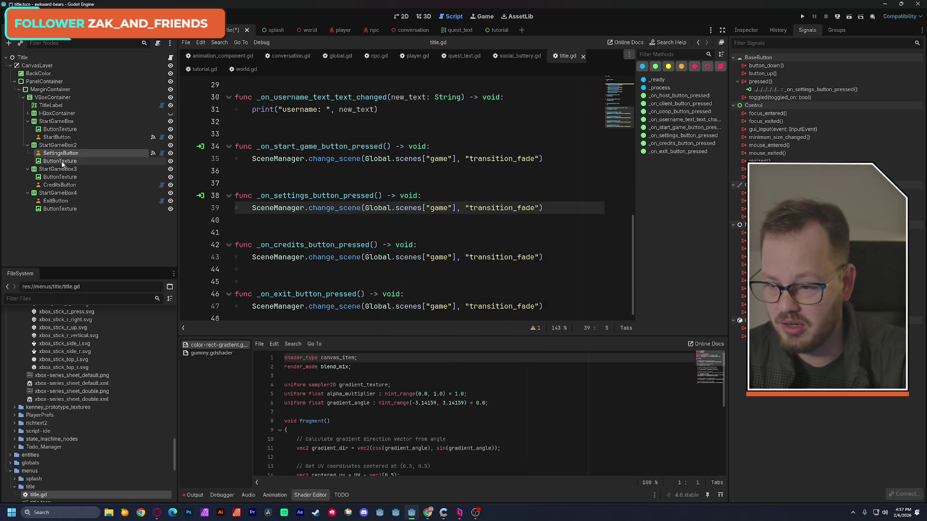
# Connect CreditsButton's pressed signal to _on_credits_button_pressed.
pyautogui.click(60, 185)
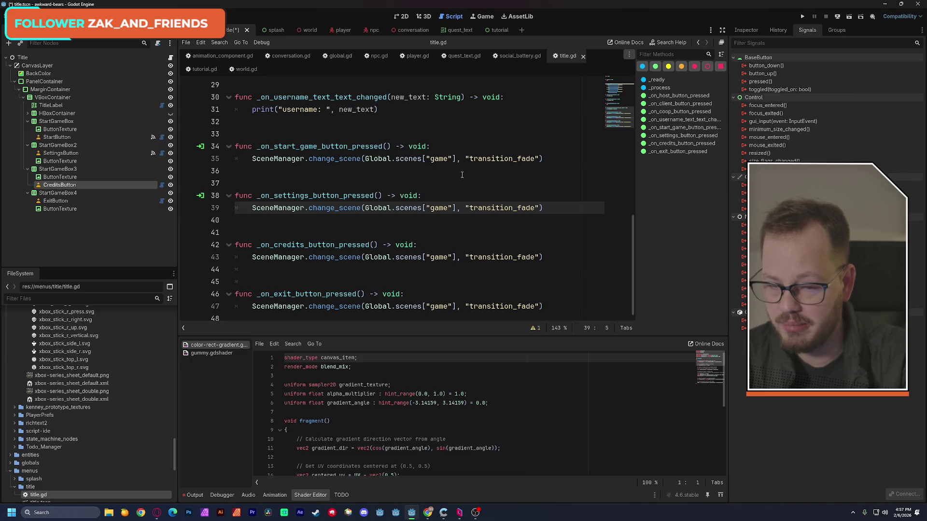
pyautogui.doubleClick(771, 82)
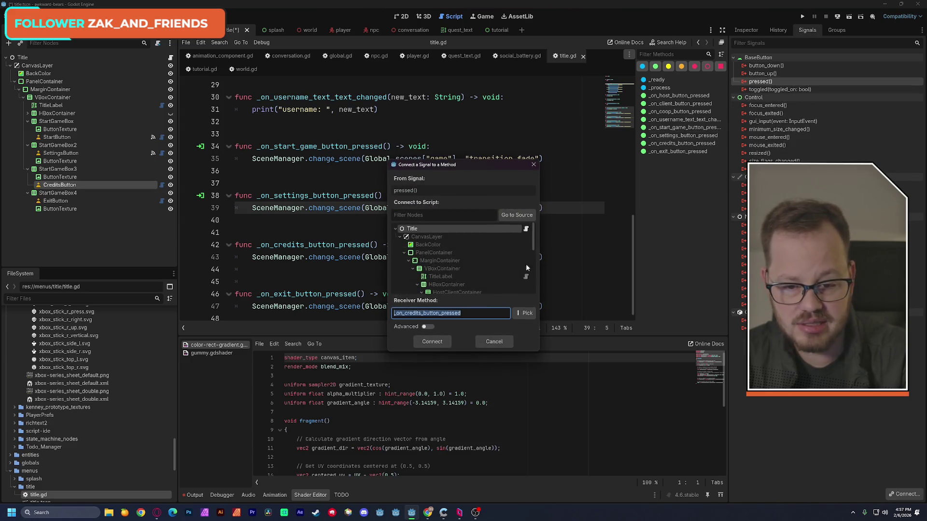
pyautogui.click(524, 313)
pyautogui.doubleClick(427, 231)
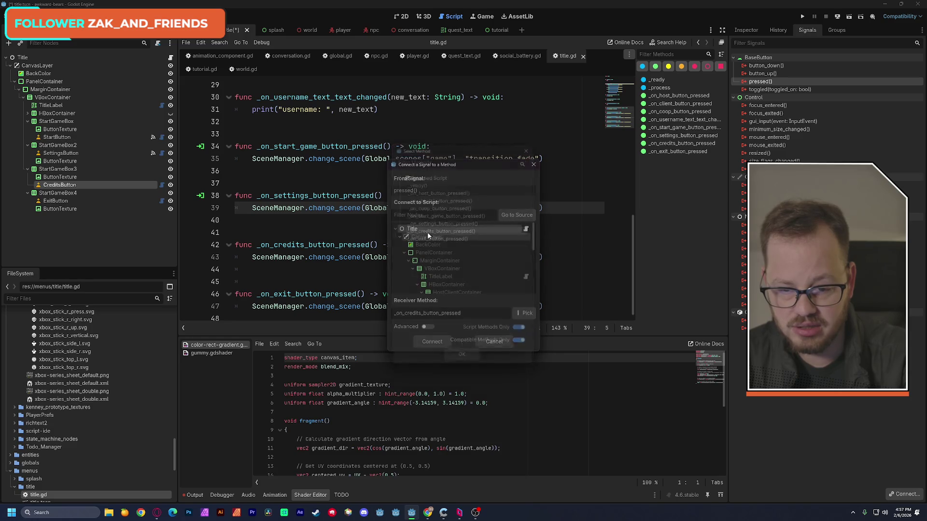
pyautogui.click(433, 343)
# Connect ExitButton's pressed signal to _on_exit_button_pressed and save the scene.
pyautogui.click(55, 201)
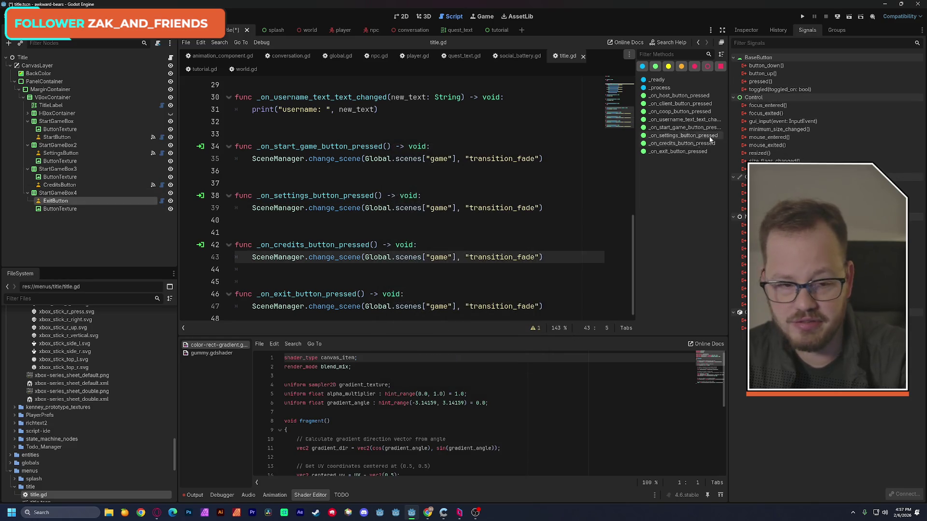
pyautogui.doubleClick(768, 82)
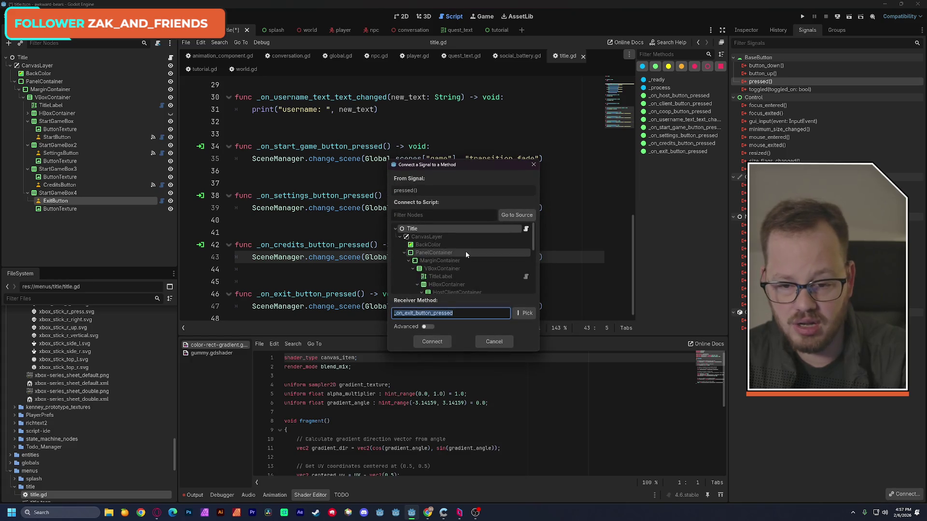
pyautogui.click(524, 313)
pyautogui.doubleClick(434, 240)
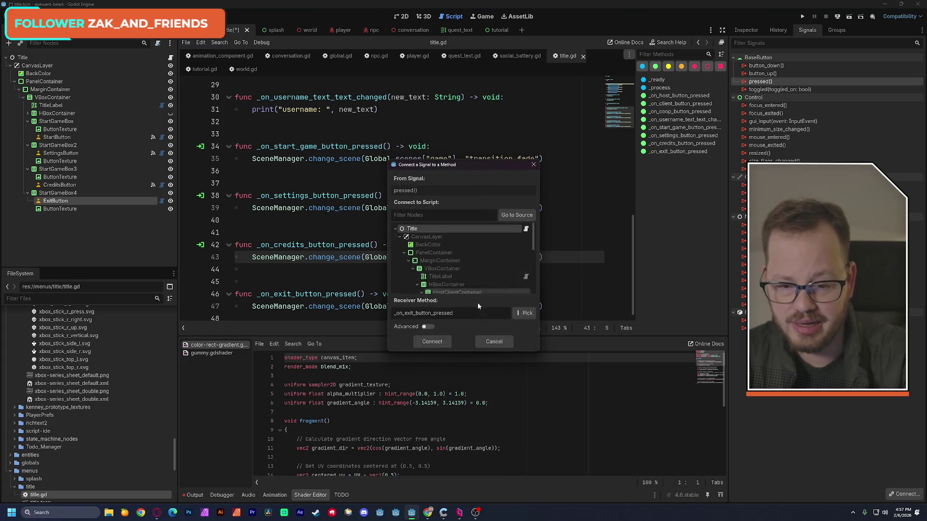
pyautogui.click(432, 342)
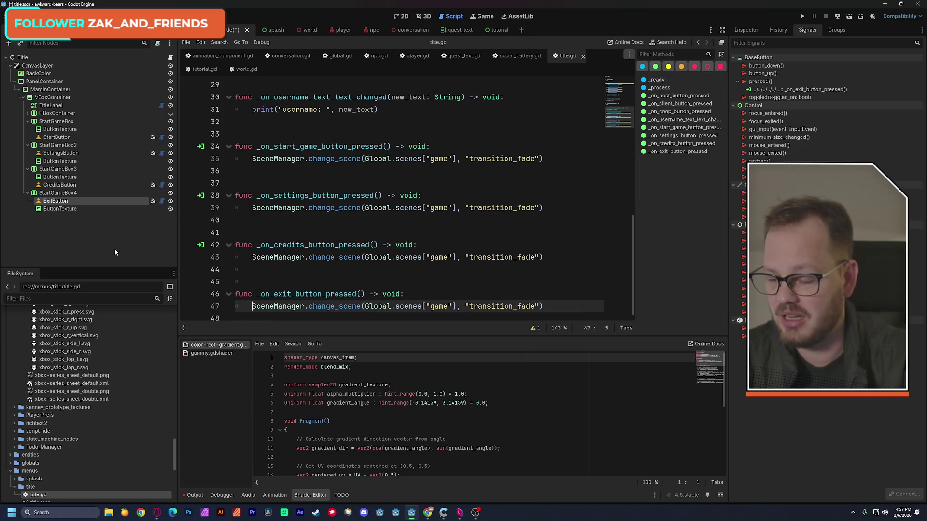
pyautogui.hotkey('ctrl', 's')
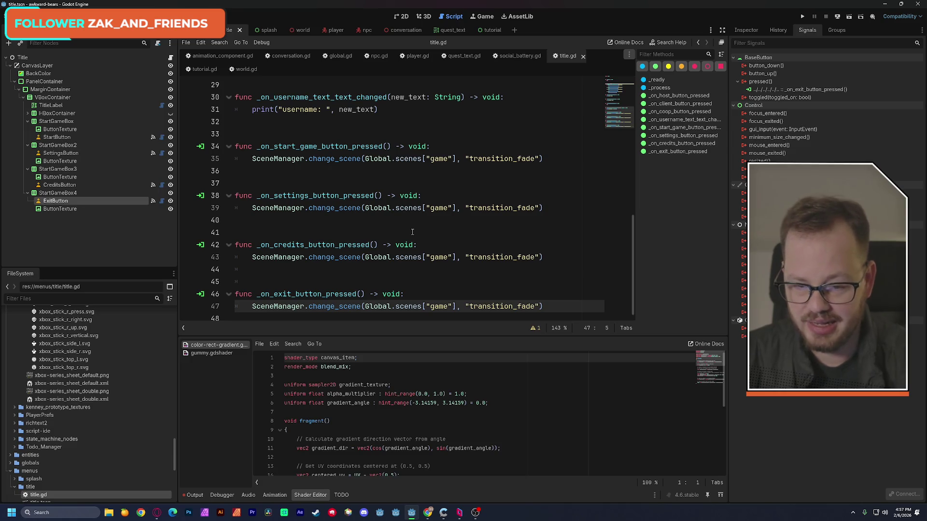
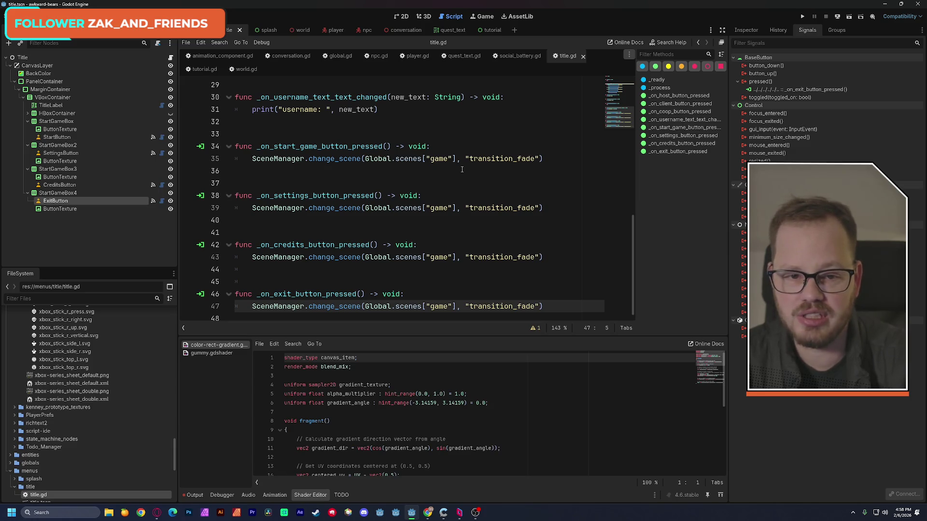
# Delete the unused host, client, coop and username handlers (lines 18–31) from title.gd and save it.
pyautogui.moveTo(636, 193)
pyautogui.mouseDown()
pyautogui.moveTo(610, 196)
pyautogui.moveTo(618, 199)
pyautogui.mouseUp()
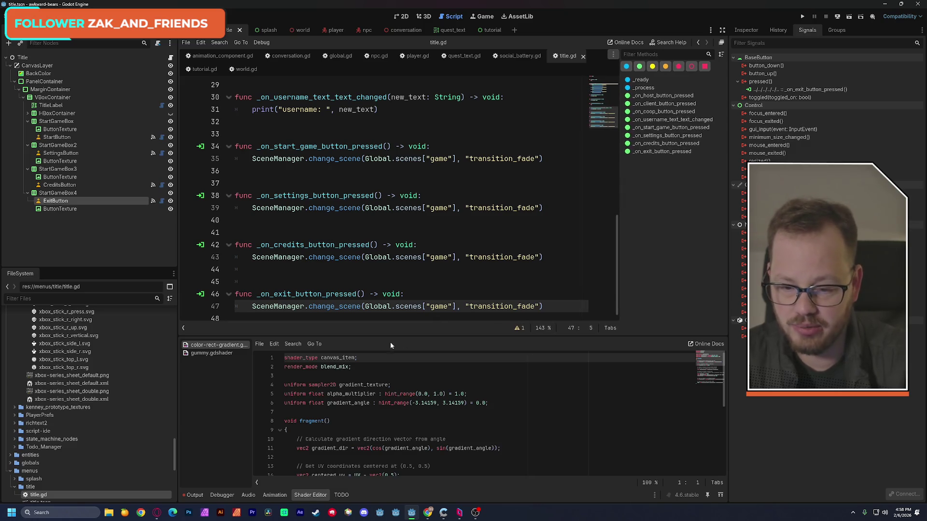
pyautogui.moveTo(386, 337); pyautogui.dragTo(388, 373)
pyautogui.scroll(3, 394, 280)
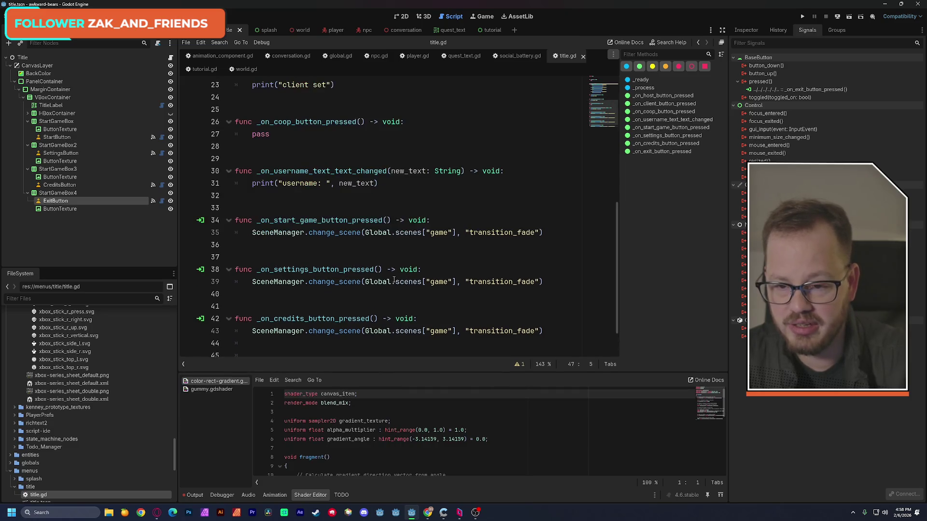
pyautogui.moveTo(385, 261)
pyautogui.mouseDown()
pyautogui.moveTo(234, 259)
pyautogui.moveTo(189, 203)
pyautogui.moveTo(191, 99)
pyautogui.mouseUp()
pyautogui.scroll(3, 371, 205)
pyautogui.press('BackSpace')
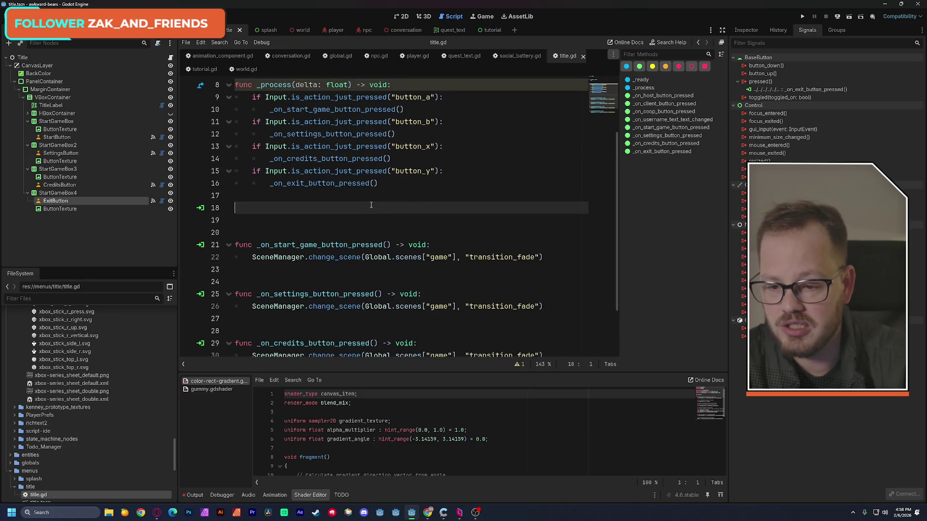
pyautogui.click(289, 196)
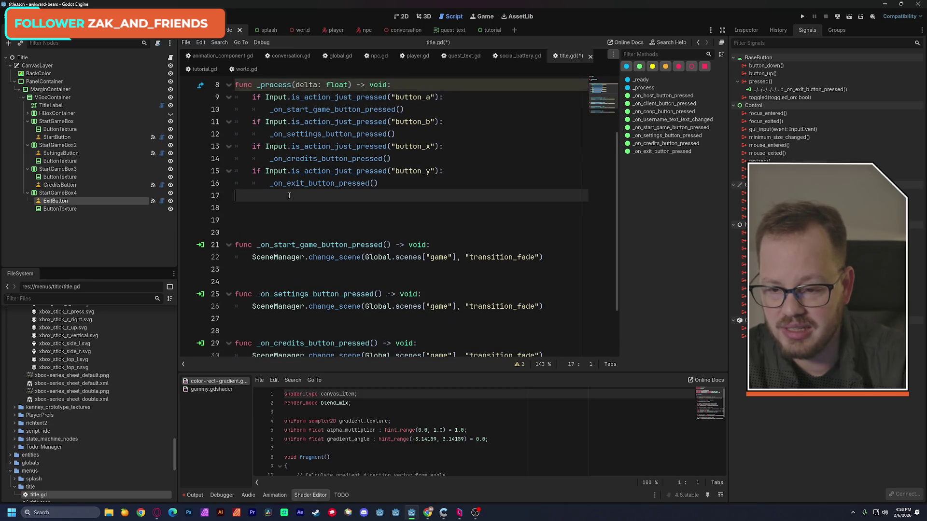
pyautogui.press('Delete')
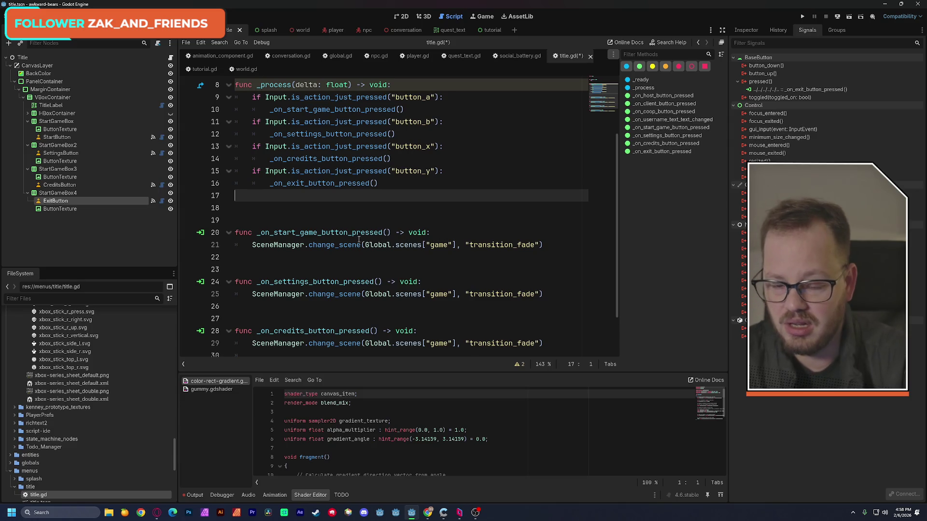
pyautogui.hotkey('ctrl', 's')
# Show the title menu scene in the 2D view.
pyautogui.scroll(3, 446, 271)
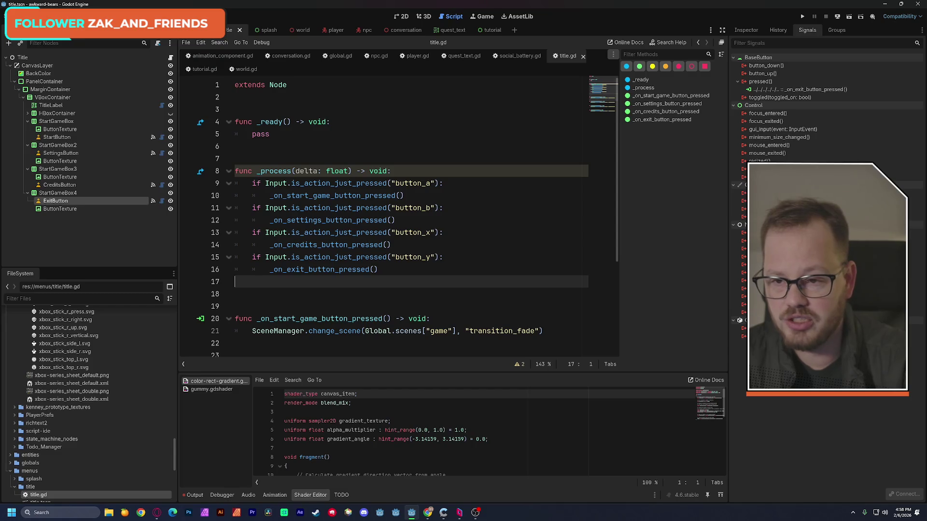
pyautogui.click(256, 32)
pyautogui.click(230, 31)
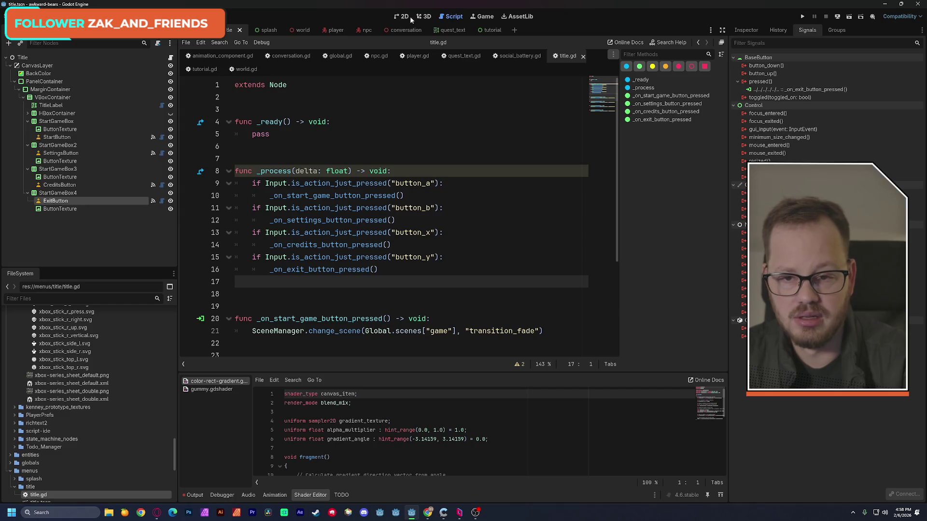
pyautogui.click(405, 16)
pyautogui.scroll(-3, 406, 160)
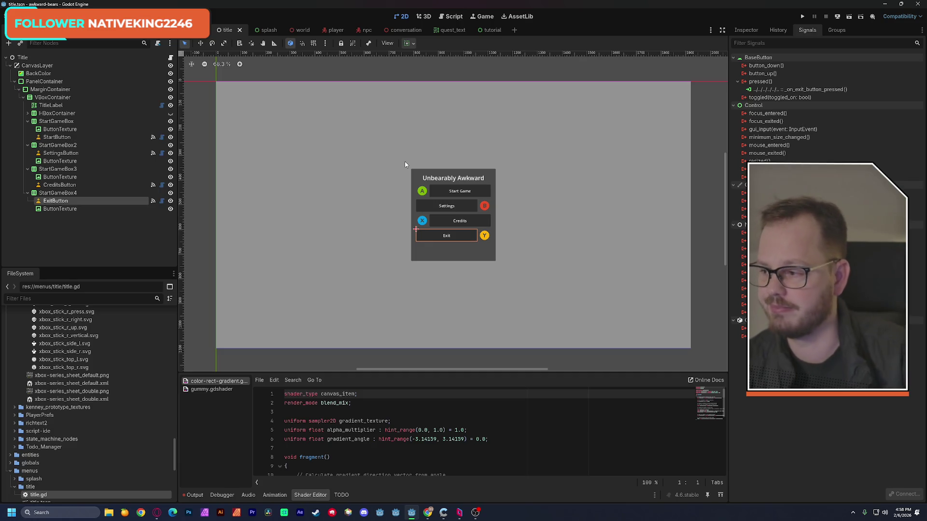
# Open the splash scene and pan until the pink SPLASH SCREEN rectangle is in view.
pyautogui.scroll(5, 389, 203)
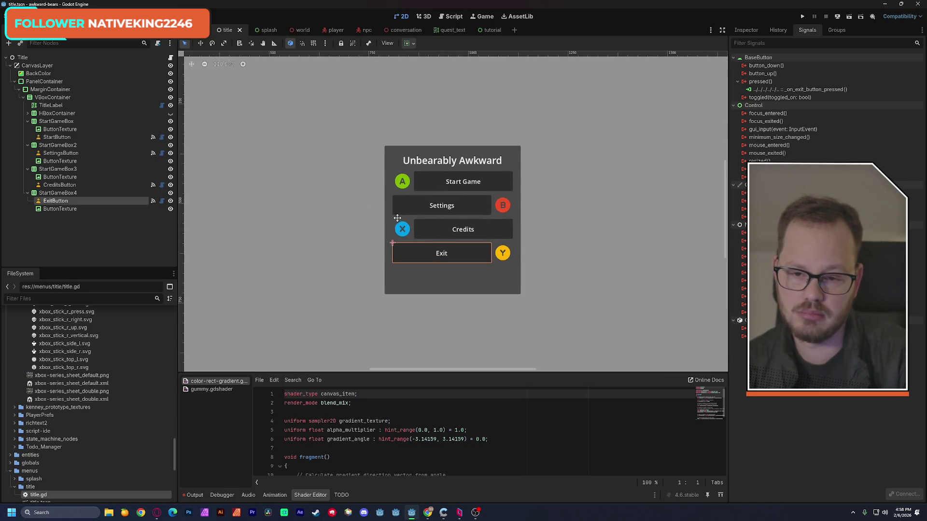
pyautogui.scroll(1, 396, 220)
pyautogui.click(269, 30)
pyautogui.scroll(-4, 458, 191)
pyautogui.moveTo(544, 195); pyautogui.dragTo(477, 182)
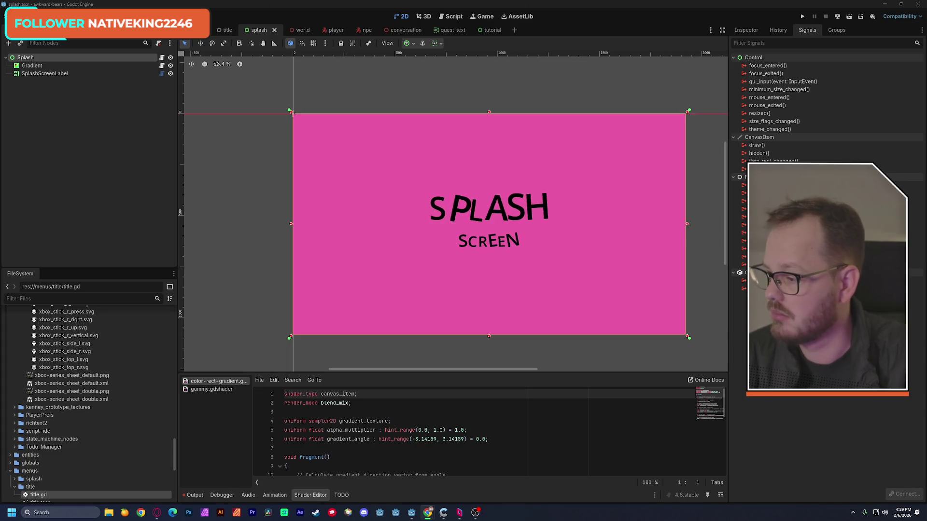
pyautogui.hotkey('alt', 'Tab')
pyautogui.write('time in aus')
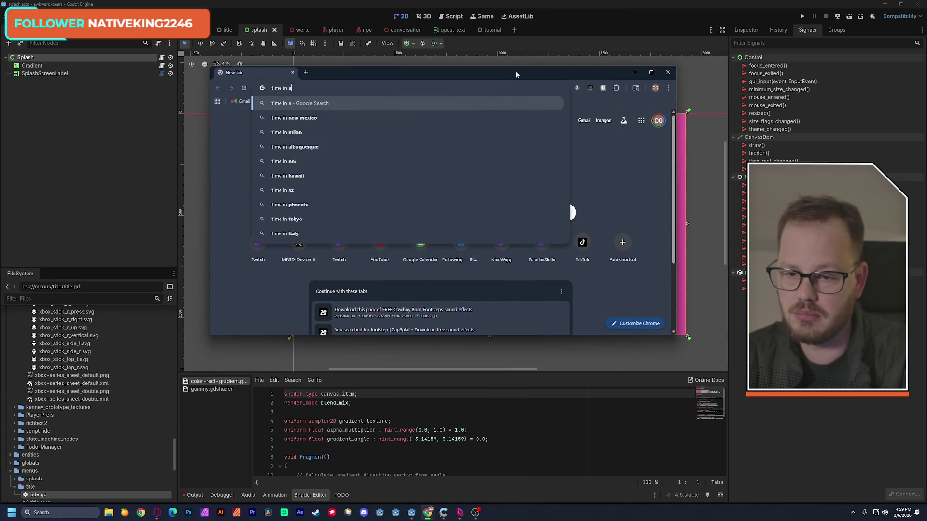
pyautogui.press('Down')
pyautogui.press('Return')
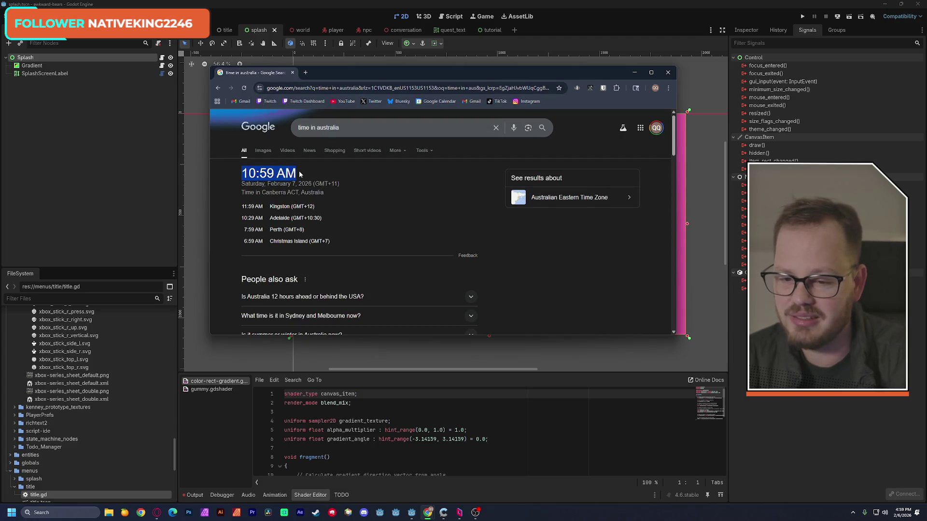
pyautogui.click(340, 176)
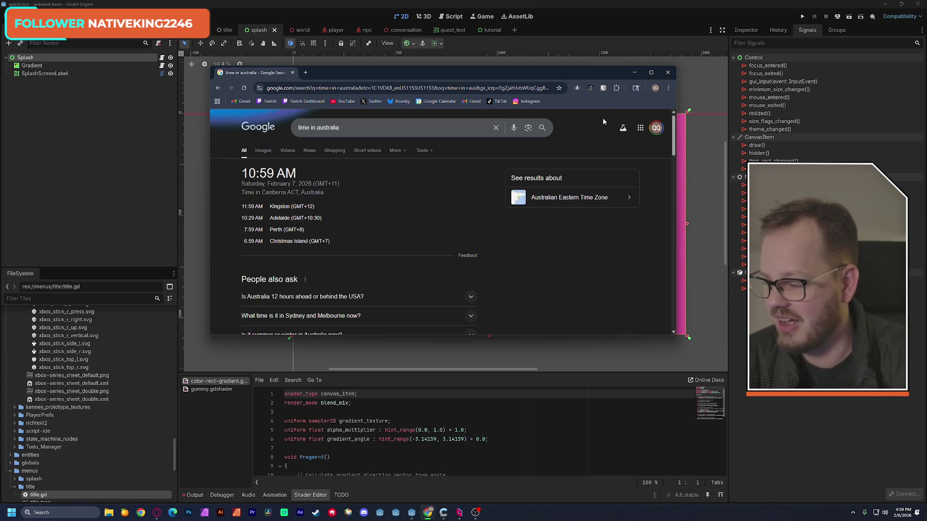
pyautogui.click(673, 74)
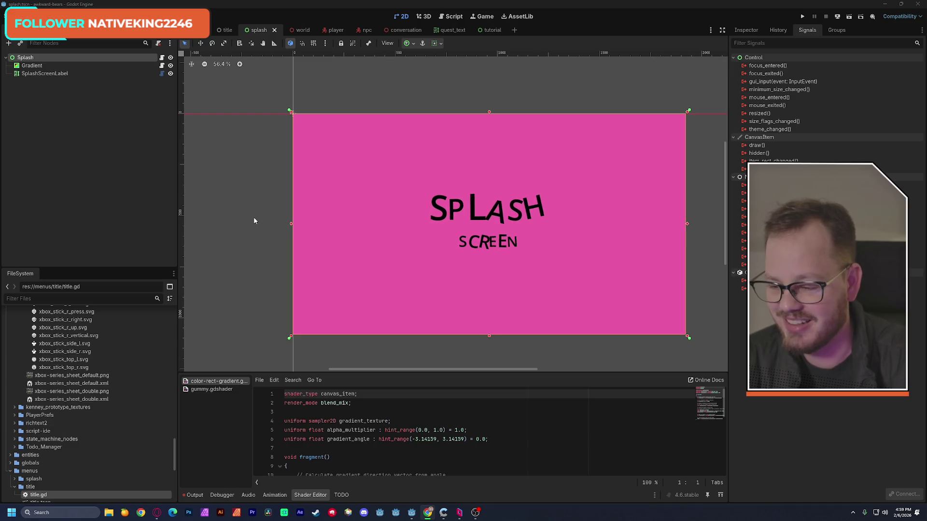
# Pan around the splash canvas and select the SplashScreenLabel node.
pyautogui.hscroll(1, 381, 199)
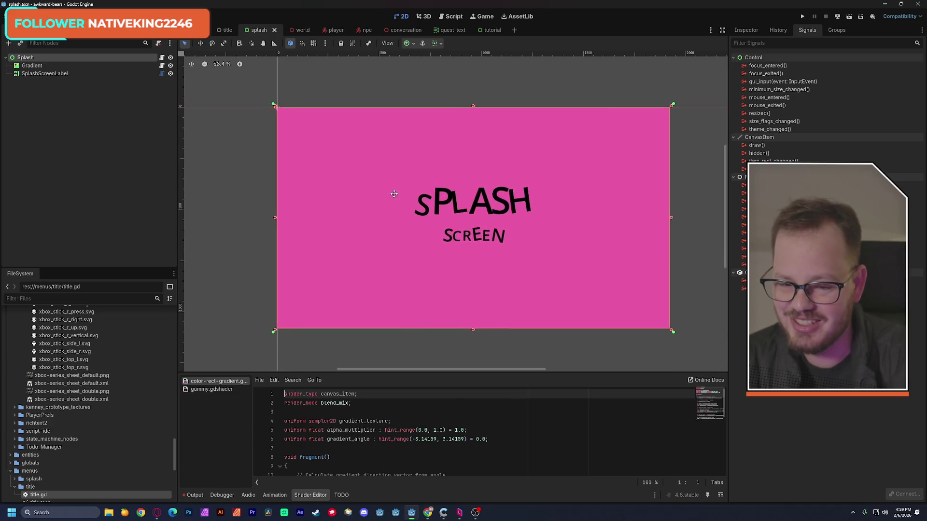
pyautogui.hscroll(1, 410, 200)
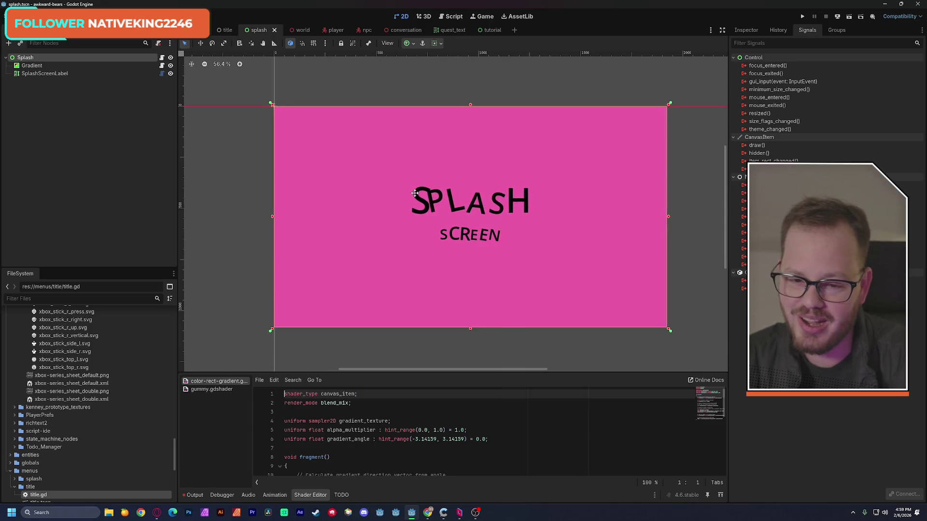
pyautogui.scroll(1, 417, 200)
pyautogui.hscroll(1, 419, 201)
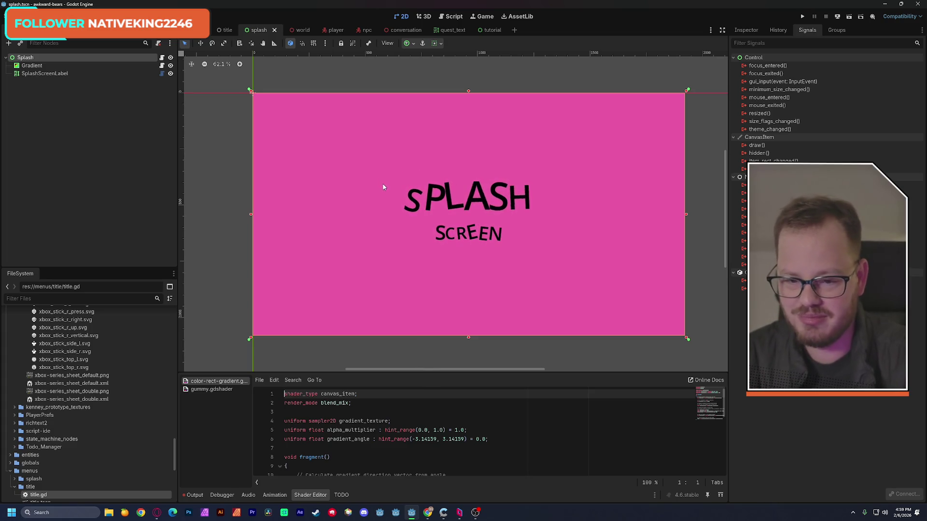
pyautogui.moveTo(381, 188); pyautogui.dragTo(379, 188)
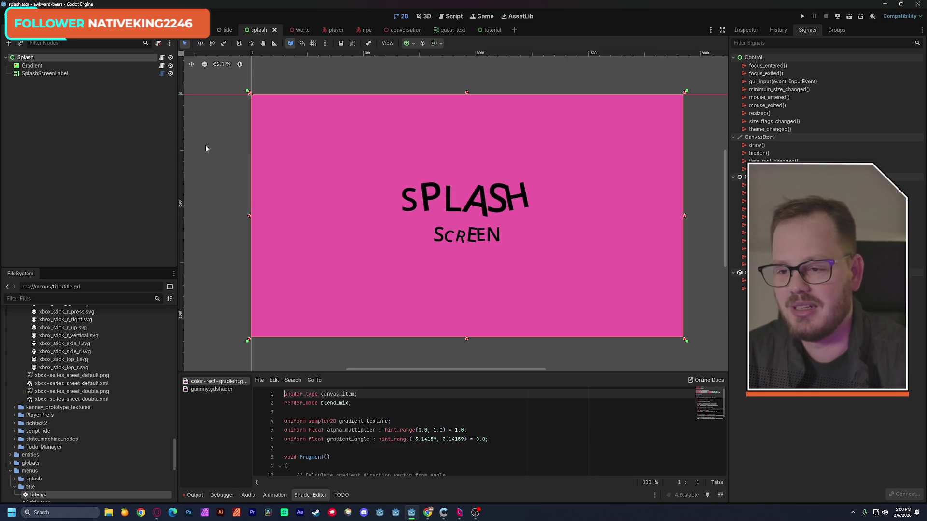
pyautogui.click(73, 74)
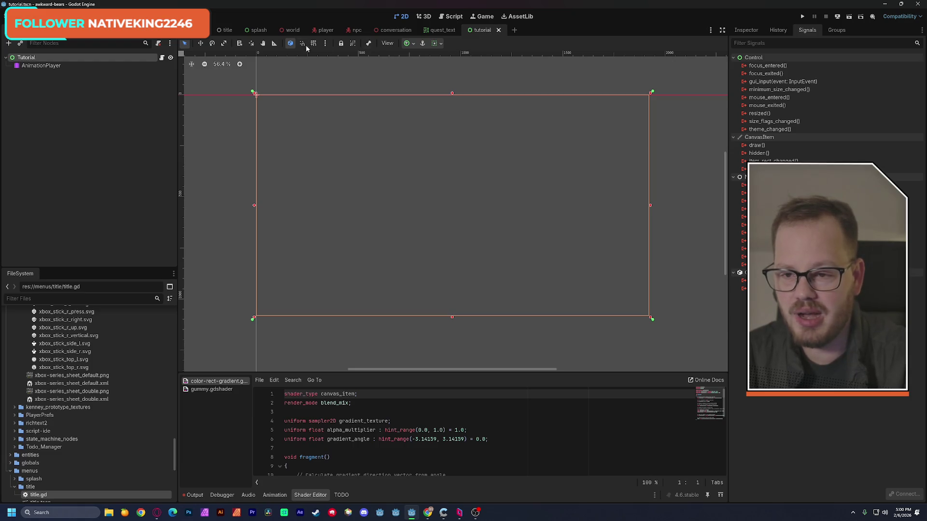
# Open global.gd in the script editor and select 'splash' in the menu path on line 8.
pyautogui.click(457, 19)
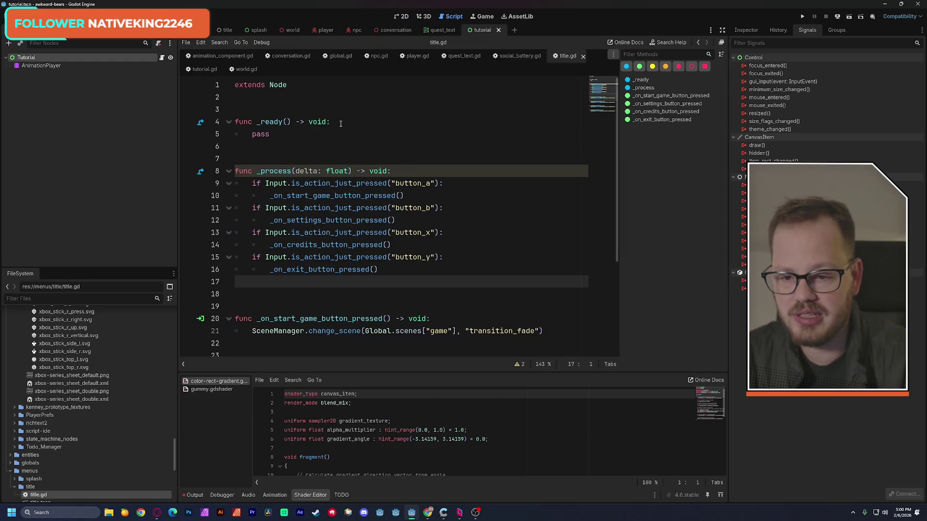
pyautogui.click(340, 57)
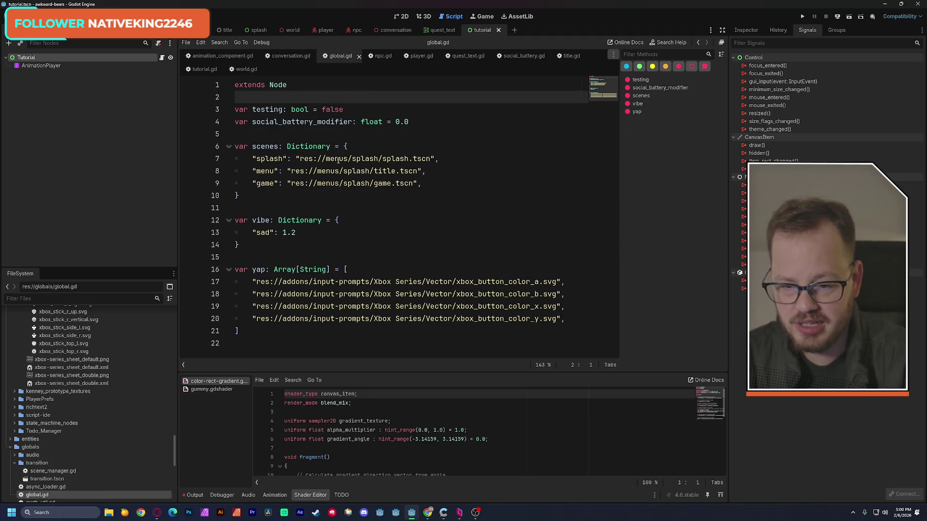
pyautogui.moveTo(346, 161)
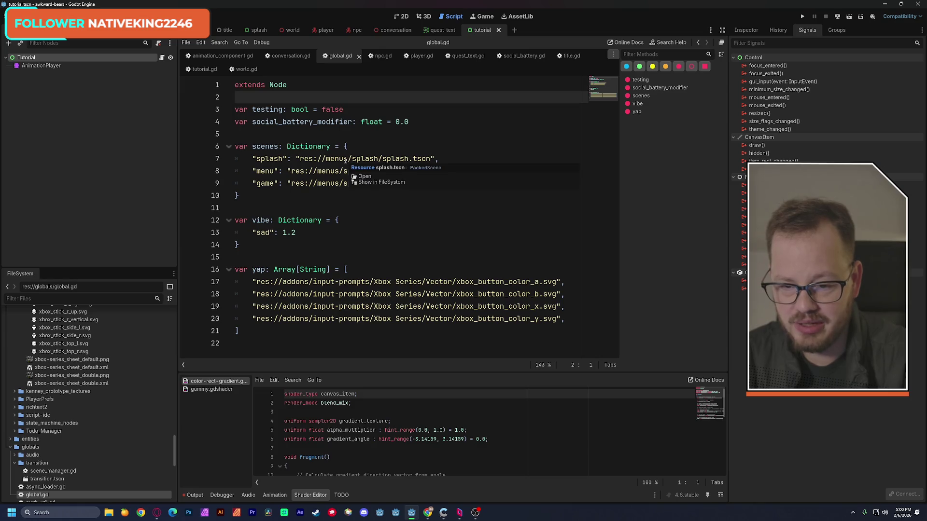
pyautogui.click(318, 184)
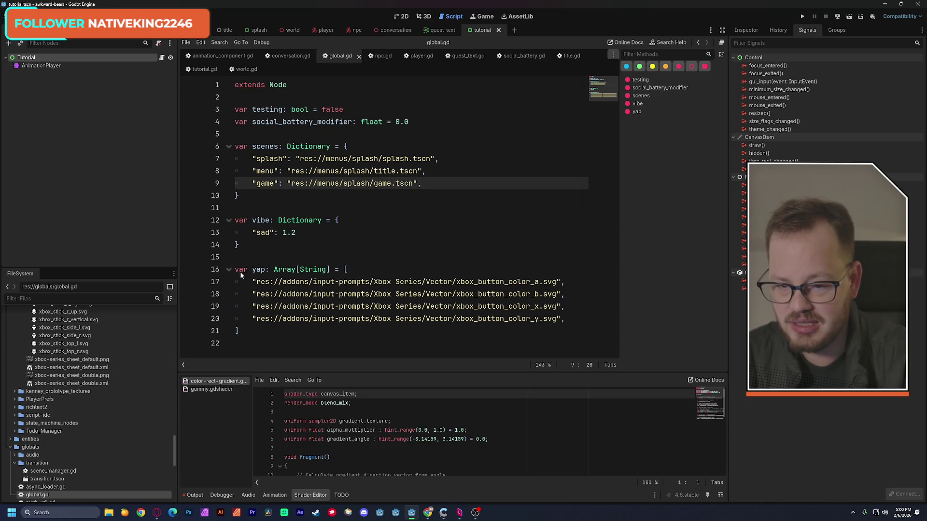
pyautogui.doubleClick(356, 172)
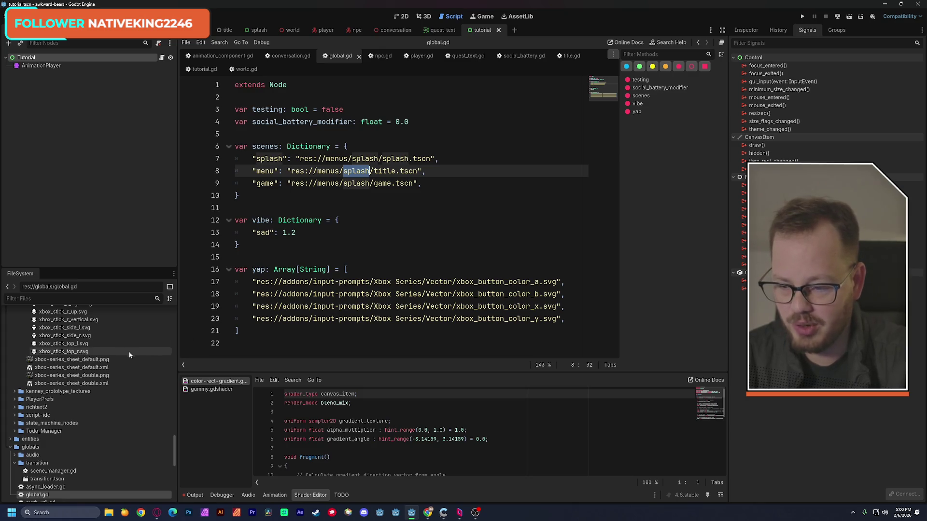
# Filter the FileSystem files by 'title'.
pyautogui.scroll(-2, 128, 352)
pyautogui.scroll(-2, 74, 443)
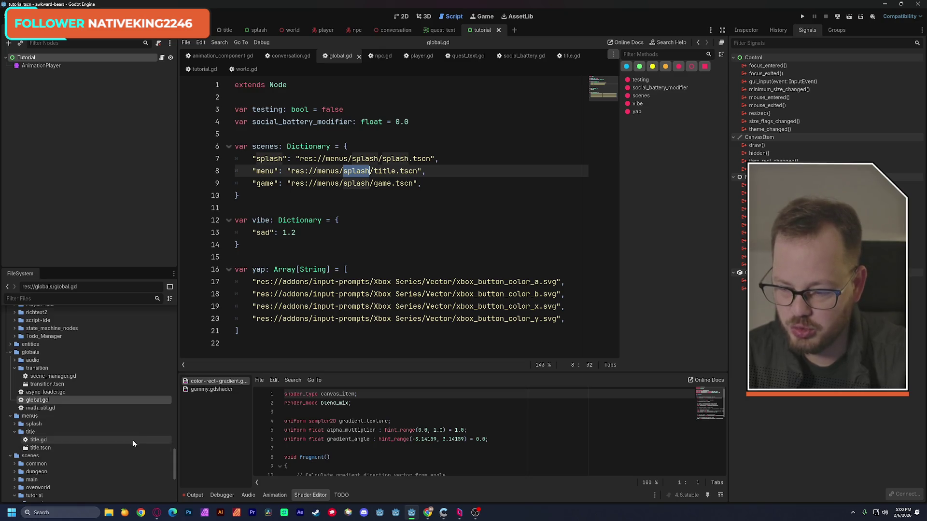
pyautogui.scroll(2, 136, 441)
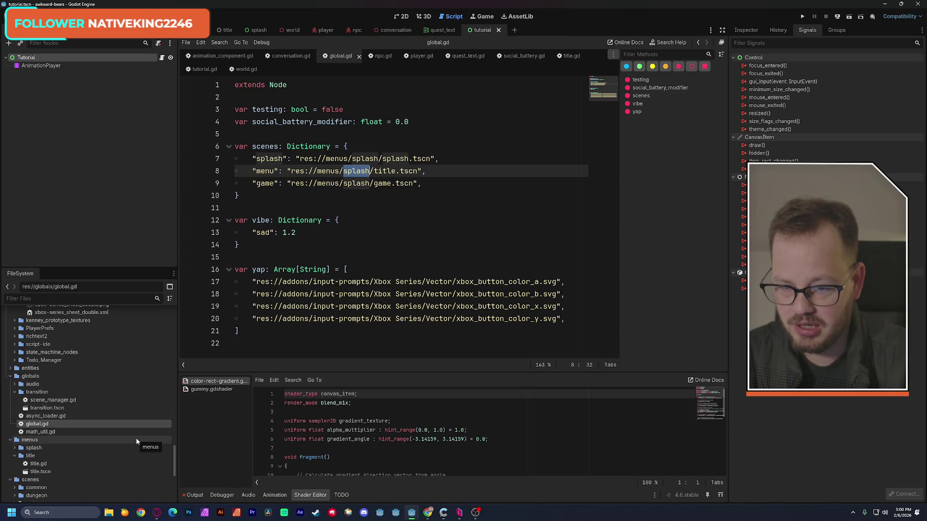
pyautogui.click(48, 299)
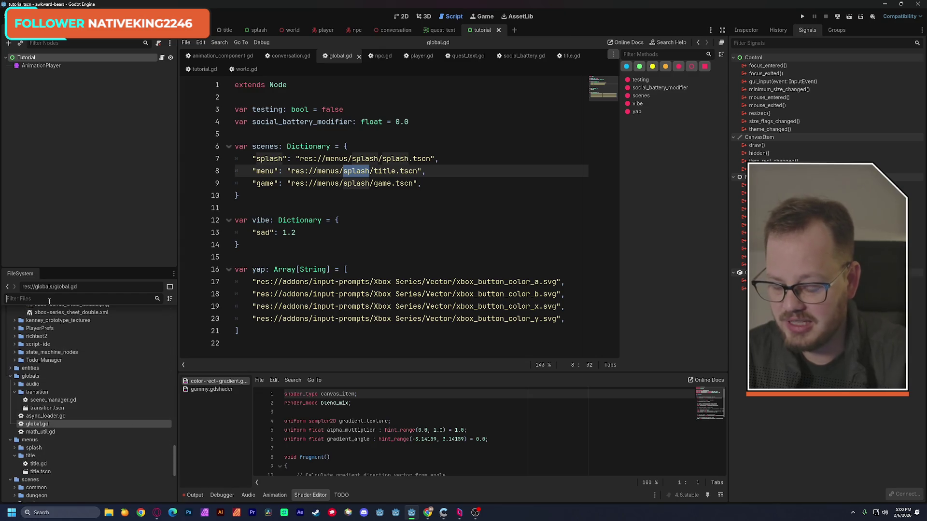
pyautogui.write('title')
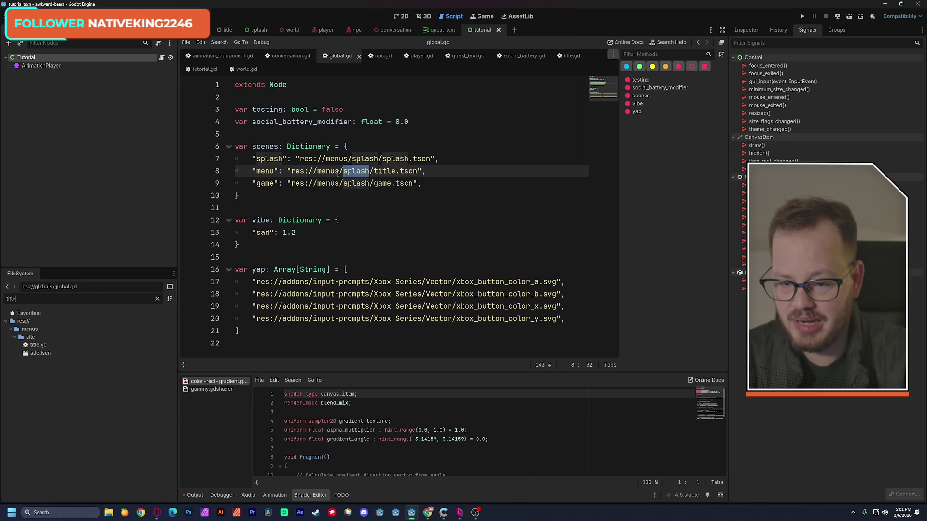
# Delete the game entry from line 9 of global.gd and save.
pyautogui.write('title')
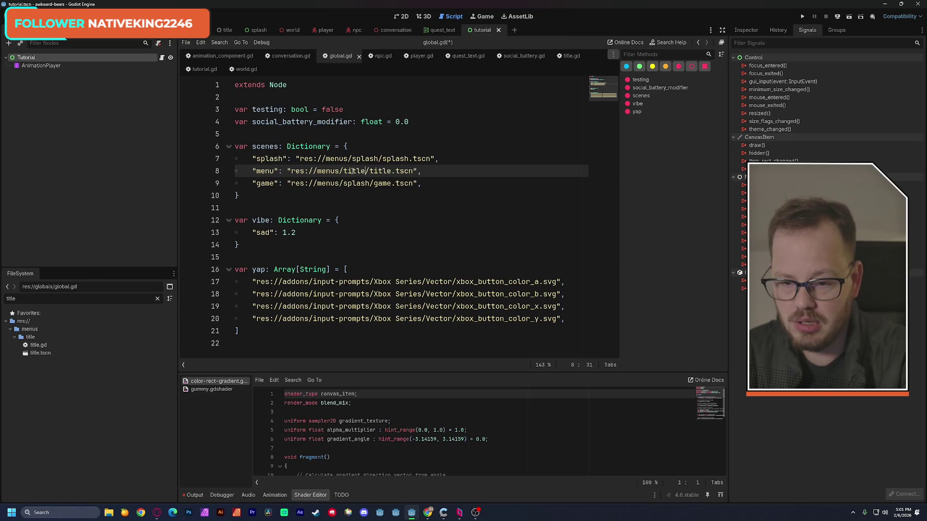
pyautogui.click(497, 155)
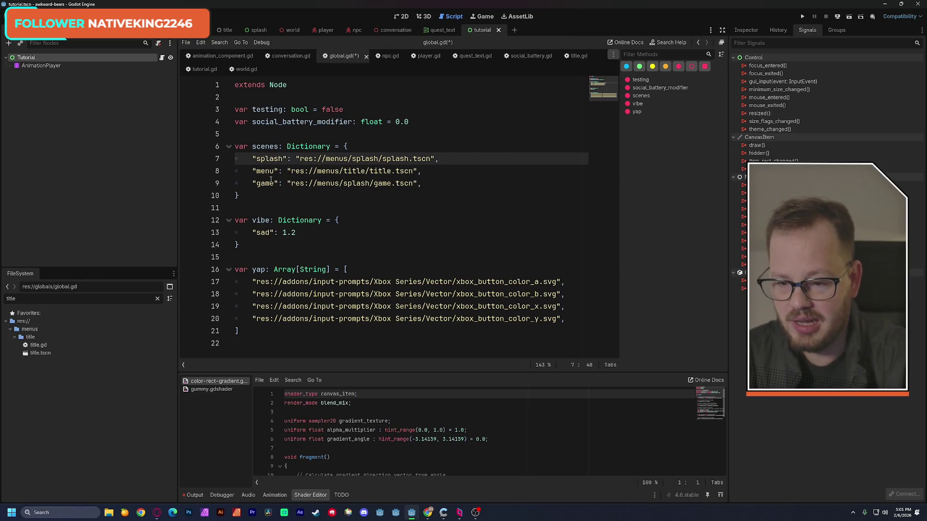
pyautogui.moveTo(252, 183); pyautogui.dragTo(426, 180)
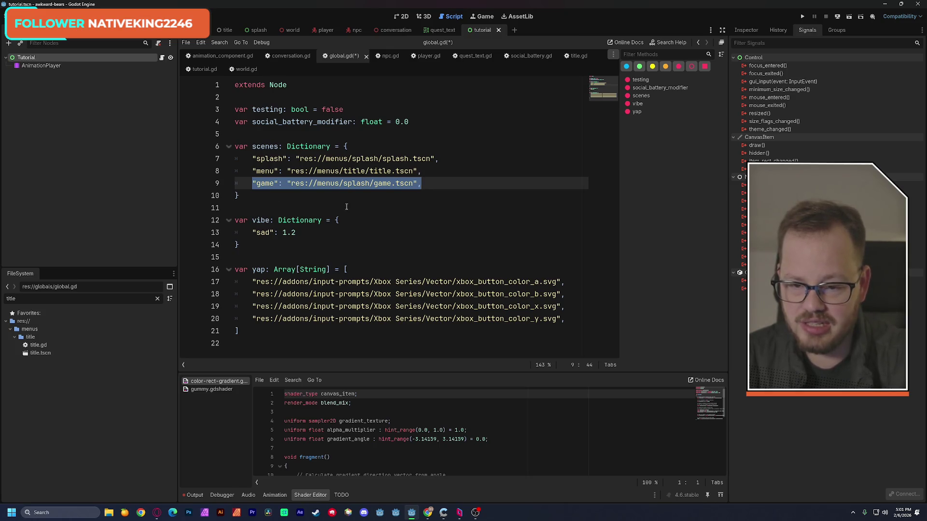
pyautogui.press('BackSpace')
pyautogui.hotkey('ctrl', 's')
# Copy the menu entry onto line 9 and rename its key to 'tutorial'.
pyautogui.press('Up')
pyautogui.press('End')
pyautogui.hotkey('shift', 'Home')
pyautogui.hotkey('ctrl', 'c')
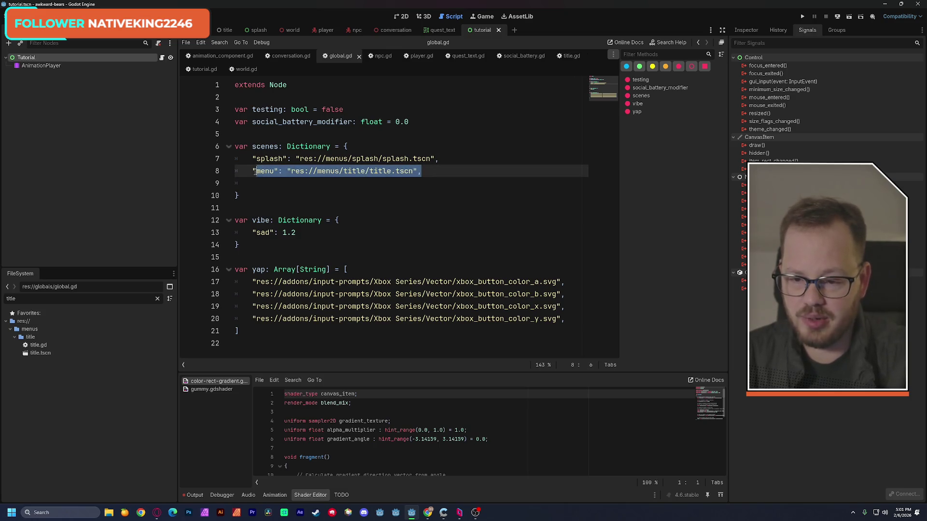
pyautogui.press('Down')
pyautogui.press('Home')
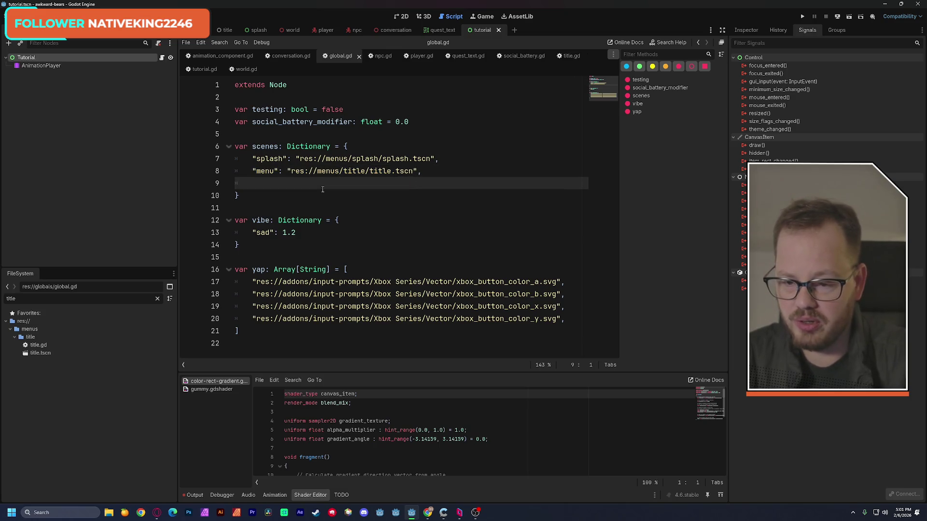
pyautogui.hotkey('ctrl', 'v')
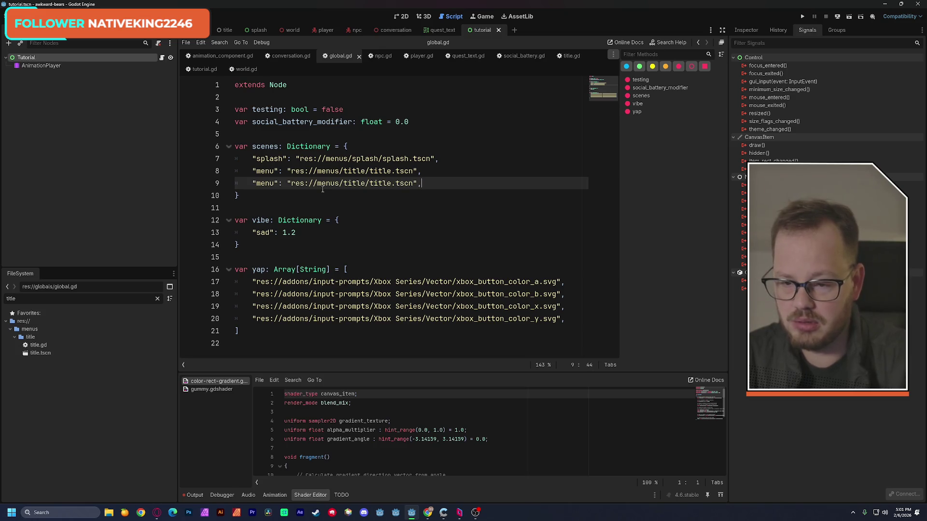
pyautogui.doubleClick(267, 183)
pyautogui.write('tutorial')
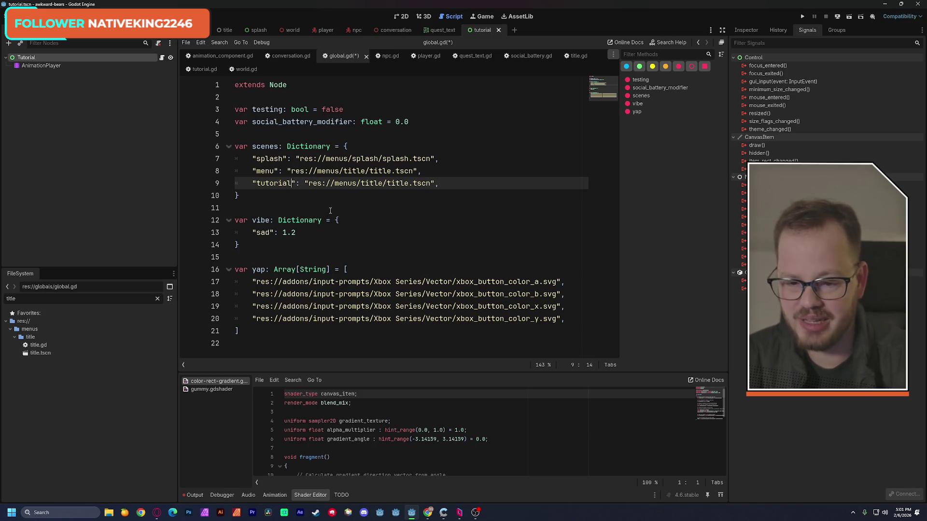
# Replace line 9's scene path with tutorial.tscn's copied path and save global.gd.
pyautogui.click(443, 181)
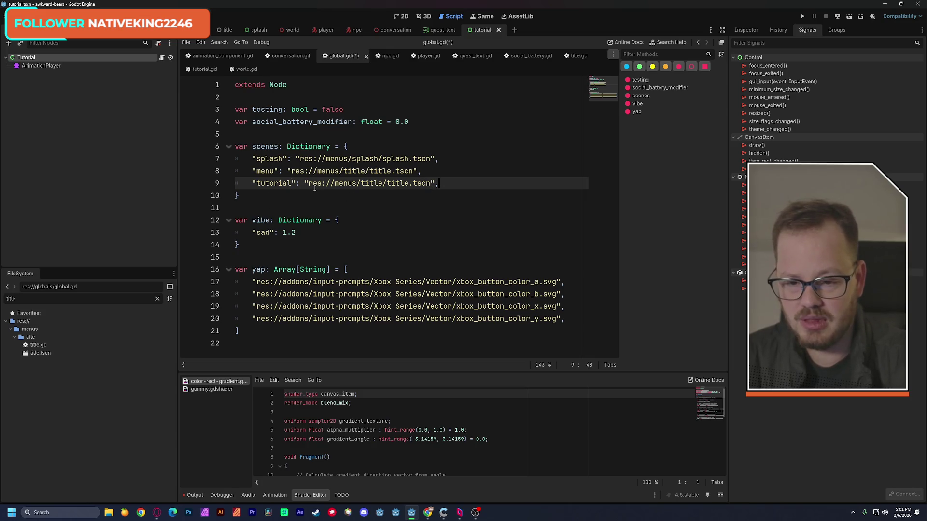
pyautogui.doubleClick(39, 302)
pyautogui.write('tut')
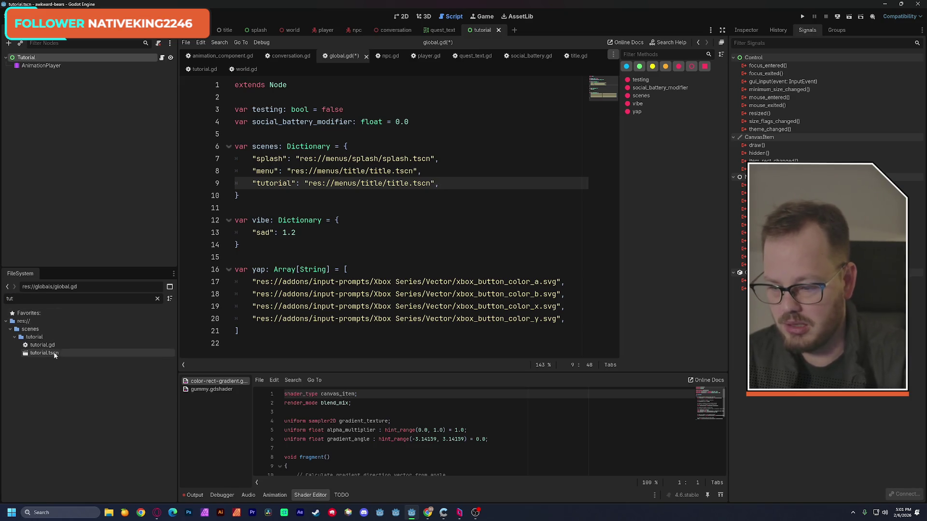
pyautogui.rightClick(48, 356)
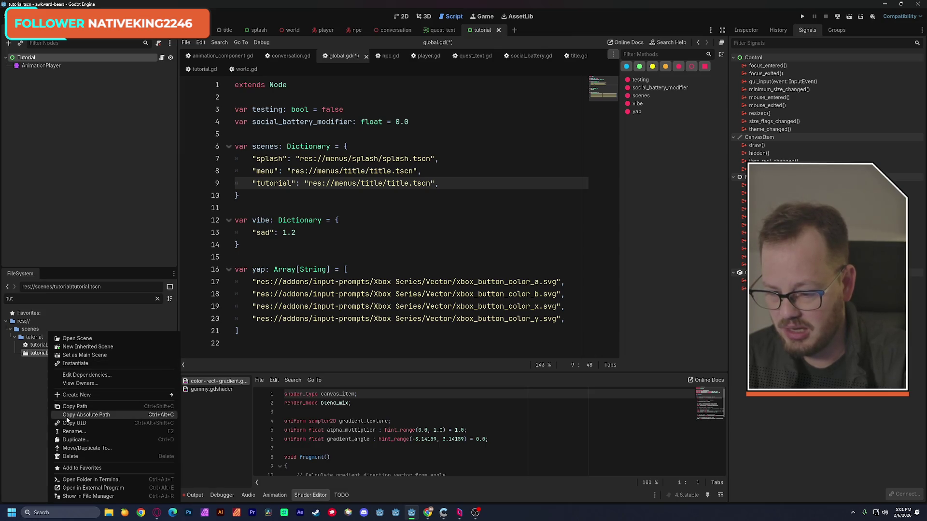
pyautogui.click(104, 408)
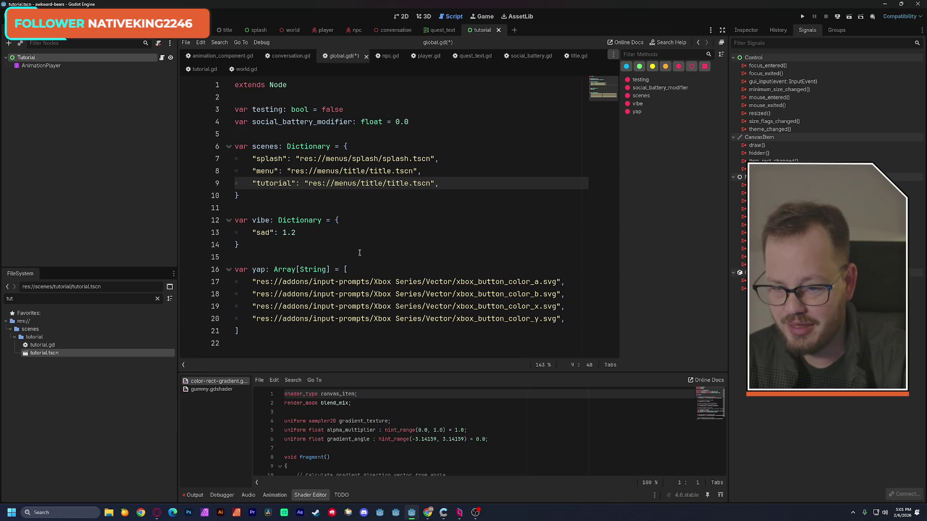
pyautogui.moveTo(309, 184); pyautogui.dragTo(433, 185)
pyautogui.write('res://scenes/tutorial/tutorial.tscn')
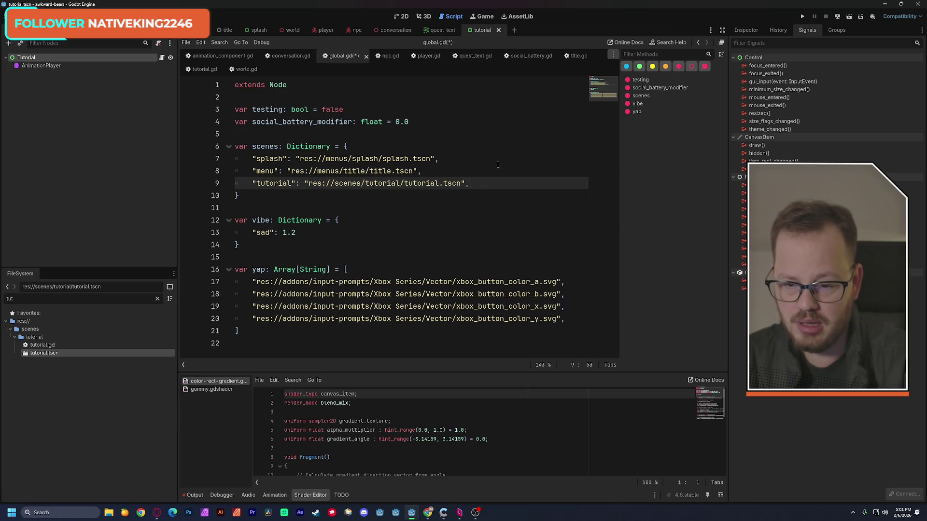
pyautogui.click(497, 164)
pyautogui.hotkey('ctrl', 's')
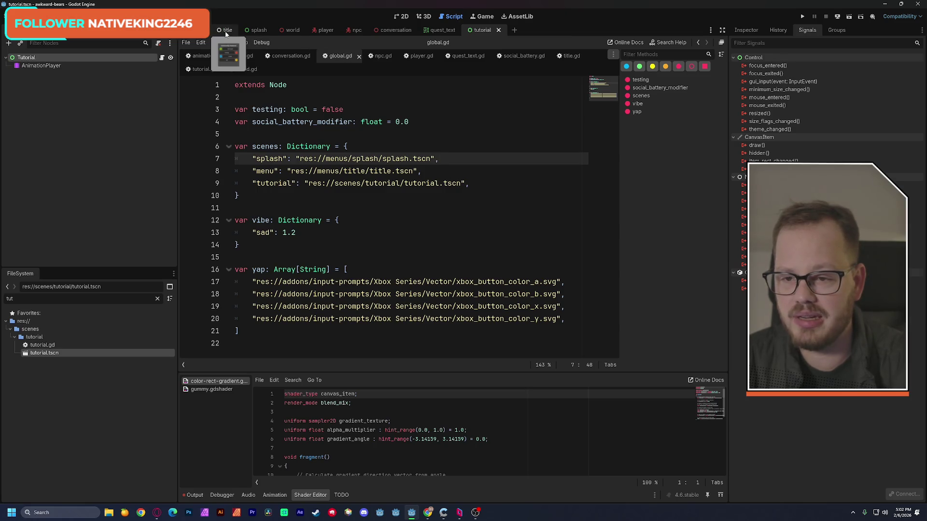
# Open the game scene's script, then the splash scene's splash.gd.
pyautogui.click(198, 30)
pyautogui.click(170, 58)
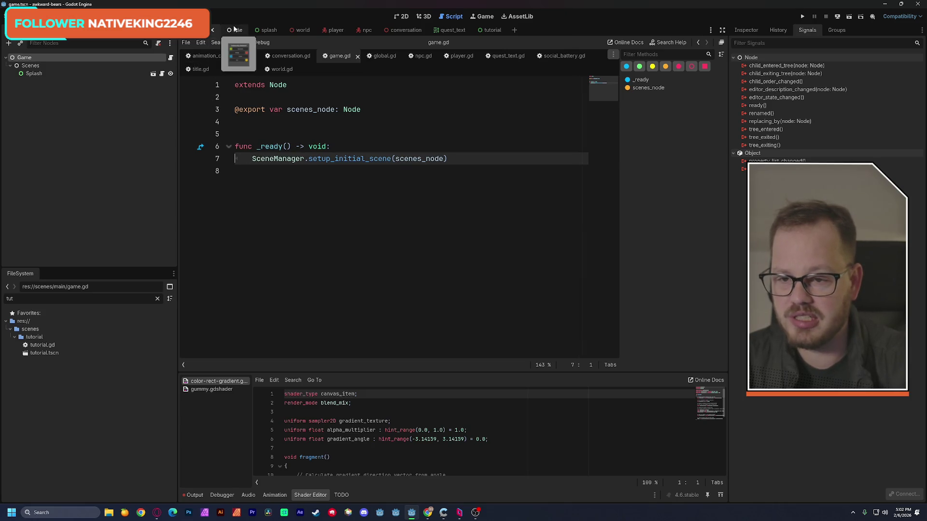
pyautogui.click(153, 74)
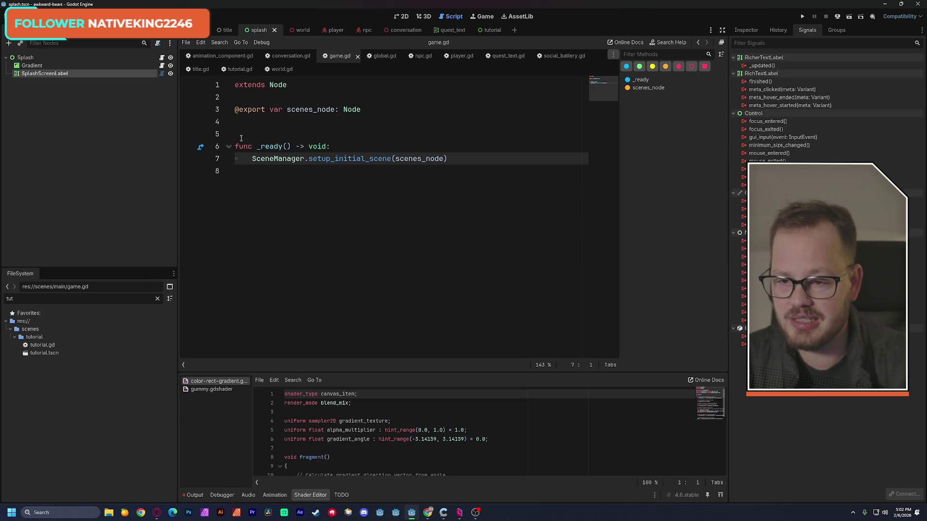
pyautogui.click(162, 57)
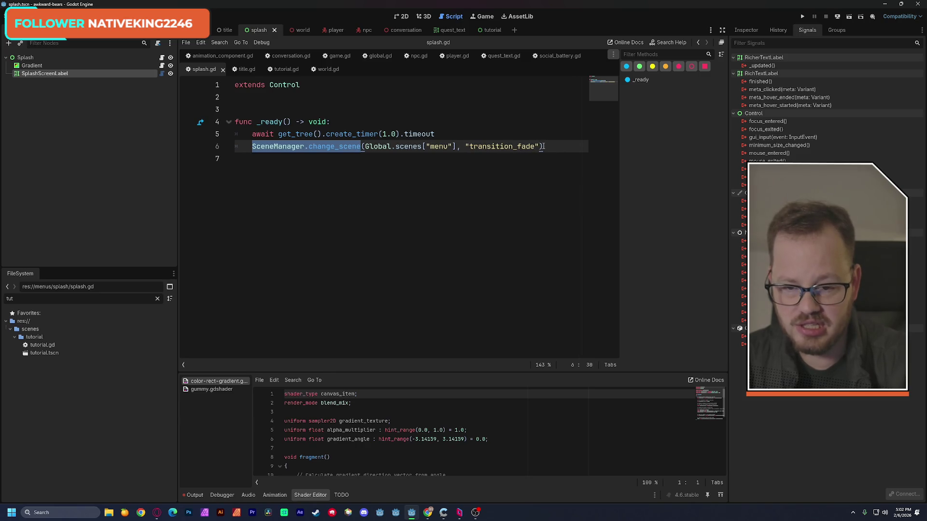
# Inspect splash.gd's change_scene call and its menu scene key on line 6.
pyautogui.moveTo(543, 146); pyautogui.dragTo(250, 148)
pyautogui.hotkey('ctrl', 'c')
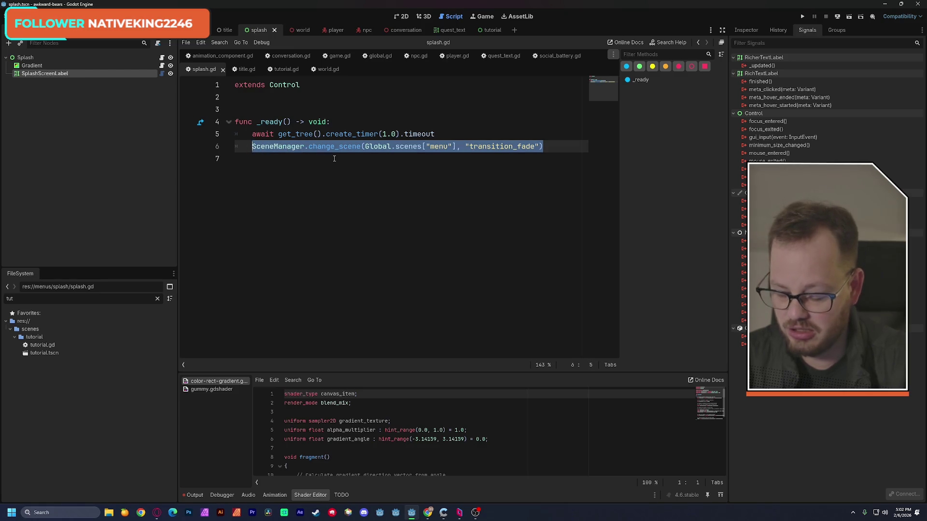
pyautogui.click(456, 136)
pyautogui.doubleClick(439, 146)
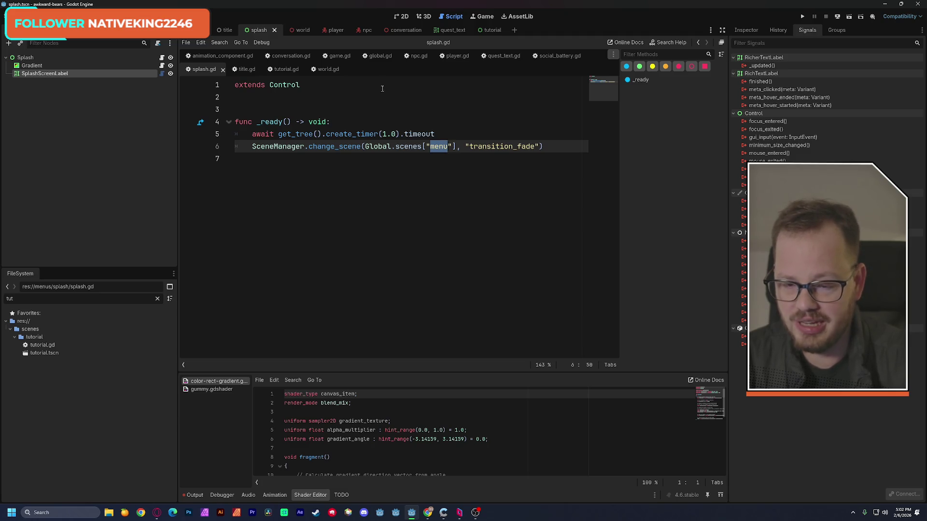
pyautogui.click(323, 89)
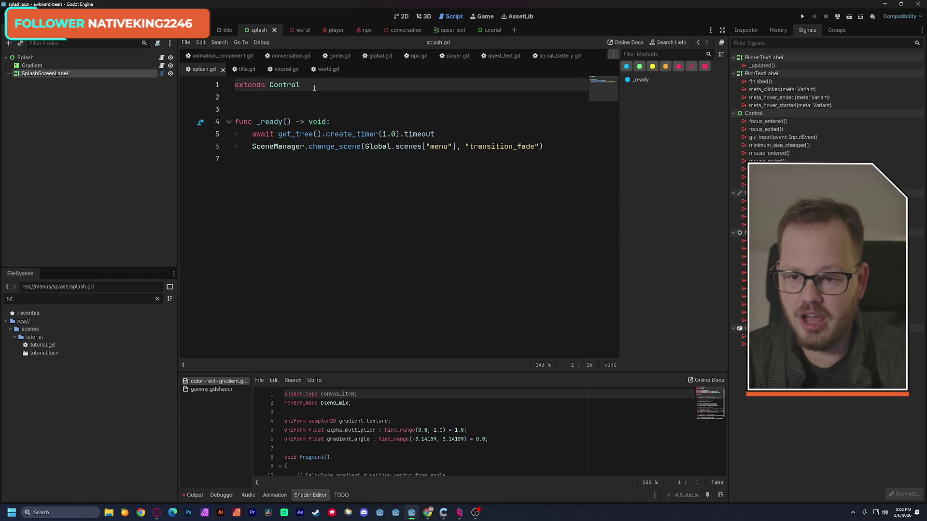
pyautogui.click(244, 70)
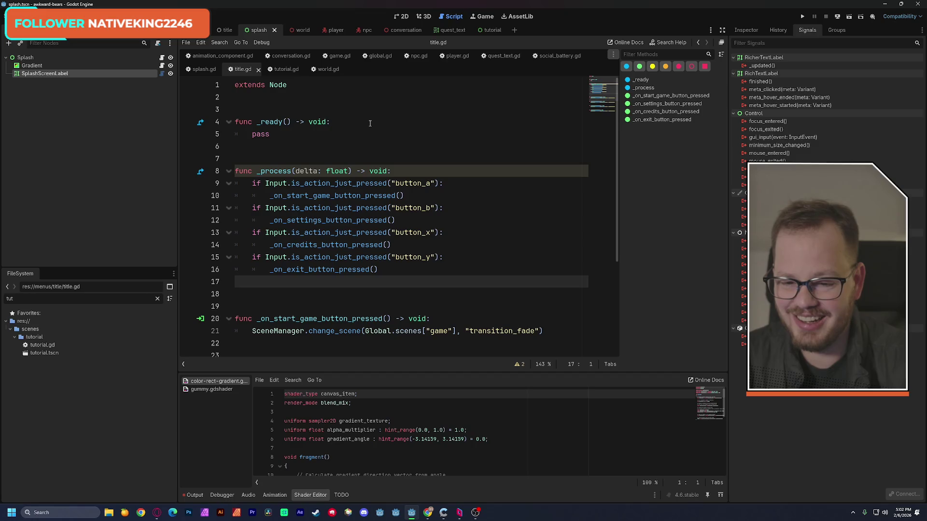
# Make the start game handler change scene to Global.scenes["tutorial"] and save title.gd.
pyautogui.scroll(-2, 370, 124)
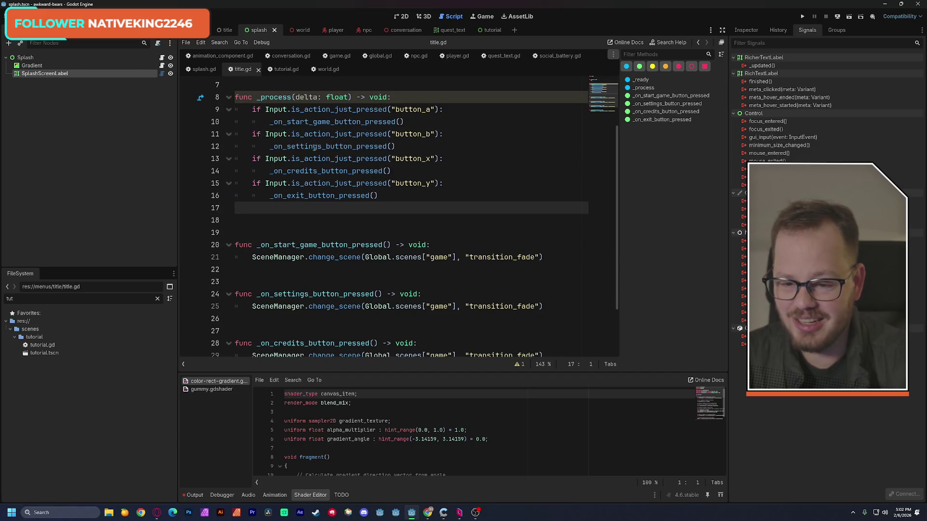
pyautogui.scroll(-1, 316, 146)
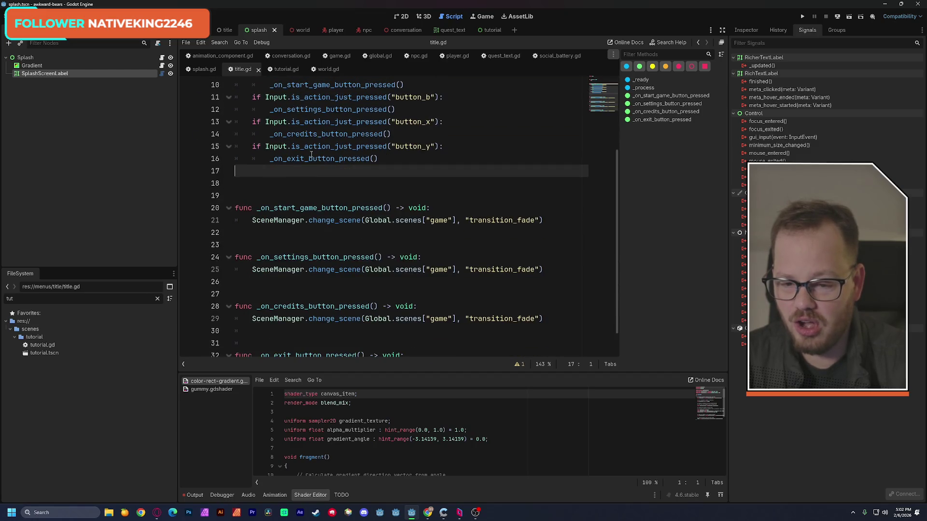
pyautogui.doubleClick(338, 210)
pyautogui.scroll(-1, 386, 219)
pyautogui.doubleClick(272, 198)
pyautogui.moveTo(272, 198); pyautogui.dragTo(544, 196)
pyautogui.hotkey('ctrl', 'v')
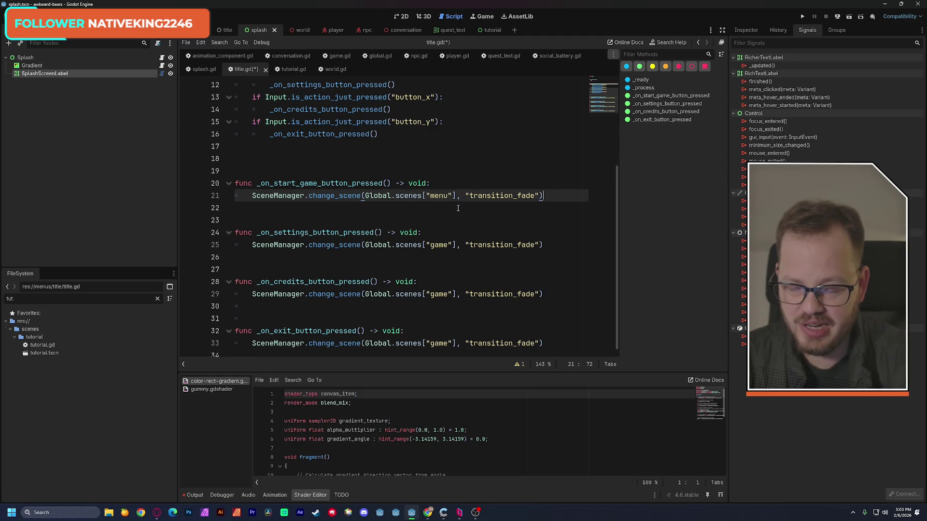
pyautogui.doubleClick(440, 195)
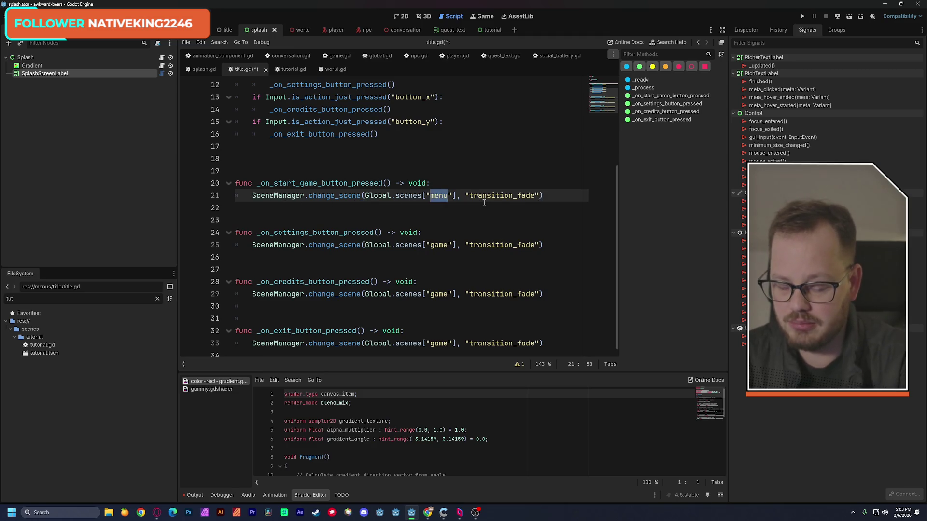
pyautogui.write('tutorial')
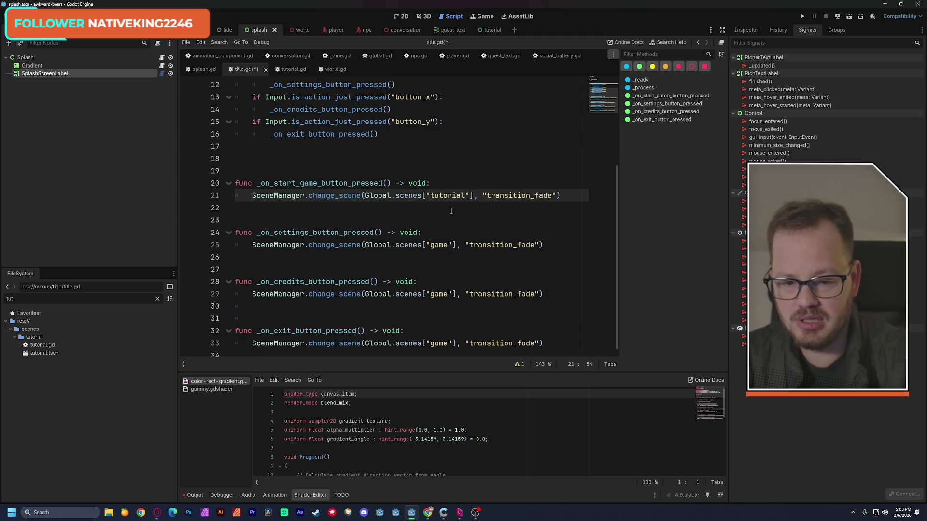
pyautogui.press('Down')
pyautogui.hotkey('ctrl', 's')
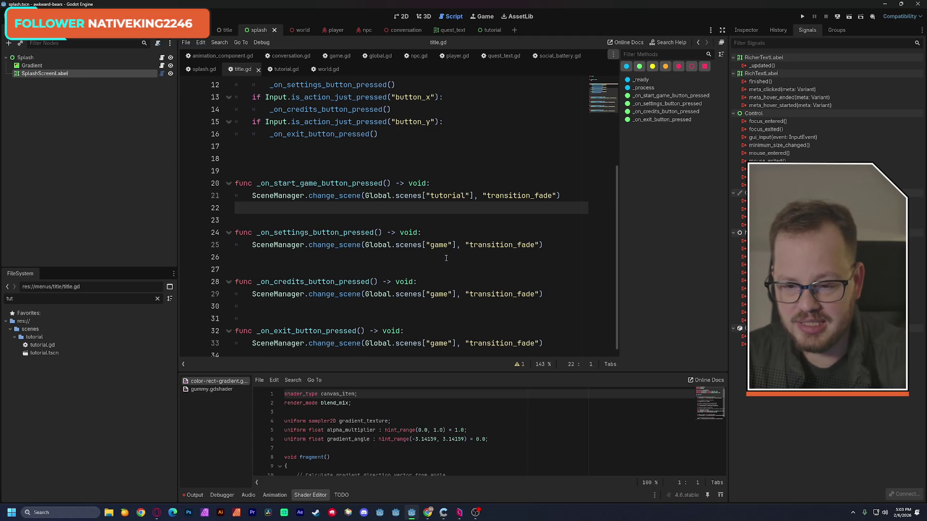
# Change the next two handlers' scene keys from game to 'settings' and 'credits'.
pyautogui.doubleClick(433, 246)
pyautogui.write('settings')
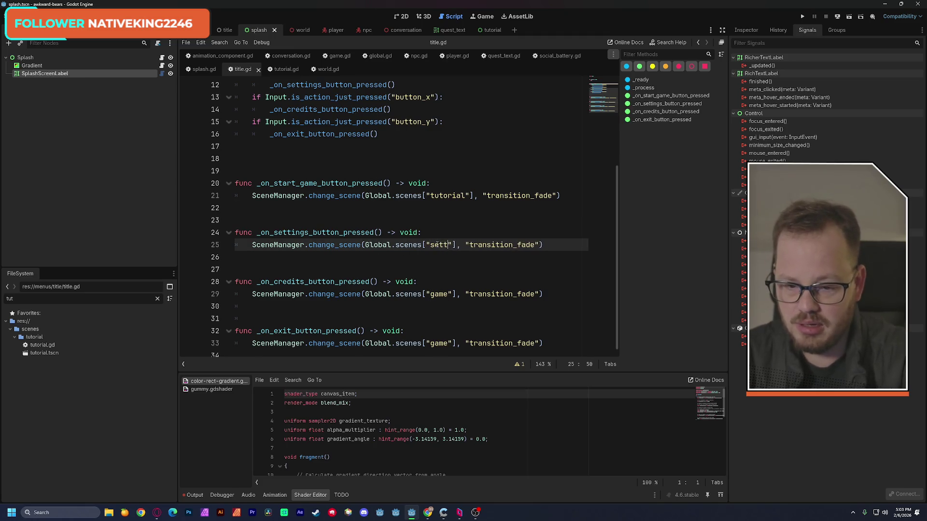
pyautogui.doubleClick(441, 294)
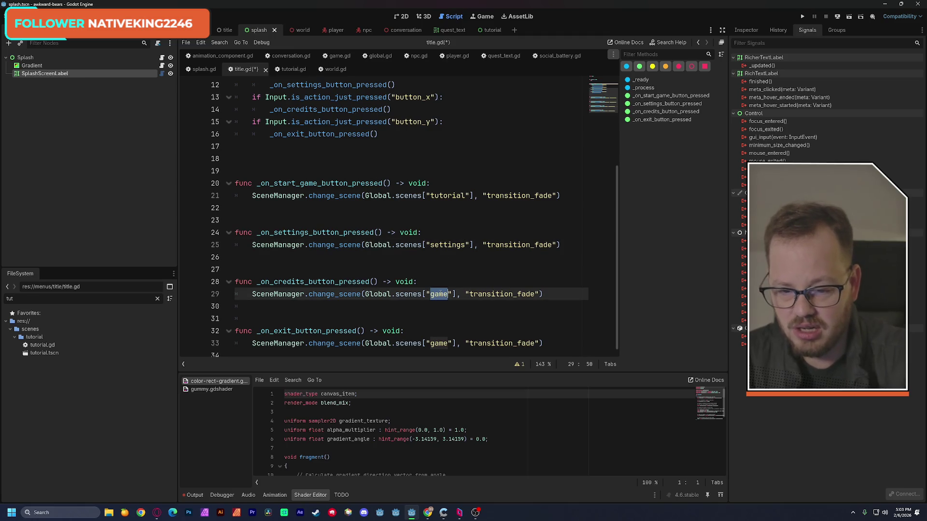
pyautogui.write('credits')
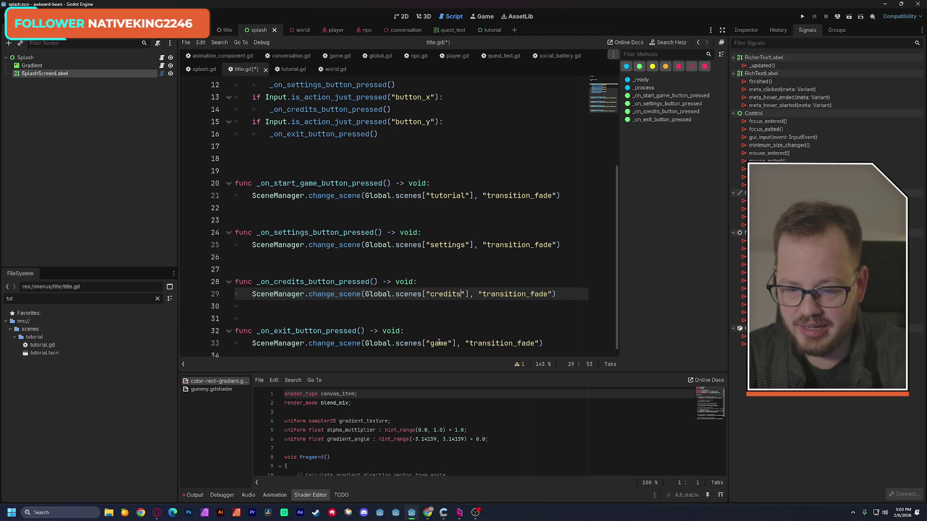
# Replace the exit handler's body with print("this doesn't do anything") and save.
pyautogui.moveTo(543, 344); pyautogui.dragTo(252, 344)
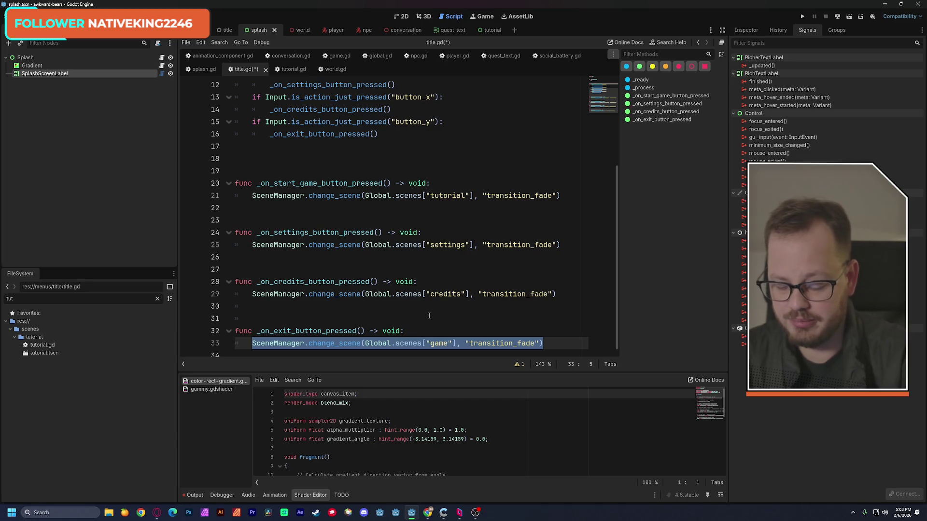
pyautogui.write('pass')
pyautogui.doubleClick(256, 343)
pyautogui.write('print("this doesn\'t do anything')
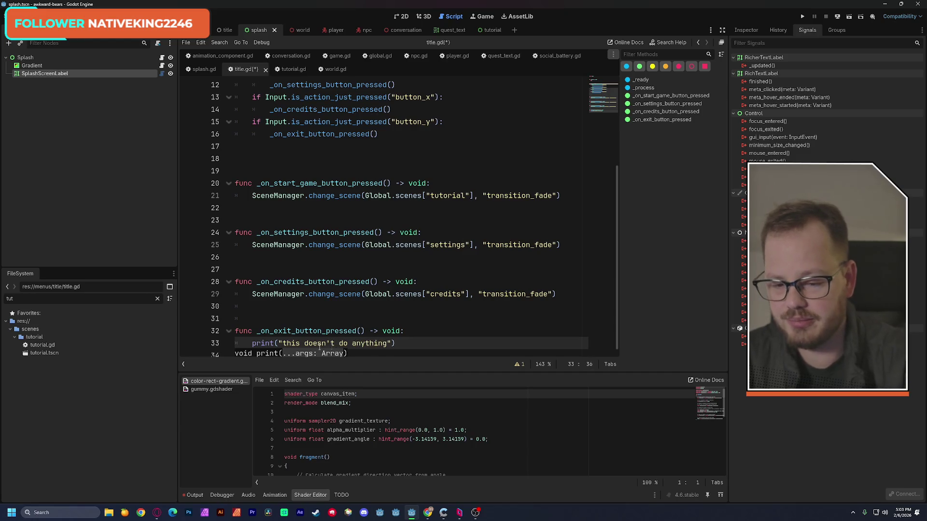
pyautogui.click(412, 322)
pyautogui.hotkey('ctrl', 's')
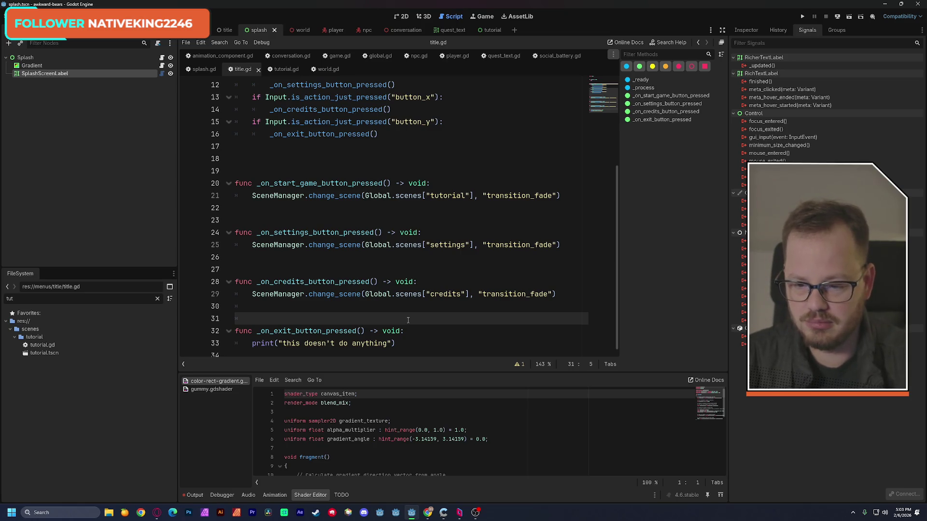
pyautogui.doubleClick(269, 331)
pyautogui.click(340, 311)
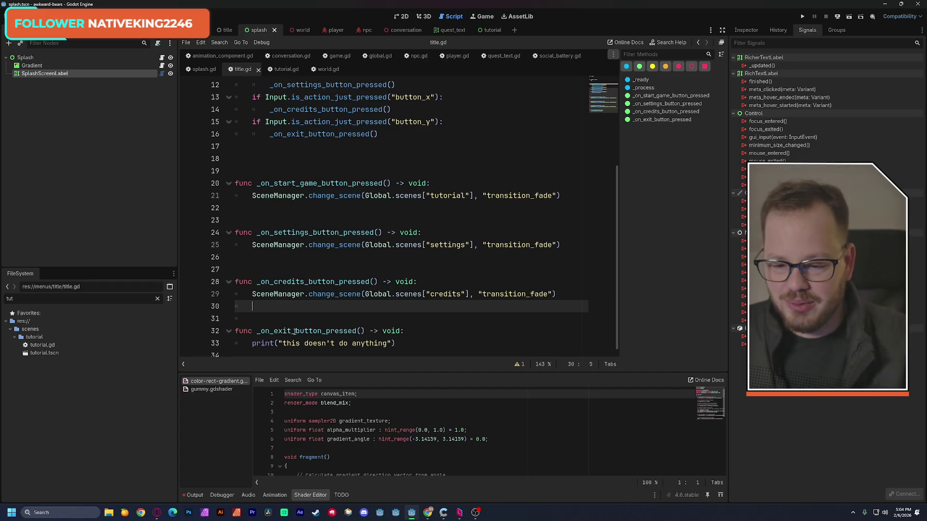
# Filter files by 'settings' and open audio_settings.tscn and its audio_settings.gd script.
pyautogui.doubleClick(62, 298)
pyautogui.write('settings')
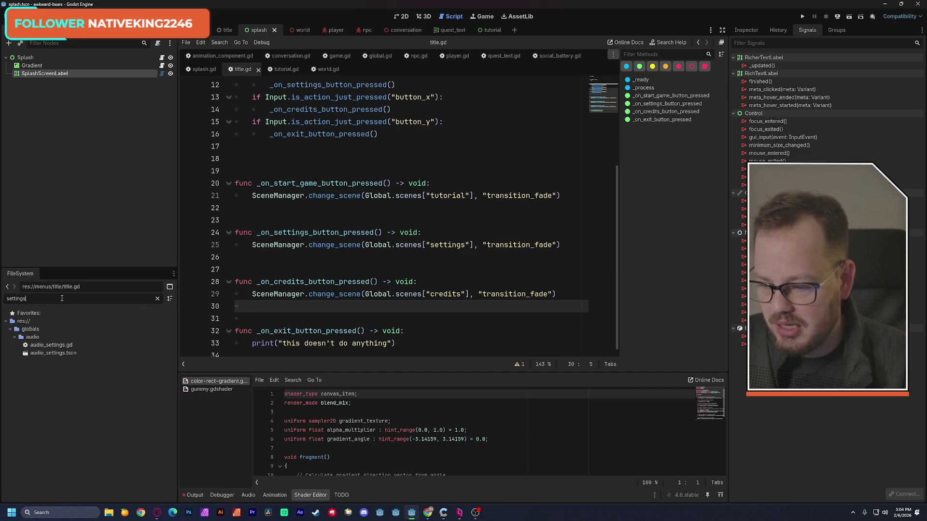
pyautogui.doubleClick(25, 355)
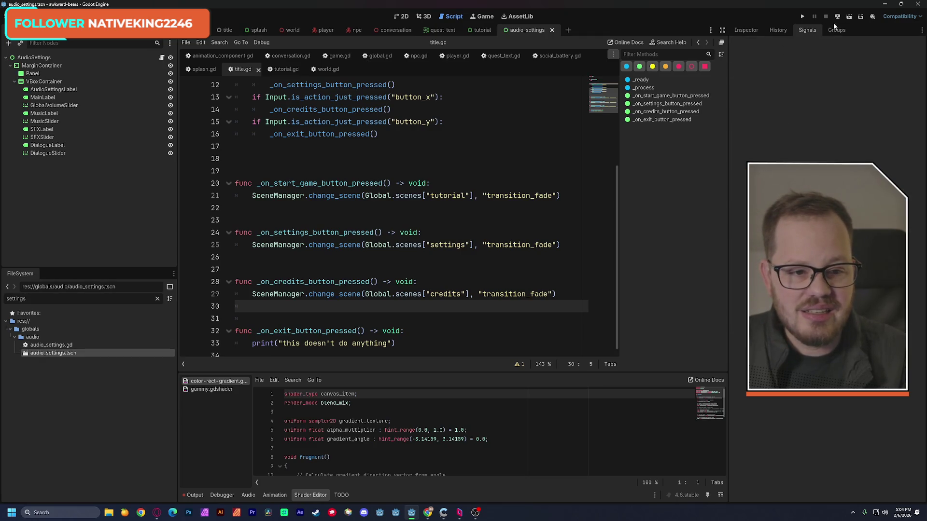
pyautogui.click(401, 16)
pyautogui.scroll(-4, 435, 138)
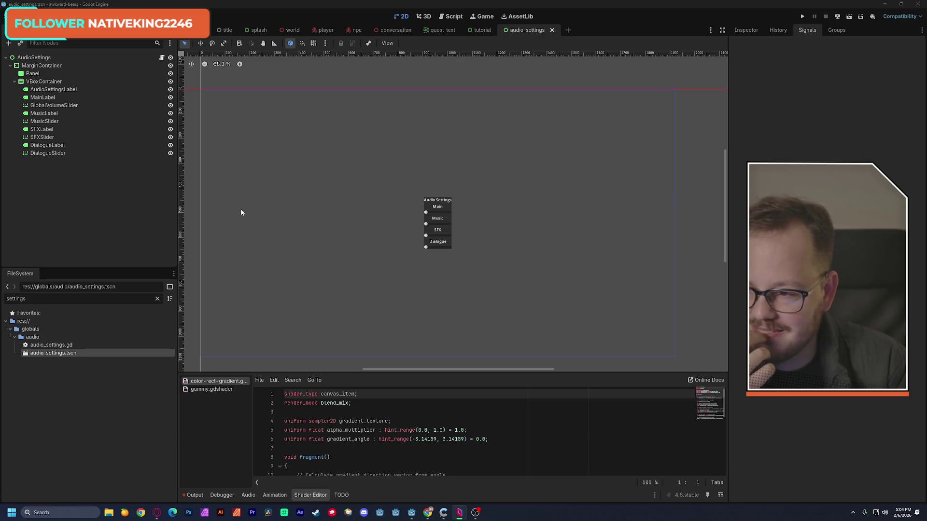
pyautogui.click(162, 57)
pyautogui.scroll(5, 328, 249)
pyautogui.scroll(20, 328, 249)
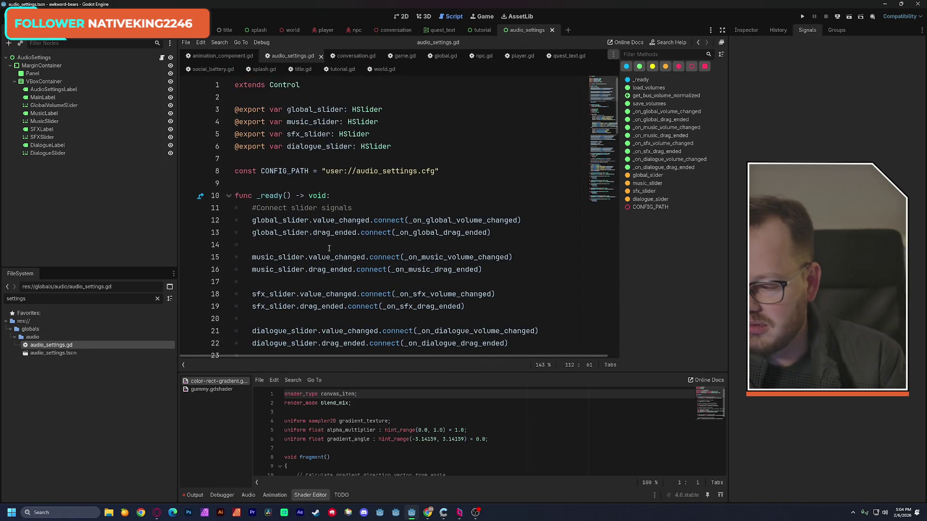
pyautogui.scroll(-20, 600, 203)
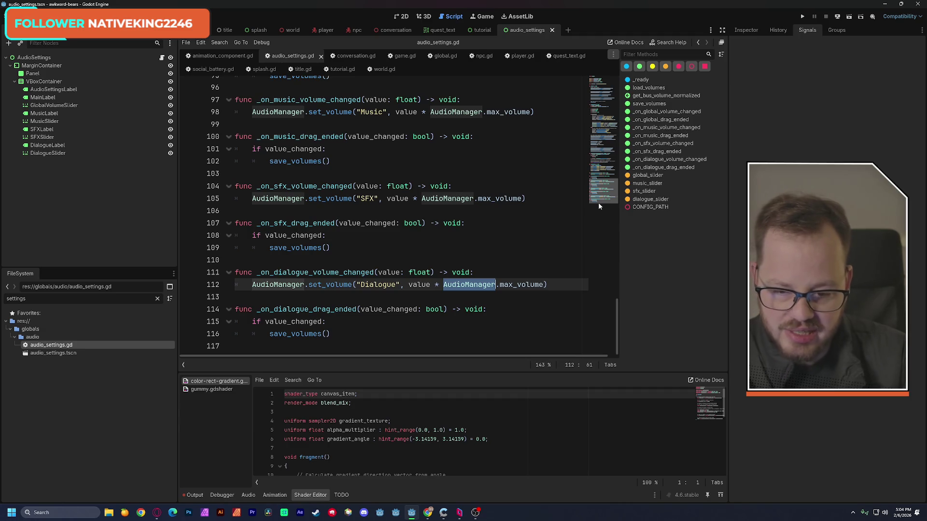
pyautogui.moveTo(598, 202); pyautogui.dragTo(600, 93)
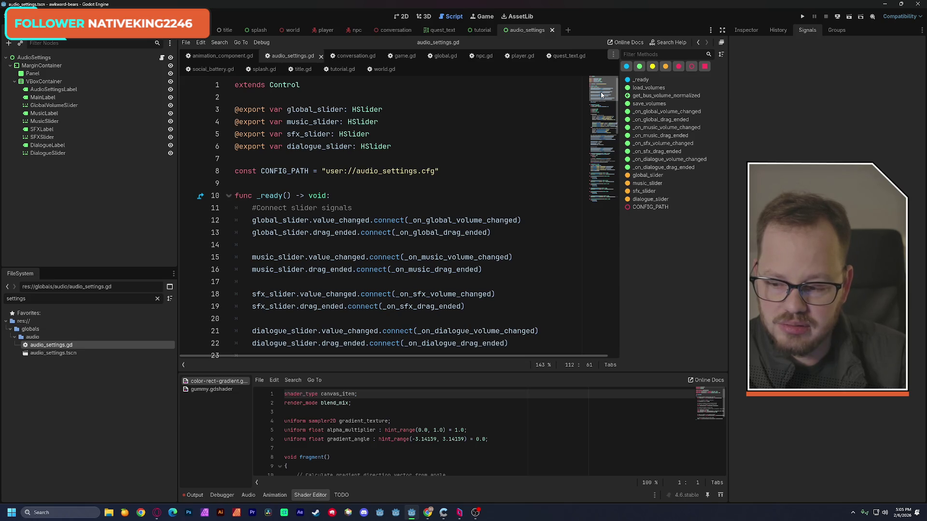
# Switch to the world scene and view Project Settings' Display > Window and Application > Config pages.
pyautogui.click(887, 5)
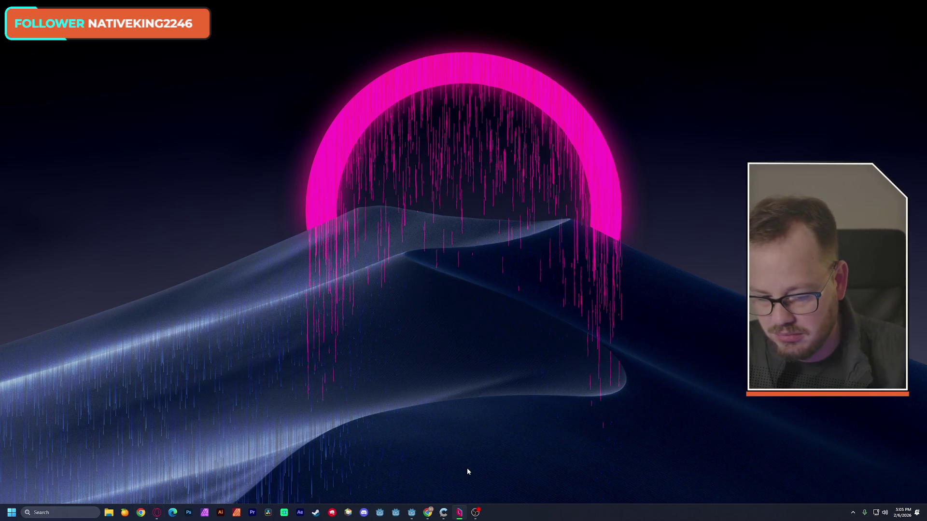
pyautogui.click(411, 513)
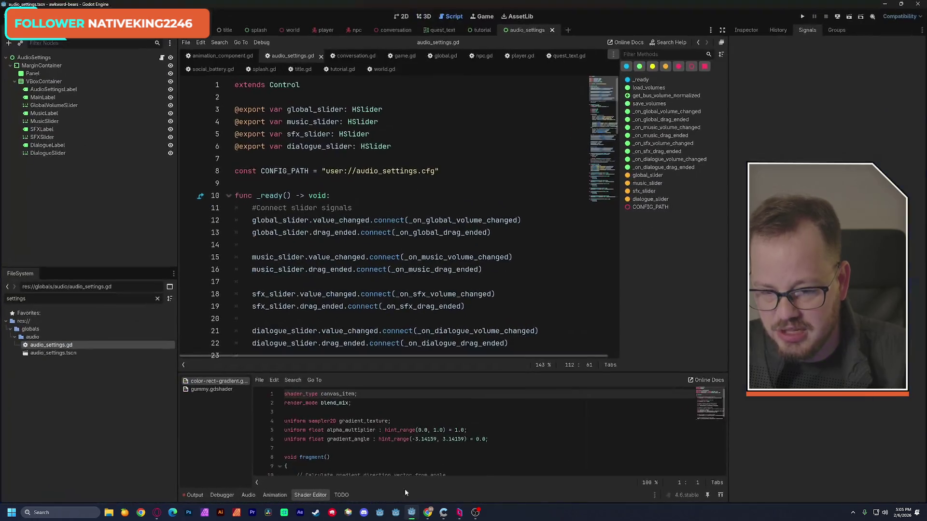
pyautogui.click(293, 30)
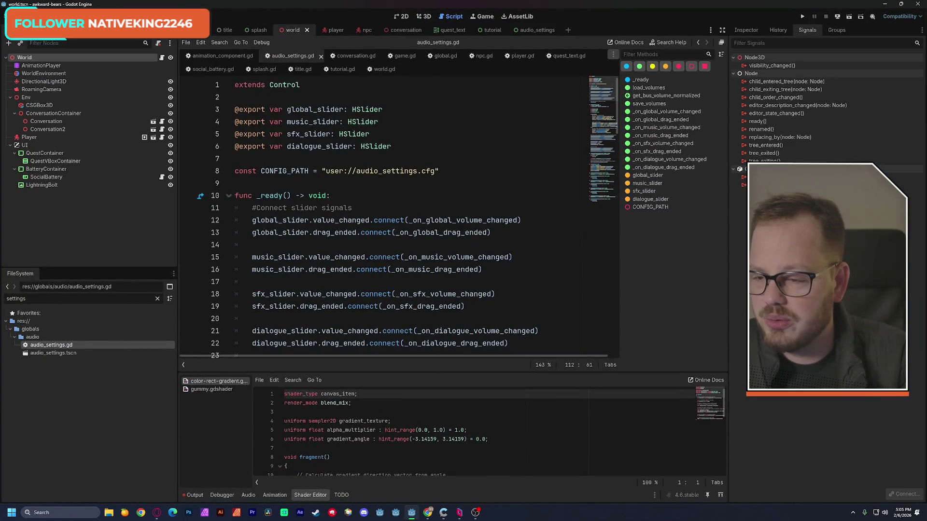
pyautogui.click(44, 16)
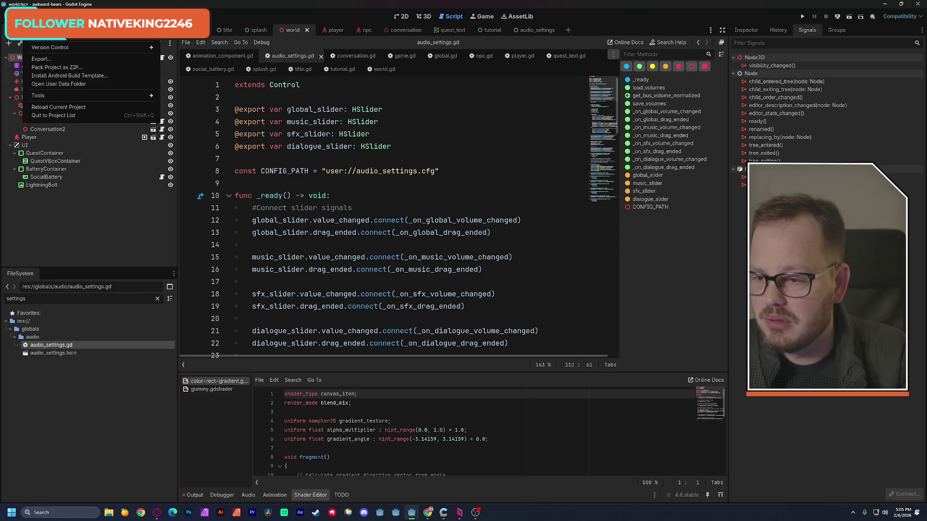
pyautogui.click(48, 39)
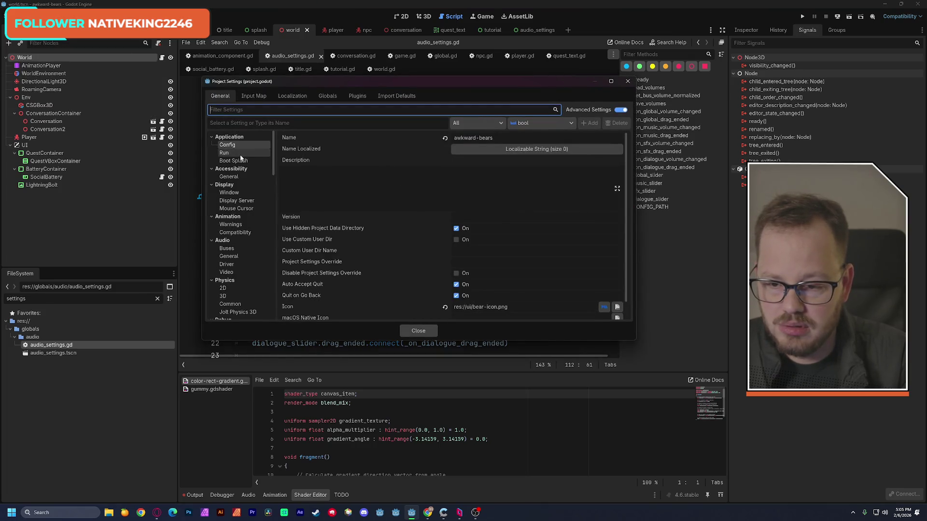
pyautogui.click(229, 192)
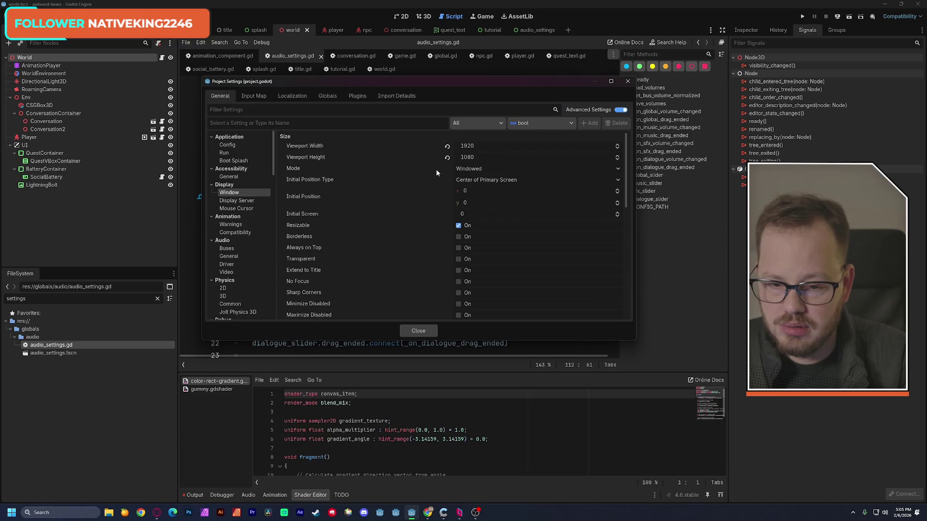
pyautogui.click(236, 147)
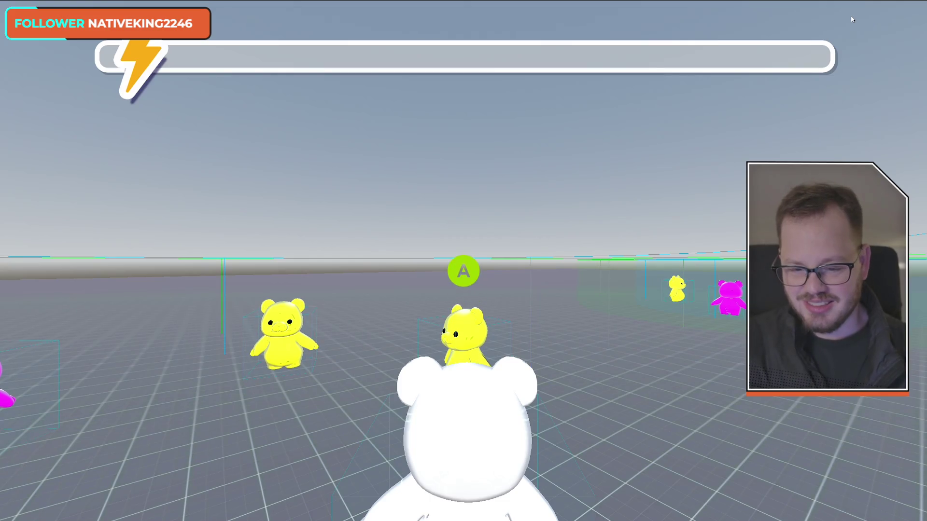
# Switch from the running game back to the Godot editor with Alt+Tab.
pyautogui.hotkey('alt', 'Tab')
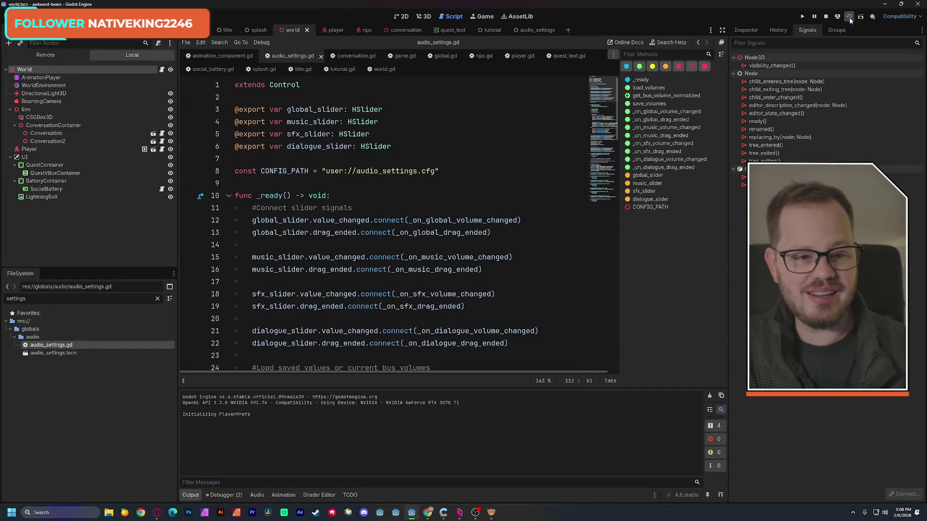
# Stop the running game and place the caret at the end of line 5 in audio_settings.gd.
pyautogui.click(826, 16)
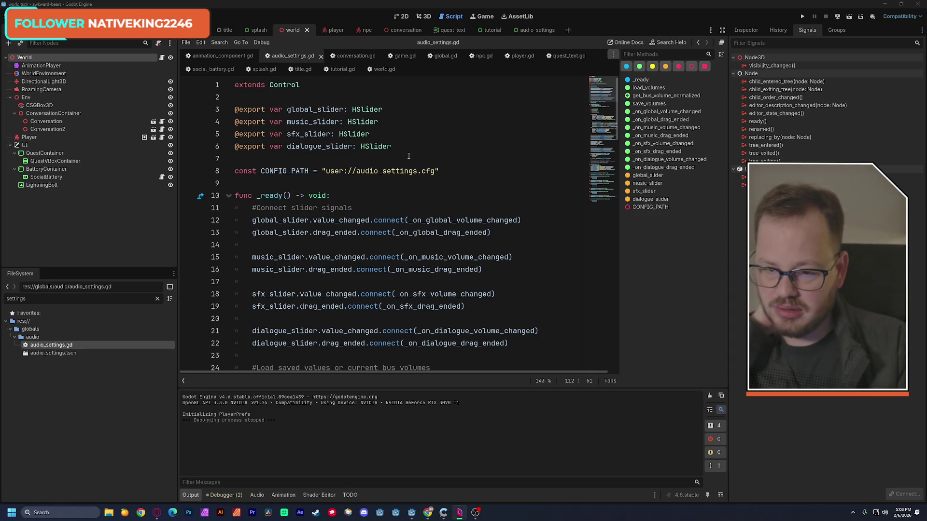
pyautogui.click(421, 138)
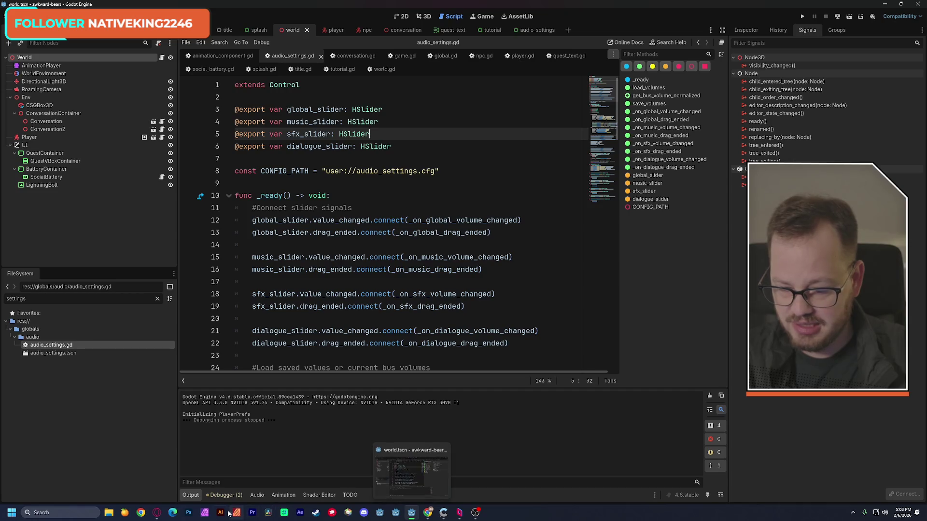
pyautogui.press('super')
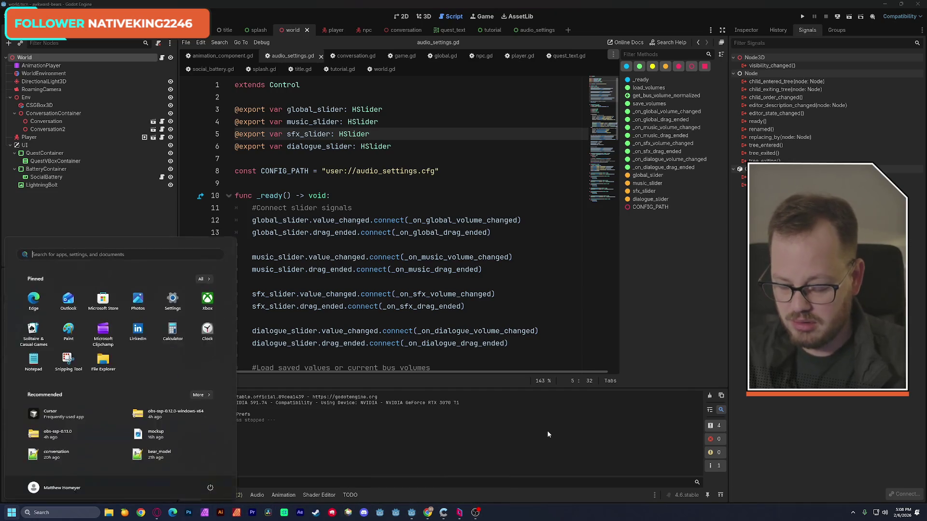
pyautogui.write('note')
pyautogui.press('Return')
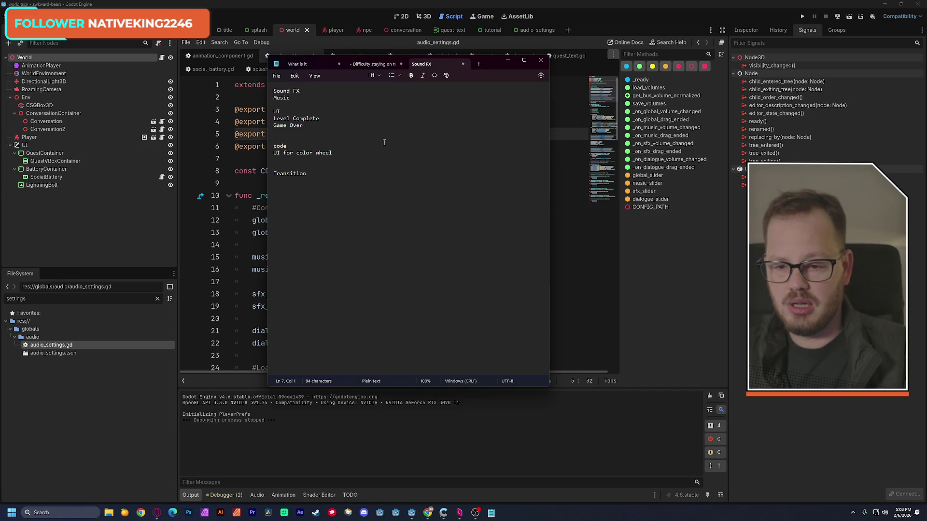
pyautogui.doubleClick(306, 174)
pyautogui.click(322, 161)
pyautogui.moveTo(333, 153)
pyautogui.mouseDown()
pyautogui.moveTo(272, 153)
pyautogui.moveTo(288, 146)
pyautogui.moveTo(343, 159)
pyautogui.mouseUp()
pyautogui.click(273, 145)
pyautogui.click(337, 137)
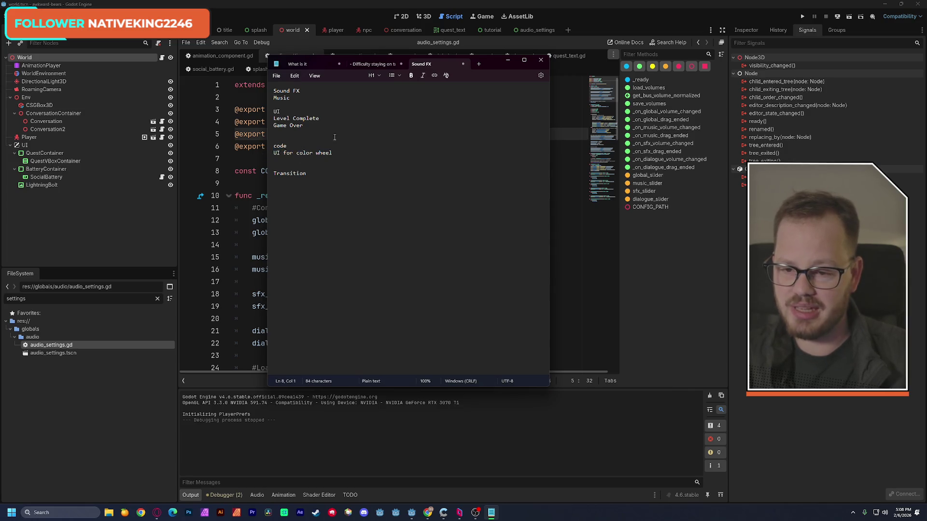
pyautogui.moveTo(308, 127); pyautogui.dragTo(266, 113)
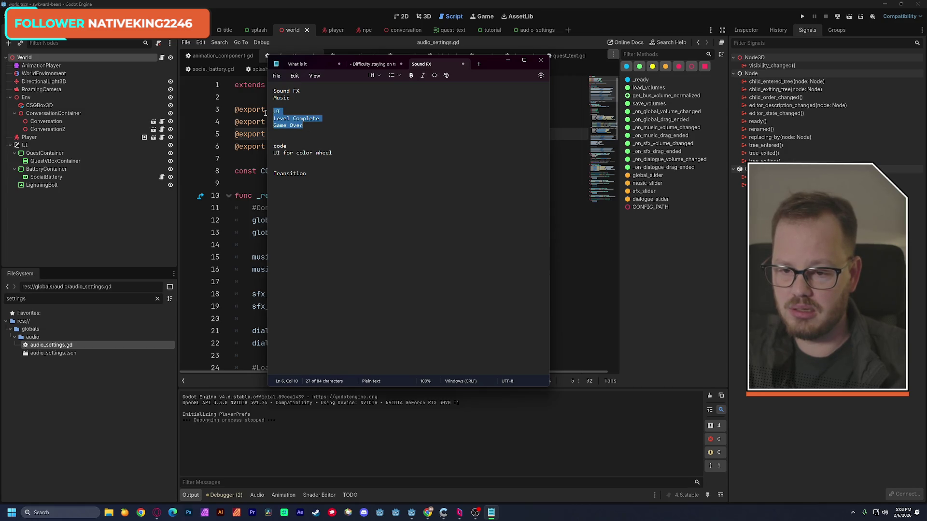
pyautogui.click(313, 109)
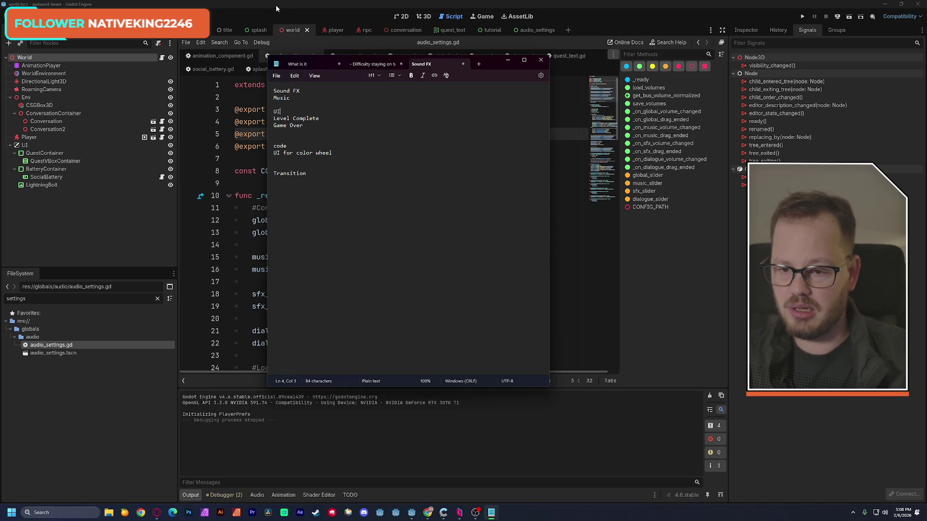
pyautogui.click(276, 5)
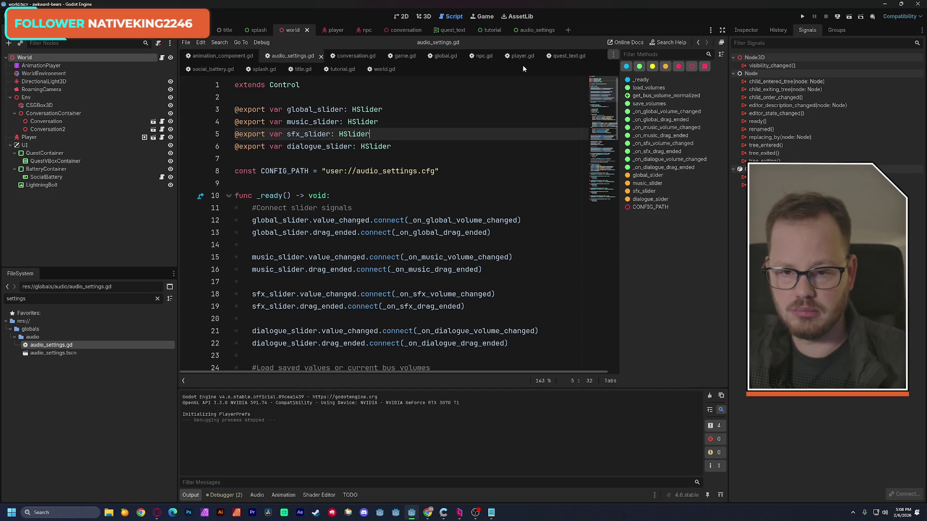
pyautogui.click(442, 55)
# Duplicate the tutorial line in global.gd's scenes dictionary and rename the new key to level_intermission.
pyautogui.moveTo(255, 184); pyautogui.dragTo(471, 183)
pyautogui.click(485, 185)
pyautogui.hotkey('ctrl', 'shift', 'd')
pyautogui.doubleClick(274, 196)
pyautogui.write('game_over')
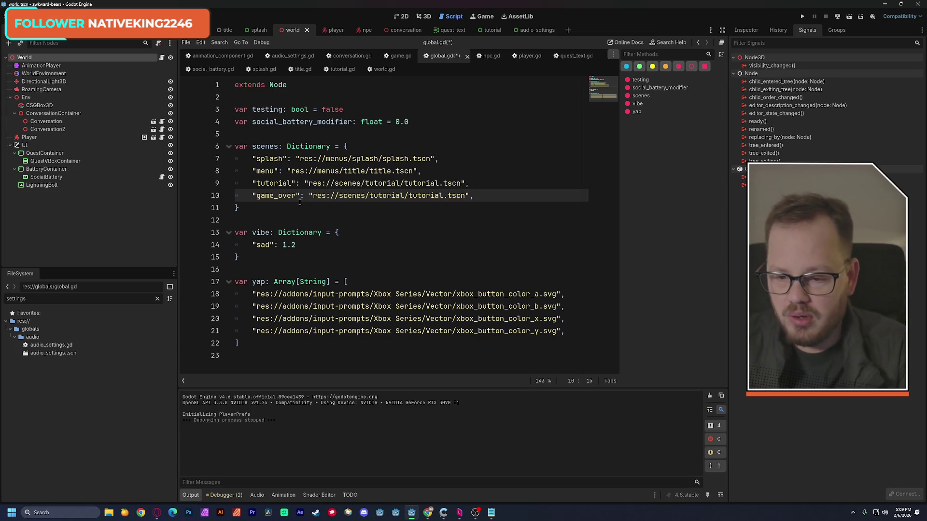
pyautogui.doubleClick(285, 195)
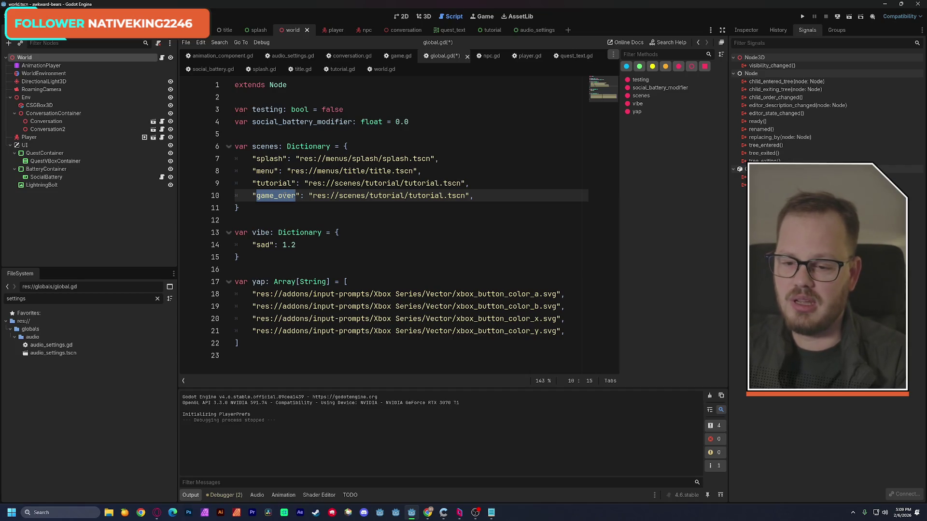
pyautogui.write('level_')
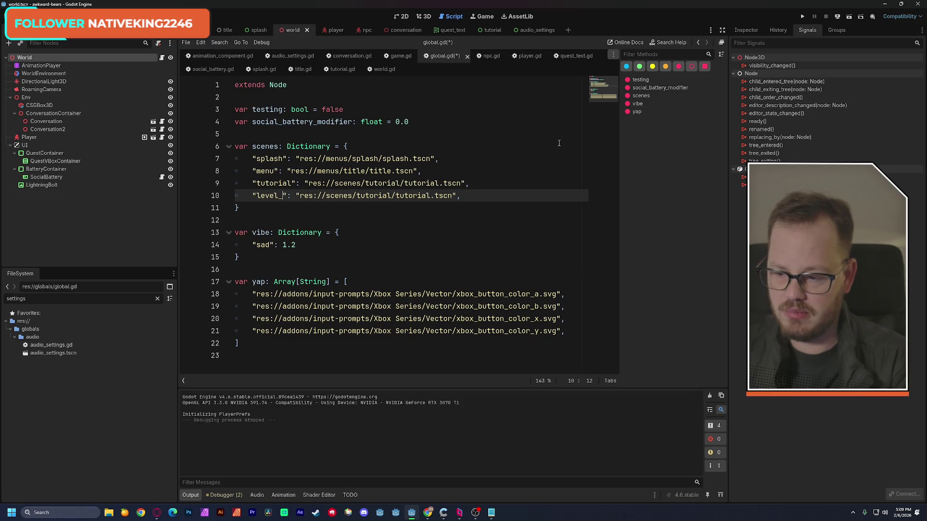
pyautogui.write('intermission')
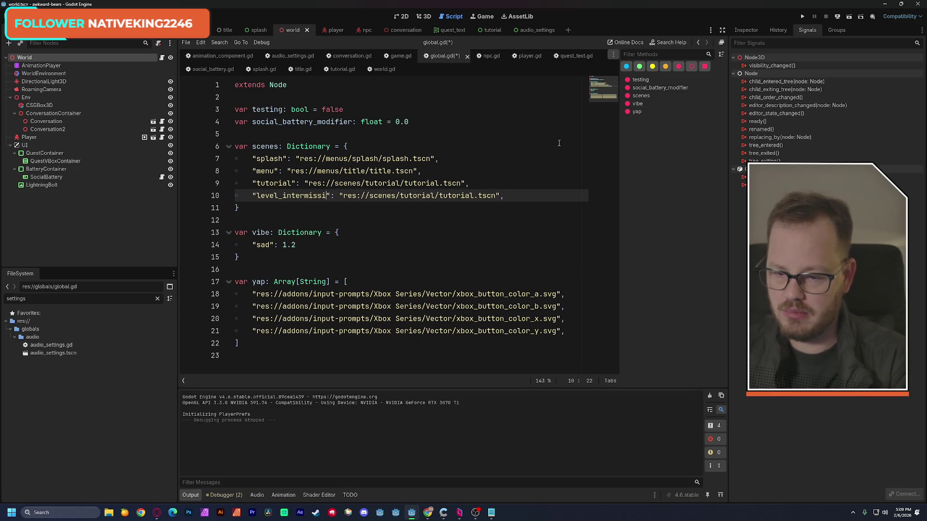
pyautogui.keyDown('shift'); pyautogui.click(284, 196); pyautogui.keyUp('shift')
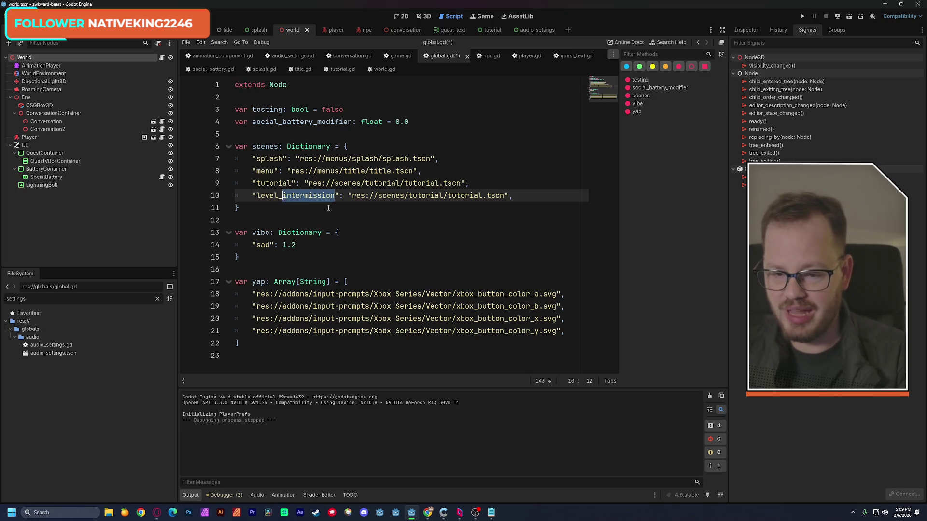
# Save global.gd with the new level_intermission entry.
pyautogui.hotkey('alt', 'Tab')
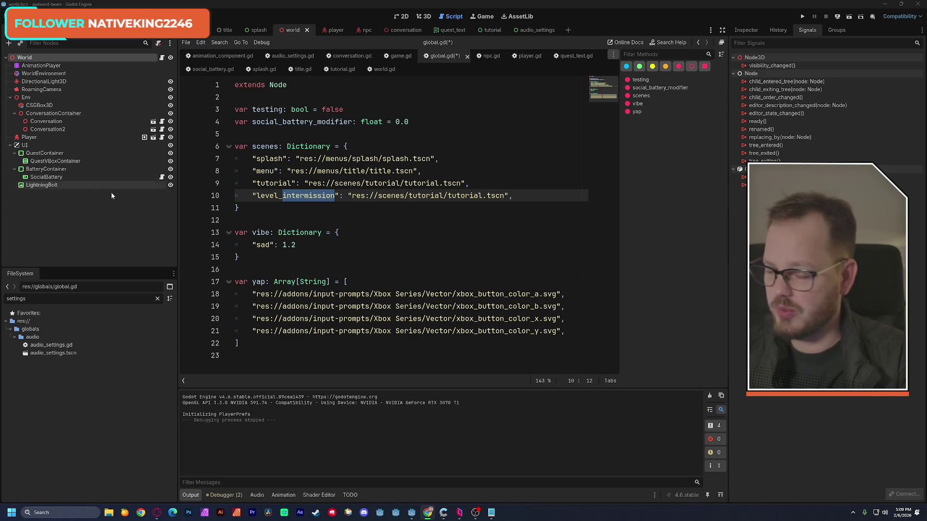
pyautogui.click(353, 196)
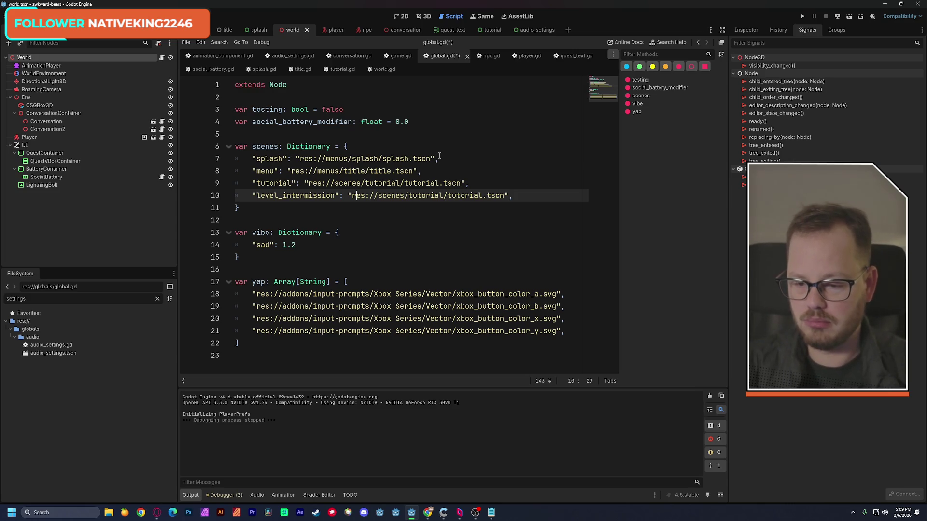
pyautogui.moveTo(433, 154)
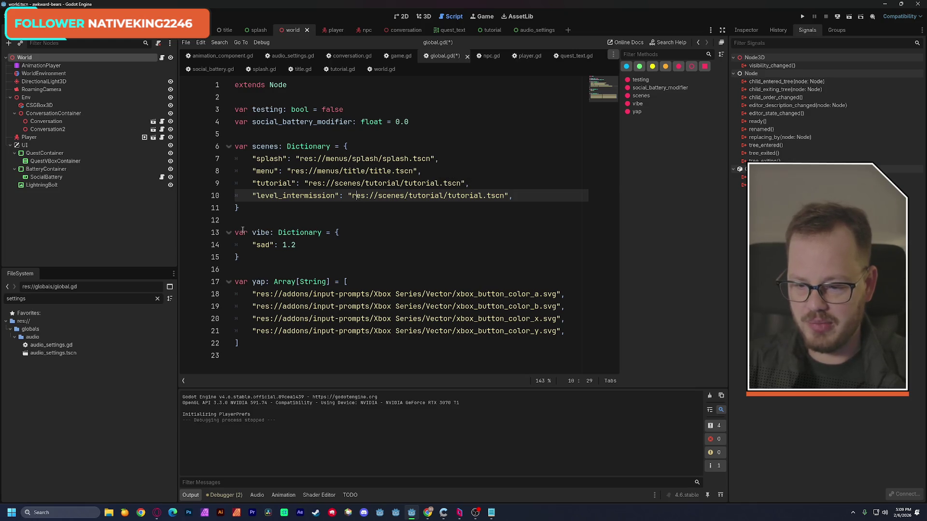
pyautogui.moveTo(235, 233)
pyautogui.mouseDown()
pyautogui.moveTo(247, 258)
pyautogui.moveTo(234, 233)
pyautogui.mouseUp()
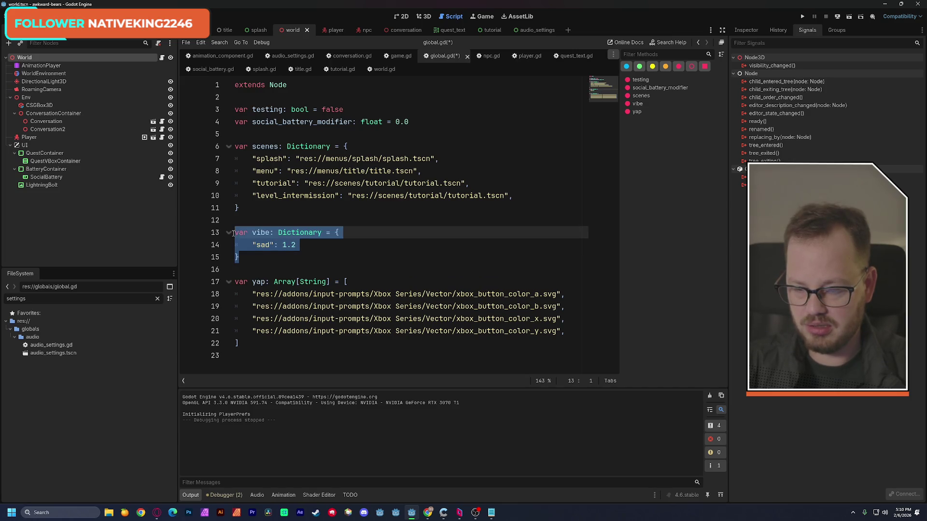
pyautogui.click(250, 219)
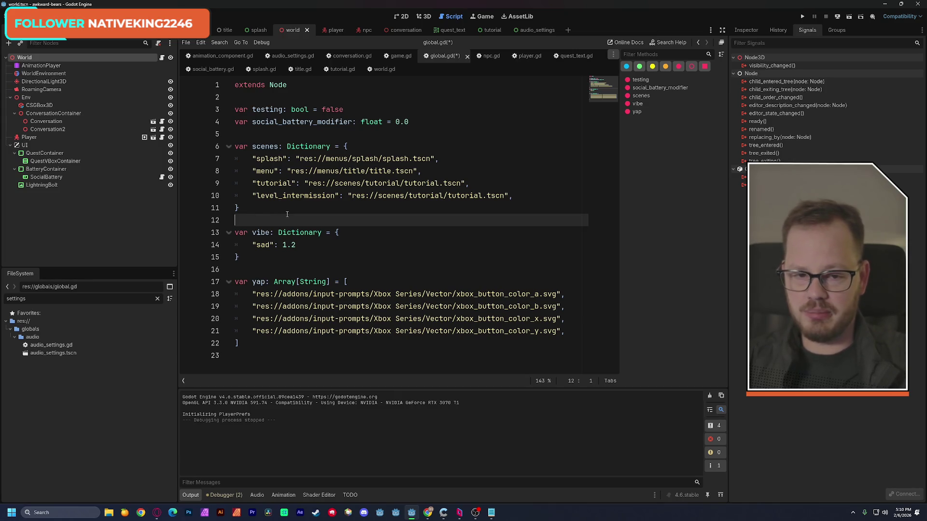
pyautogui.hotkey('ctrl', 's')
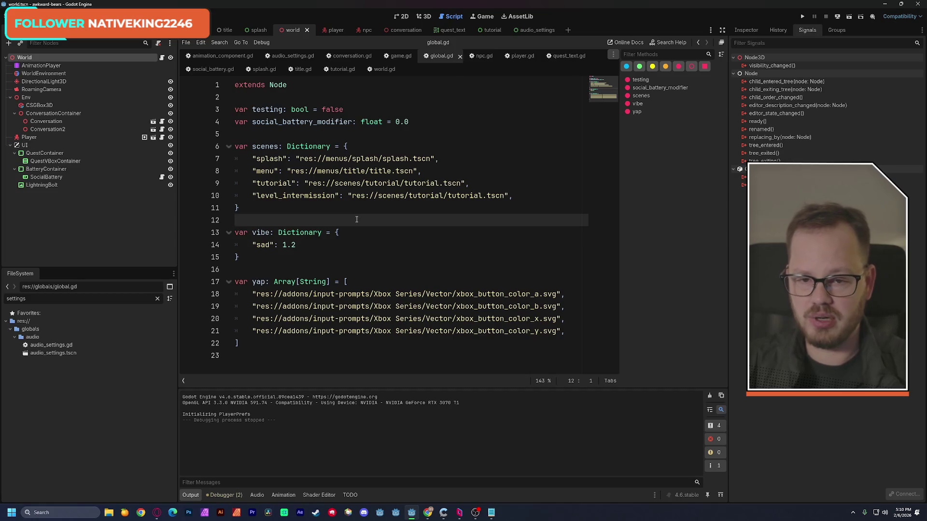
# Clear the 'settings' filter in the FileSystem dock so every project file shows.
pyautogui.click(157, 298)
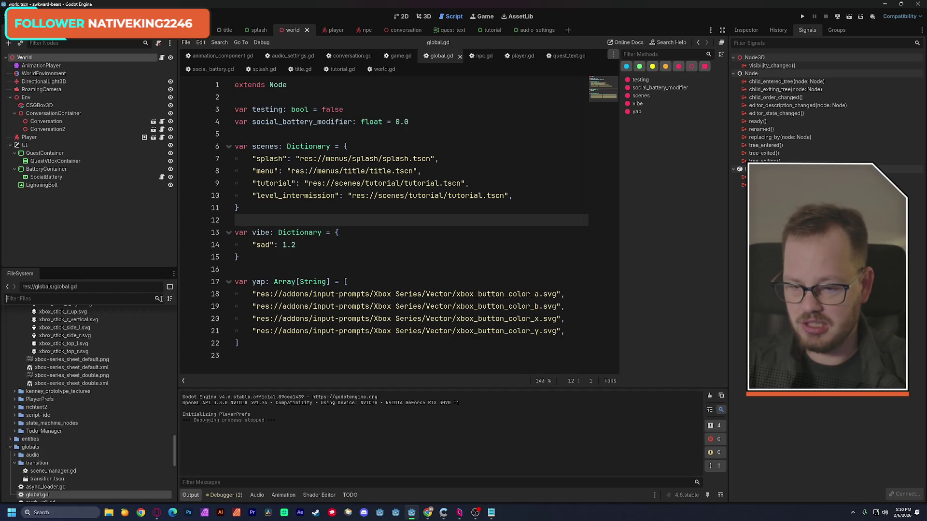
pyautogui.doubleClick(308, 196)
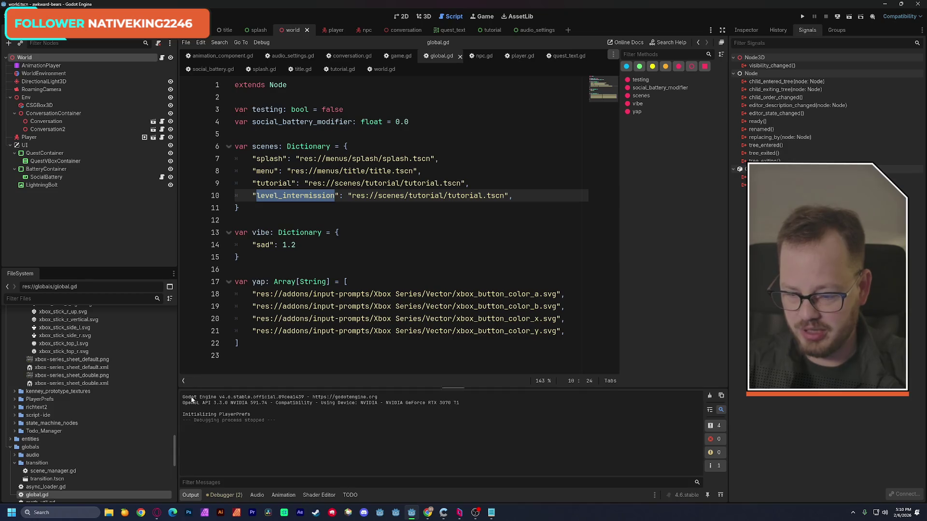
pyautogui.scroll(2, 176, 444)
# Collapse the addons, globals, menus and tutorial folders in the FileSystem dock.
pyautogui.moveTo(176, 444); pyautogui.dragTo(178, 321)
pyautogui.click(14, 340)
pyautogui.click(10, 329)
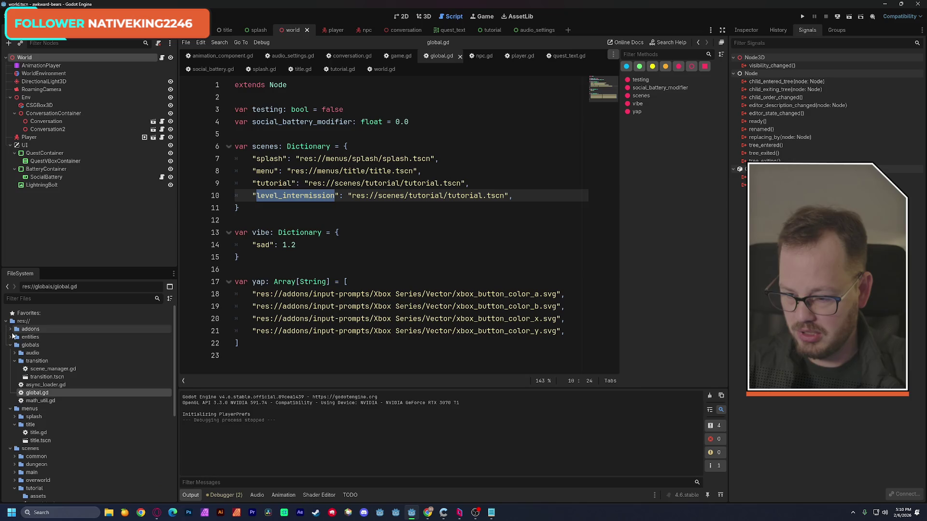
pyautogui.click(14, 361)
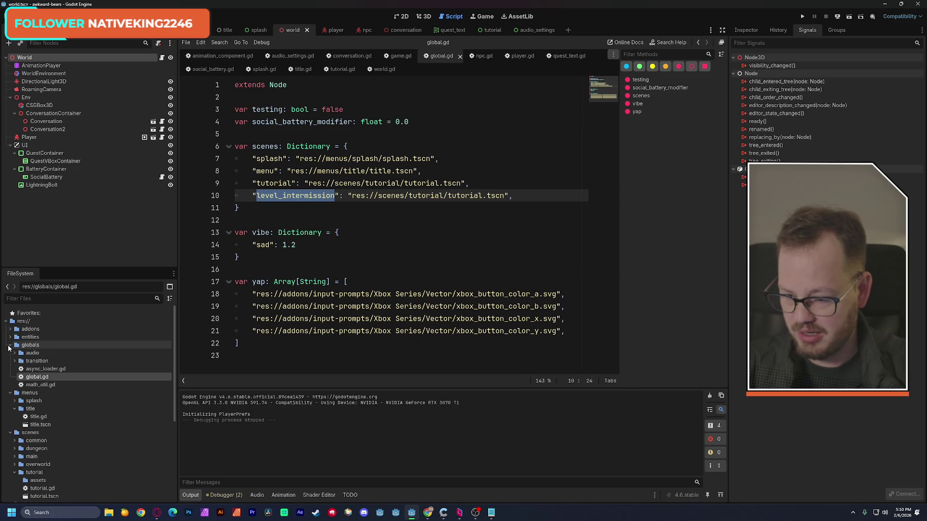
pyautogui.click(10, 345)
pyautogui.click(10, 353)
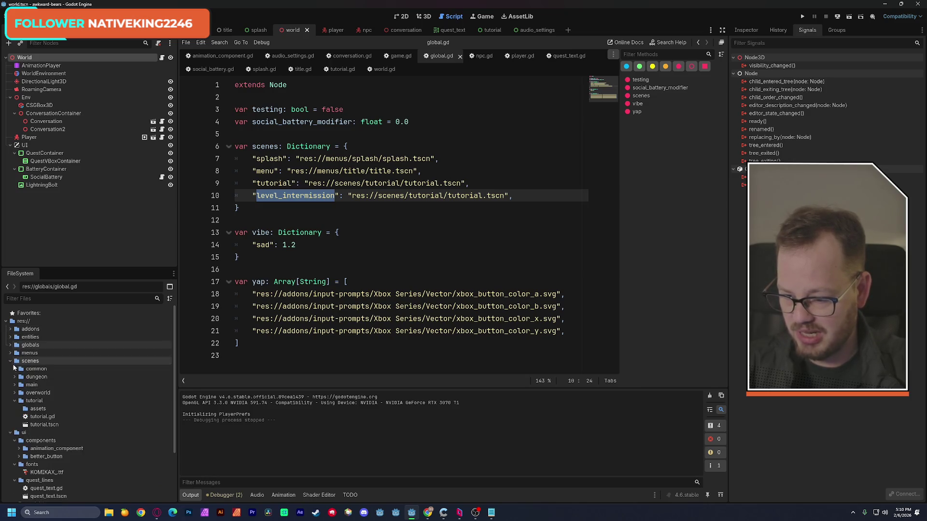
pyautogui.click(14, 401)
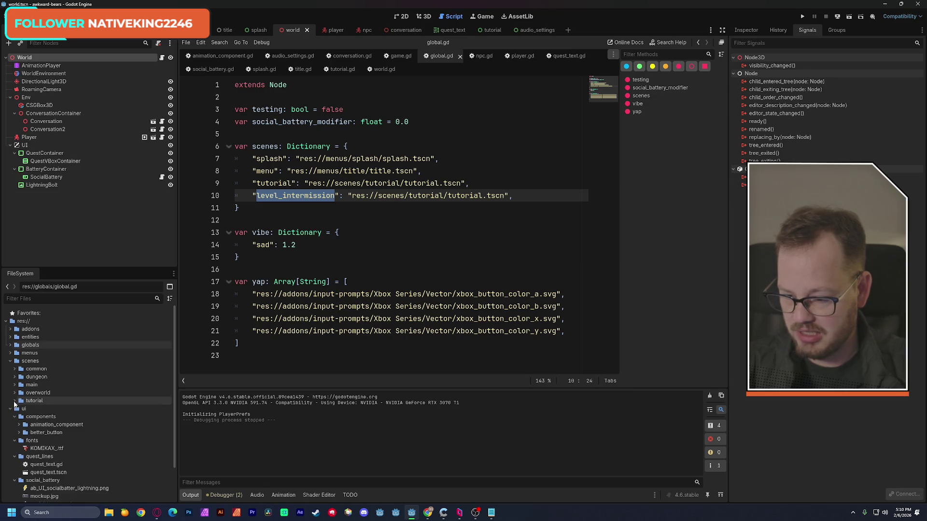
# Duplicate scenes/common as a level_intermission folder and start a new empty scene.
pyautogui.click(15, 369)
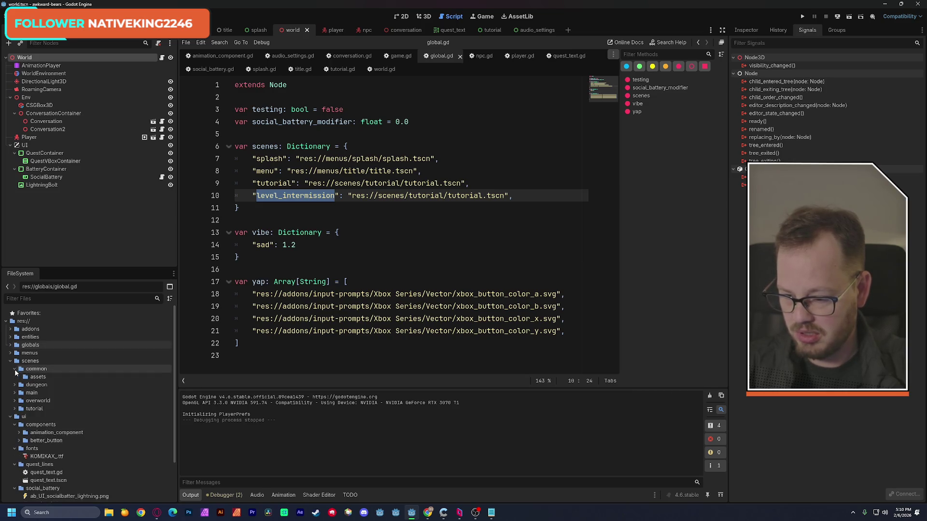
pyautogui.click(15, 369)
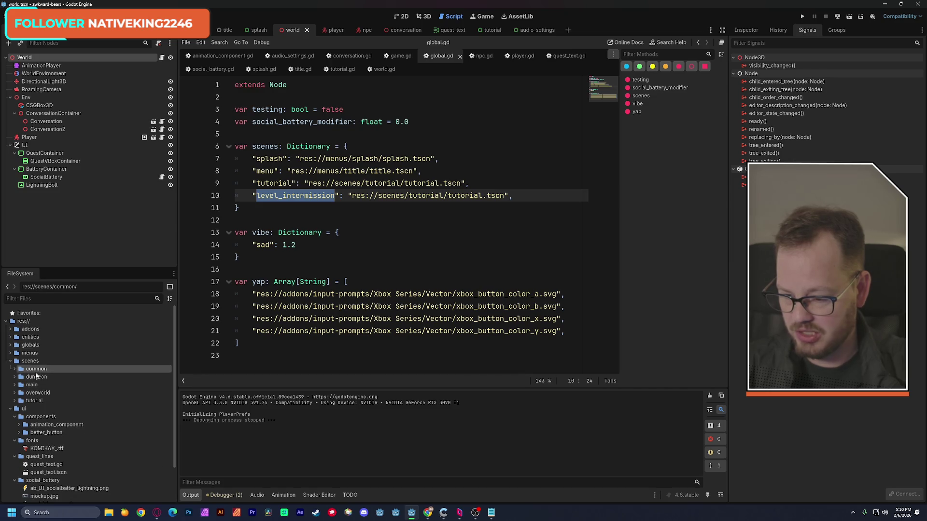
pyautogui.hotkey('ctrl', 'd')
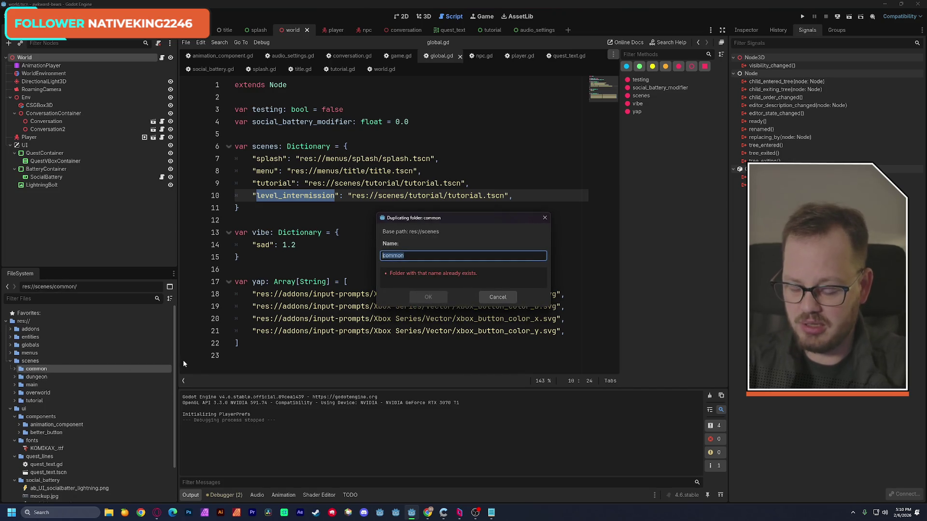
pyautogui.write('level_')
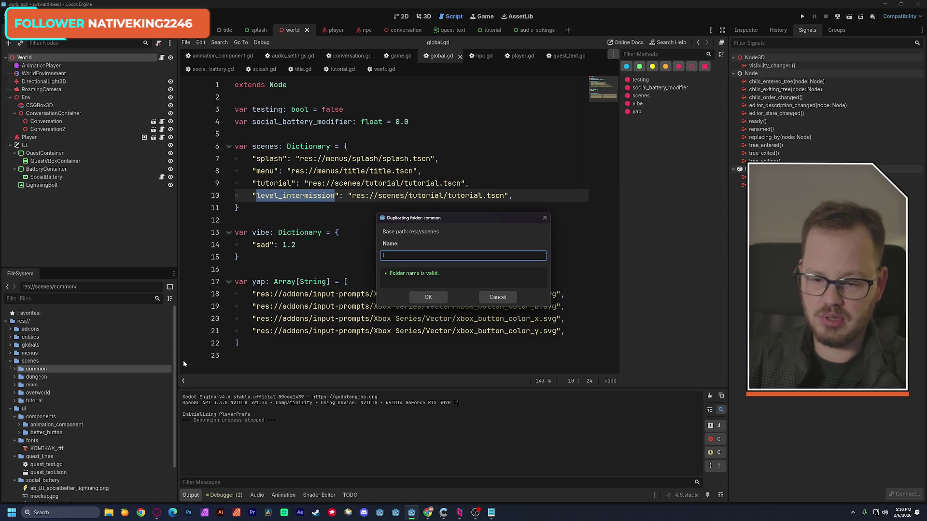
pyautogui.write('intermission')
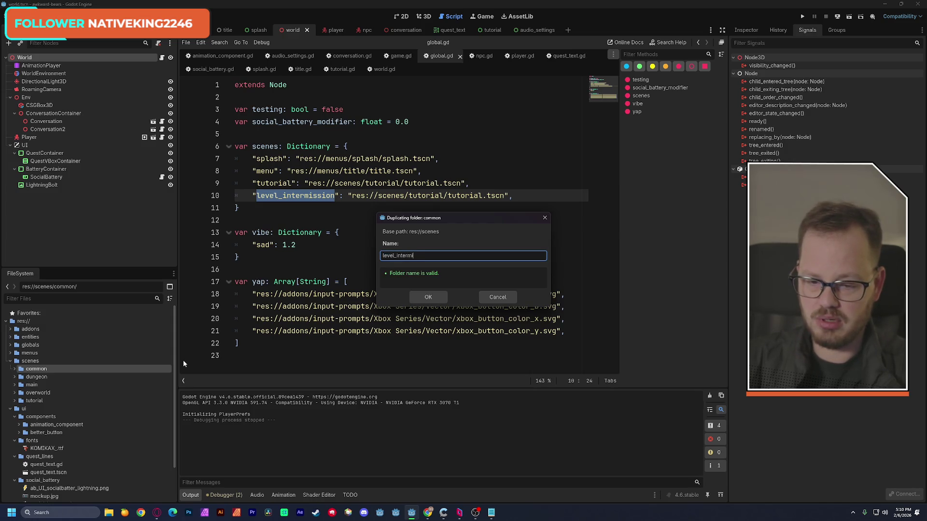
pyautogui.press('Return')
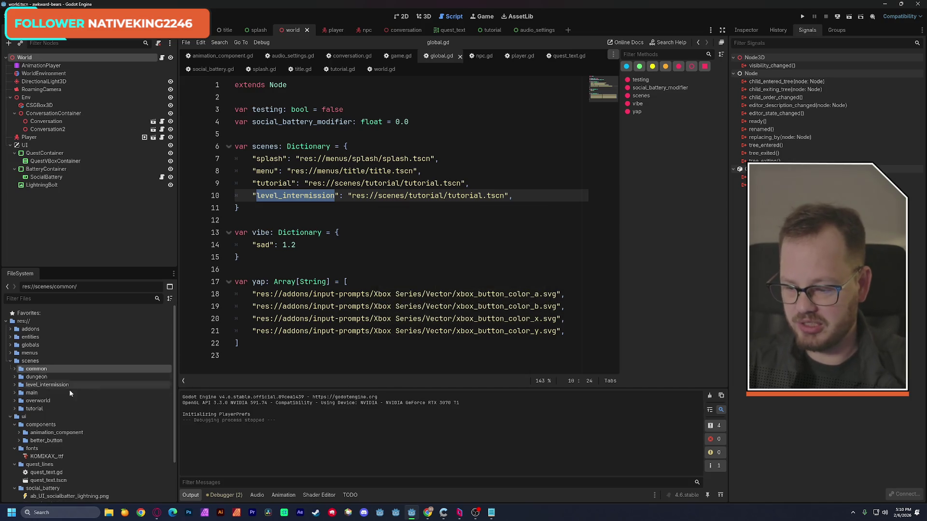
pyautogui.click(15, 386)
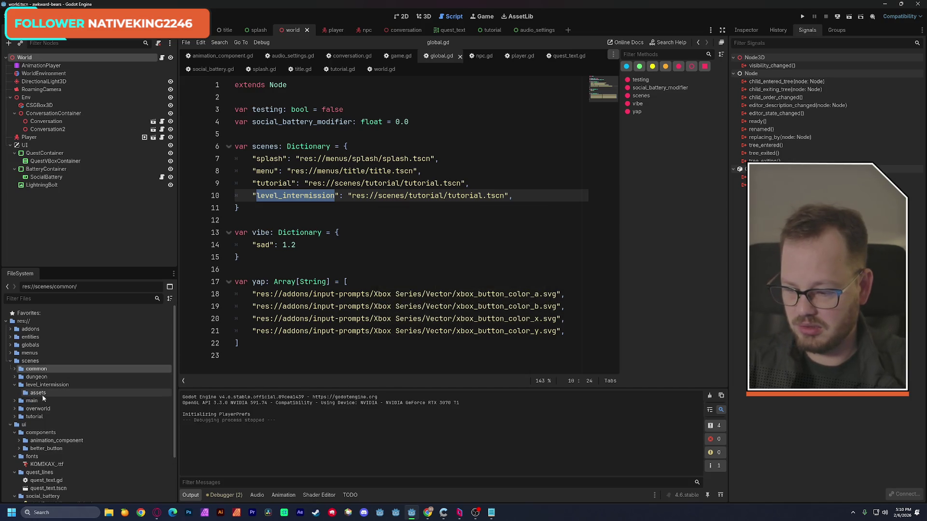
pyautogui.click(54, 386)
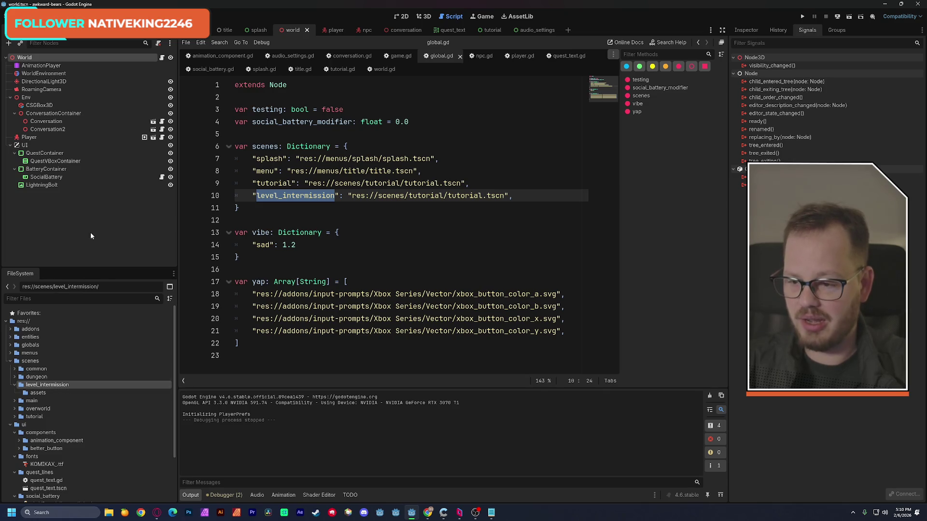
pyautogui.click(569, 30)
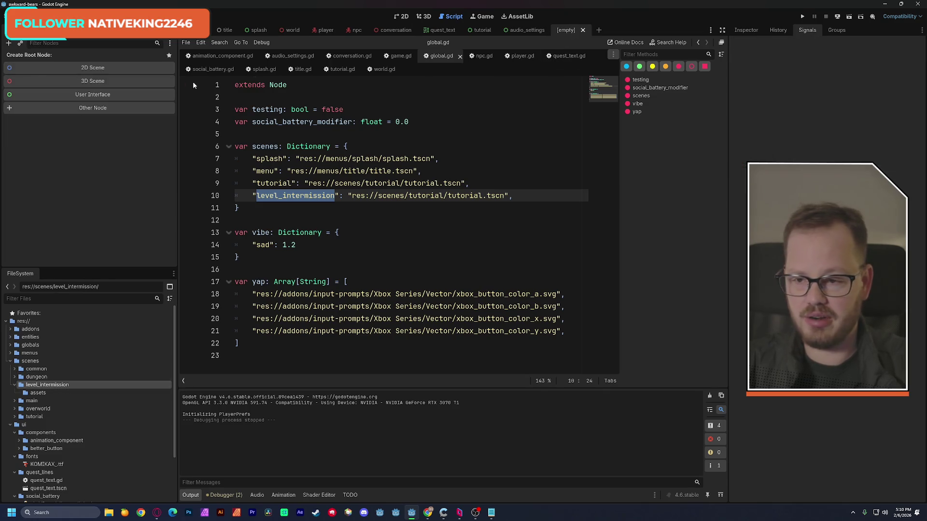
# Create a User Interface root named LevelIntermission and save it as scenes/level_intermission/level_intermission.tscn.
pyautogui.click(121, 94)
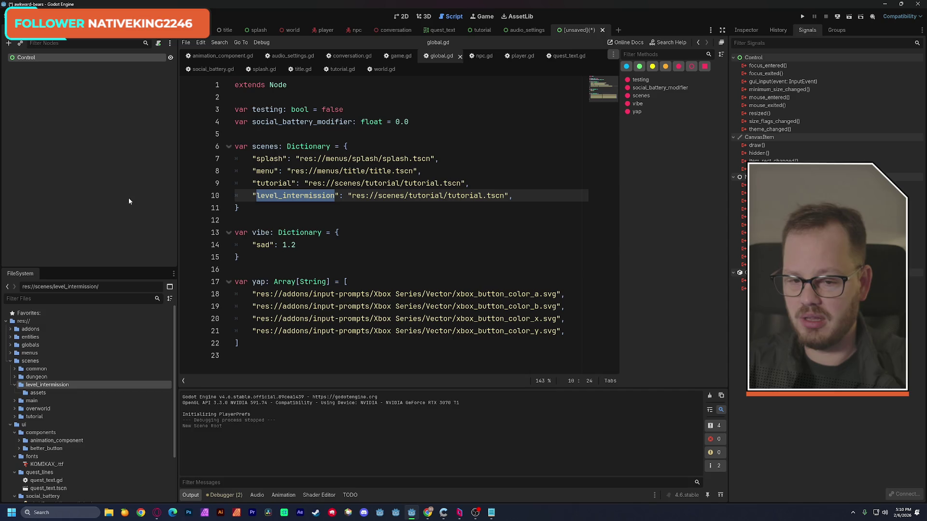
pyautogui.doubleClick(36, 58)
pyautogui.write('LevelI')
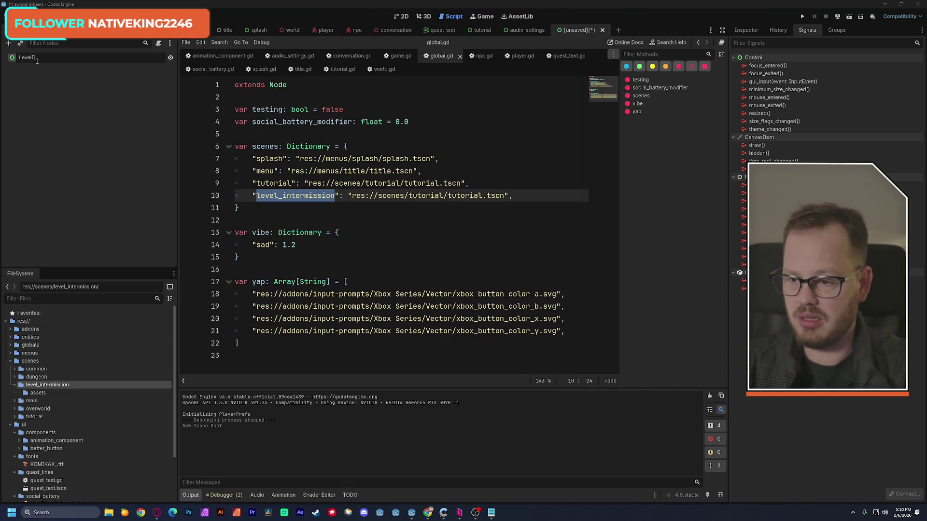
pyautogui.write('ntermission')
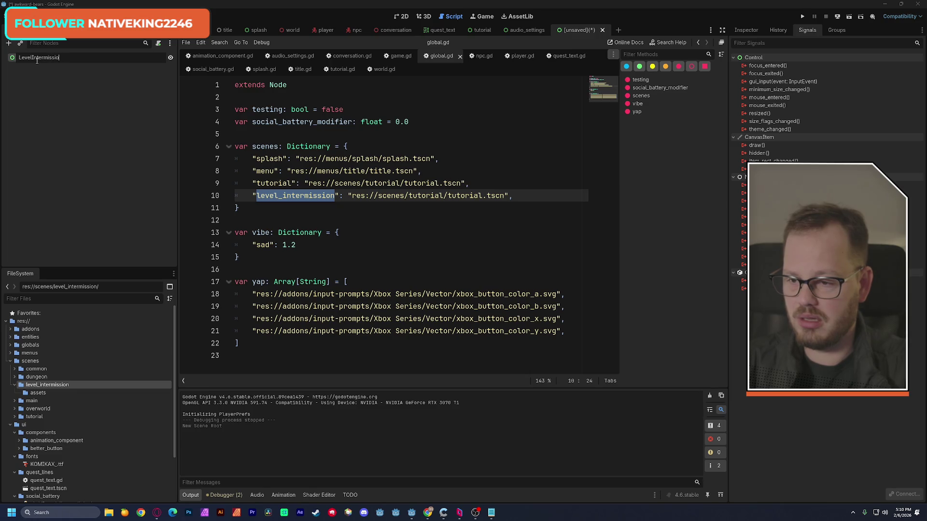
pyautogui.press('Return')
pyautogui.click(129, 140)
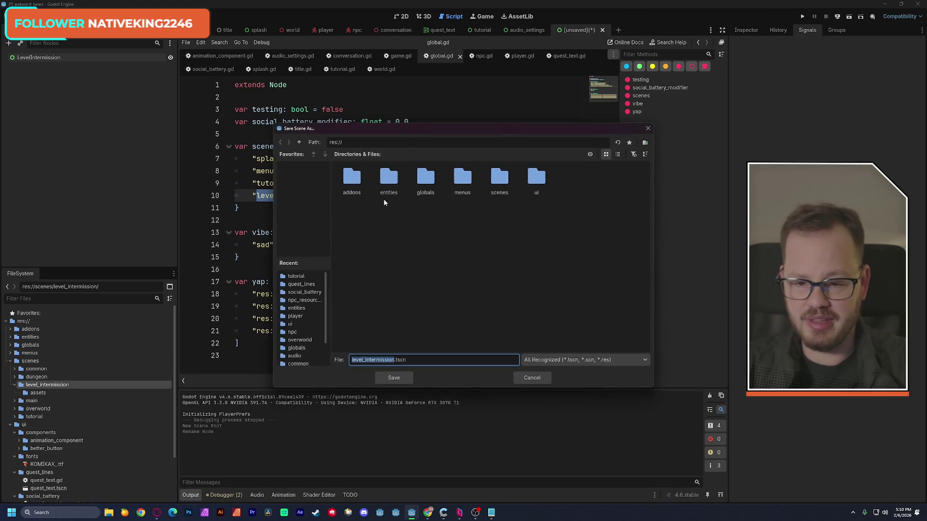
pyautogui.doubleClick(497, 179)
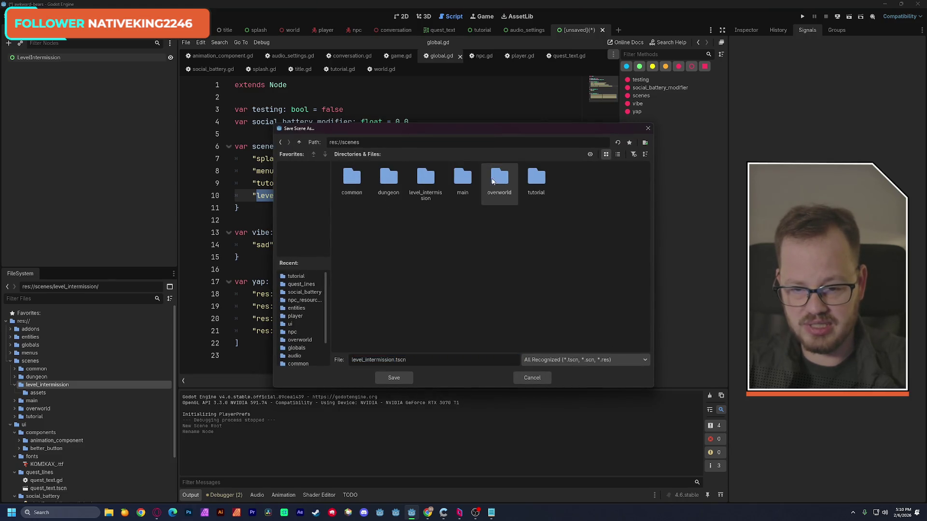
pyautogui.doubleClick(422, 198)
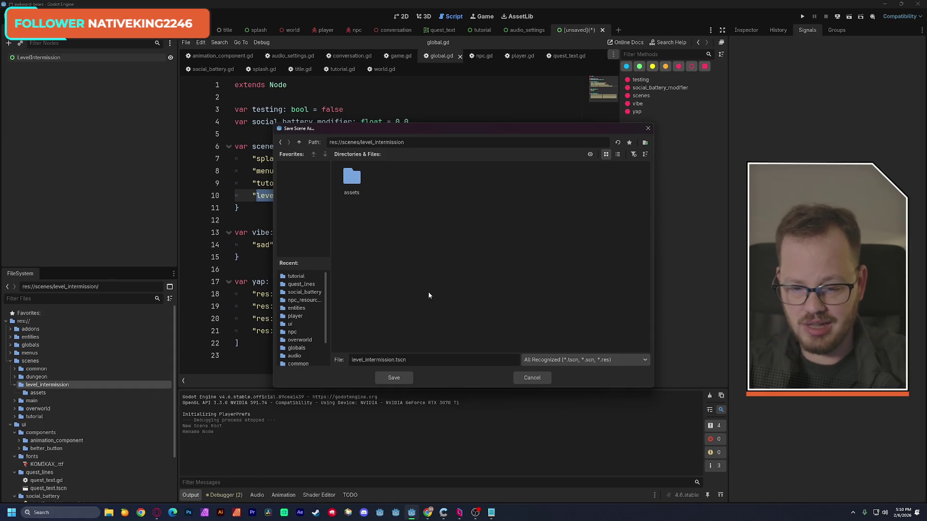
pyautogui.click(395, 379)
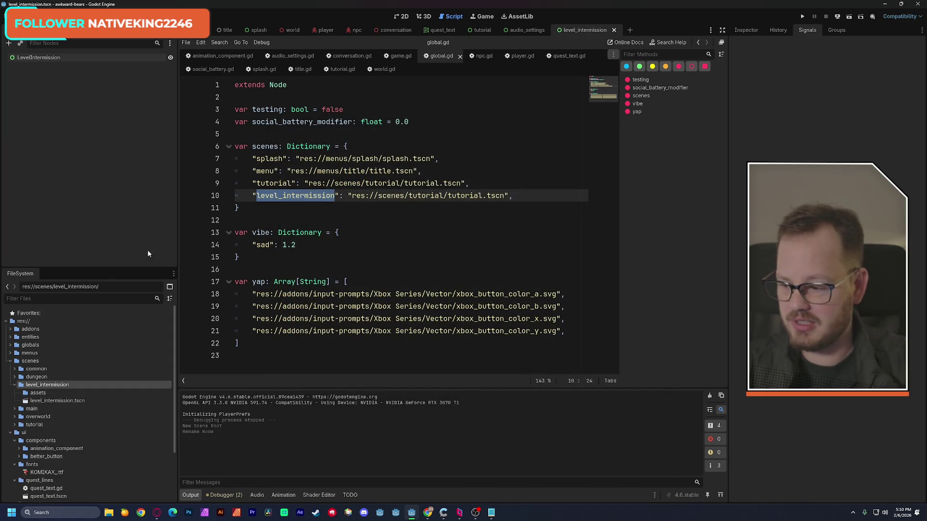
# Attach a new level_intermission.gd script to the LevelIntermission root and save the scene.
pyautogui.hotkey('ctrl', 's')
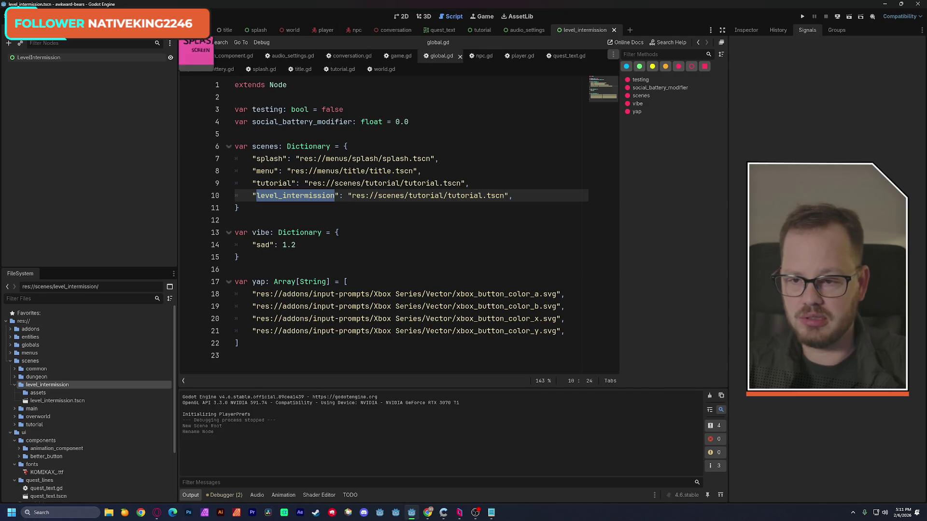
pyautogui.click(79, 57)
pyautogui.click(158, 43)
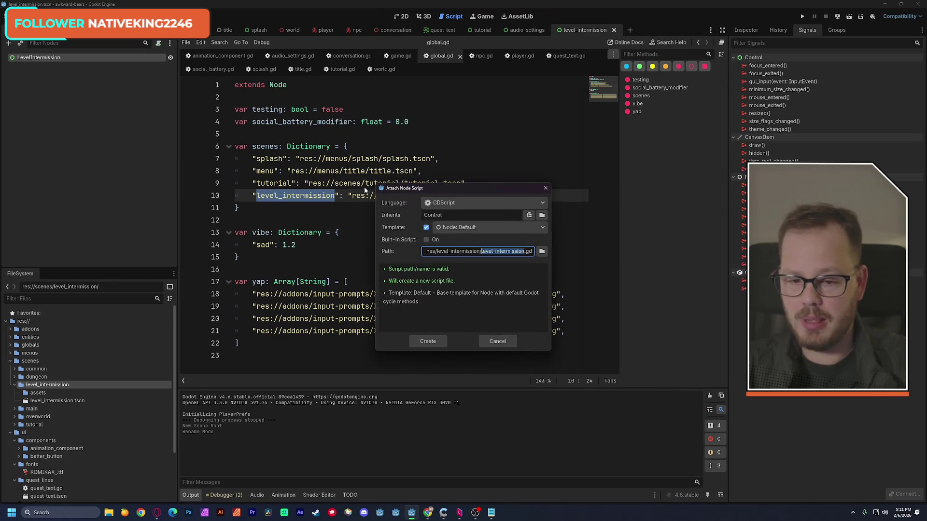
pyautogui.click(427, 341)
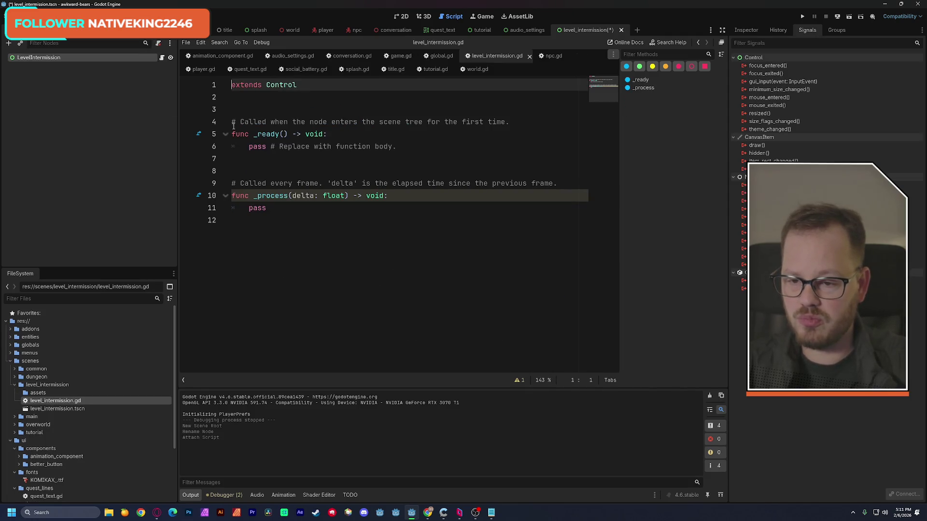
pyautogui.moveTo(235, 122)
pyautogui.mouseDown()
pyautogui.moveTo(415, 135)
pyautogui.moveTo(419, 146)
pyautogui.mouseUp()
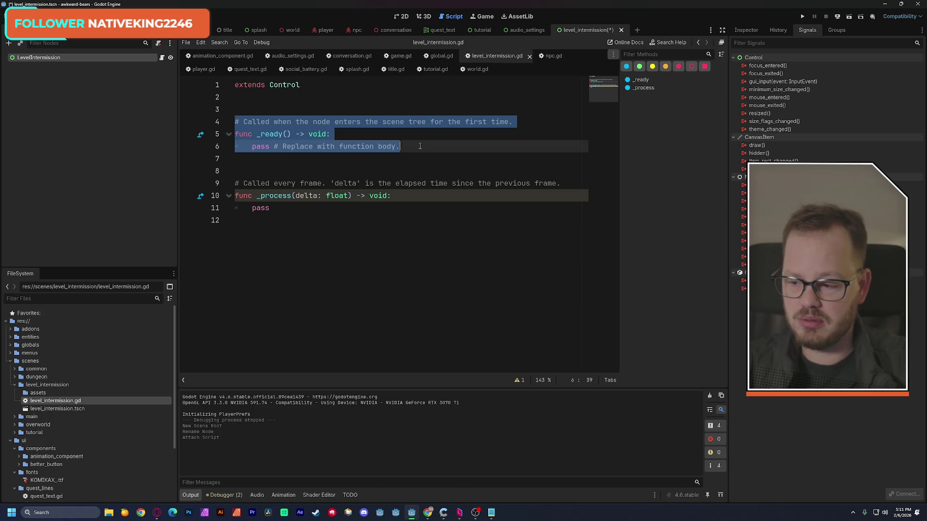
pyautogui.hotkey('ctrl', 's')
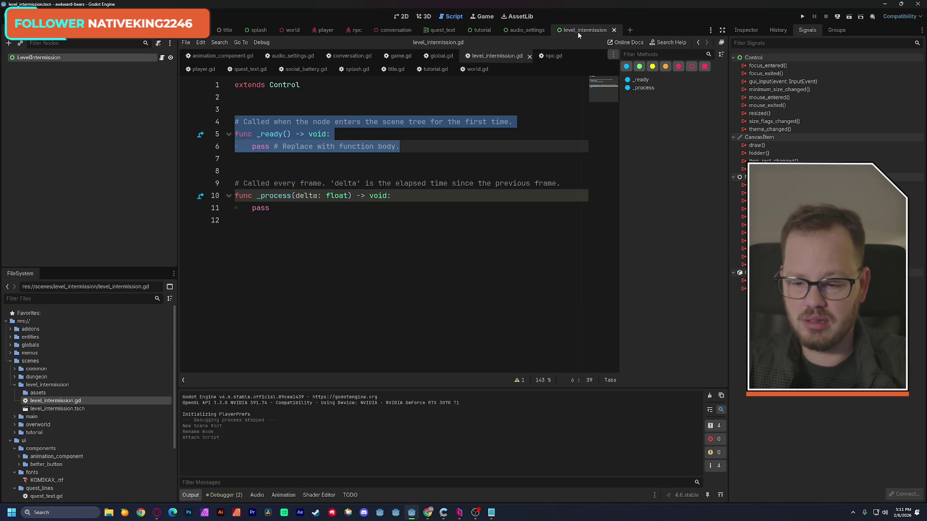
pyautogui.click(402, 17)
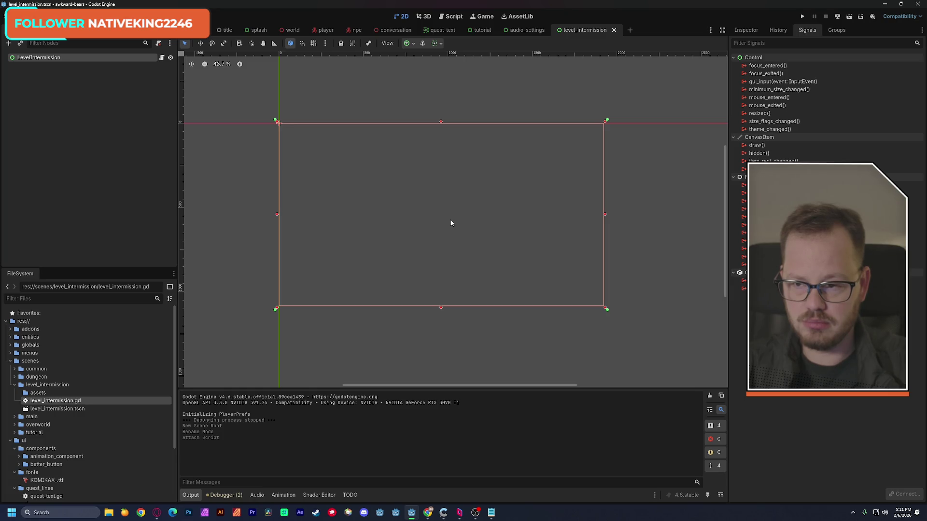
# Add a MarginContainer under LevelIntermission with Full Rect anchors and save the scene.
pyautogui.click(79, 120)
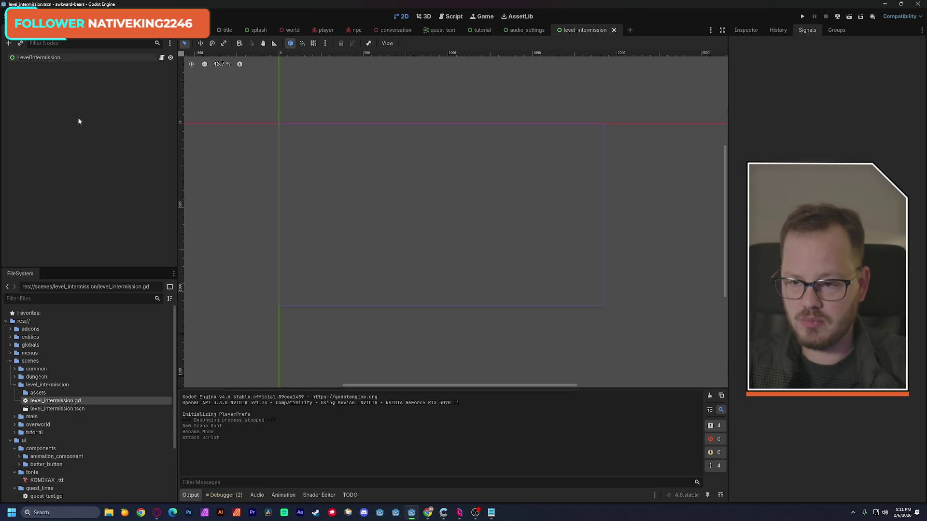
pyautogui.click(48, 59)
pyautogui.hotkey('ctrl', 'a')
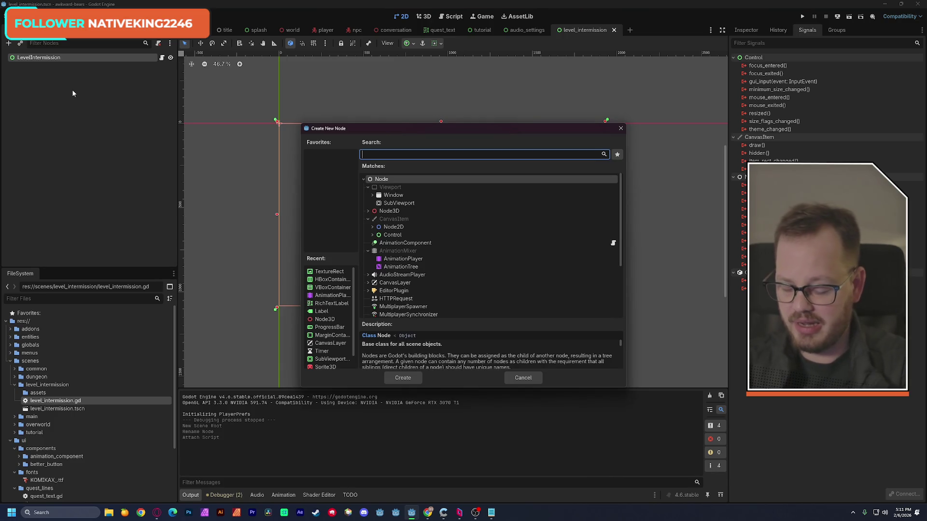
pyautogui.write('mar')
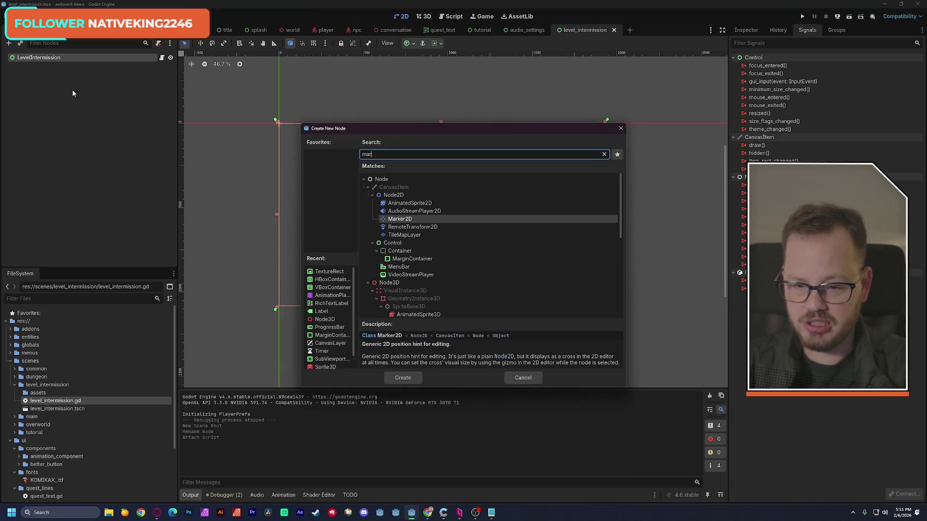
pyautogui.write('g')
pyautogui.press('Return')
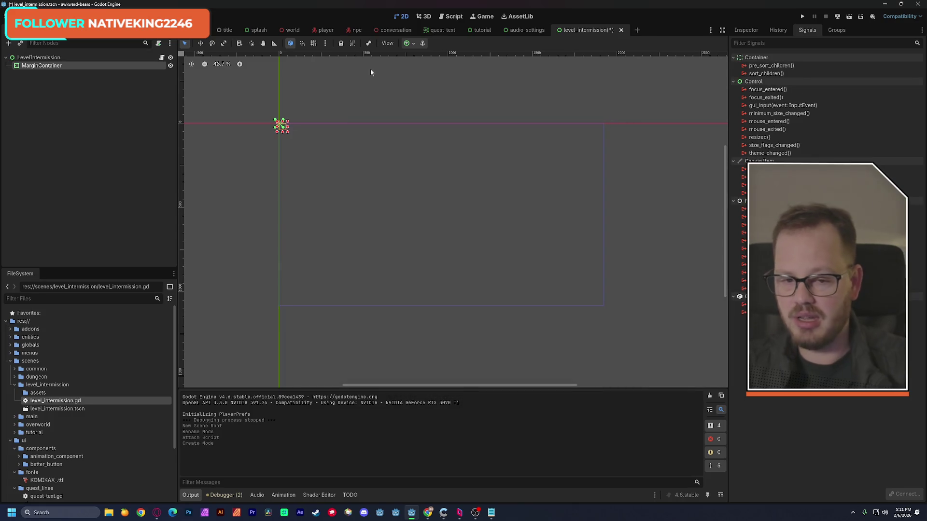
pyautogui.click(414, 45)
pyautogui.click(451, 110)
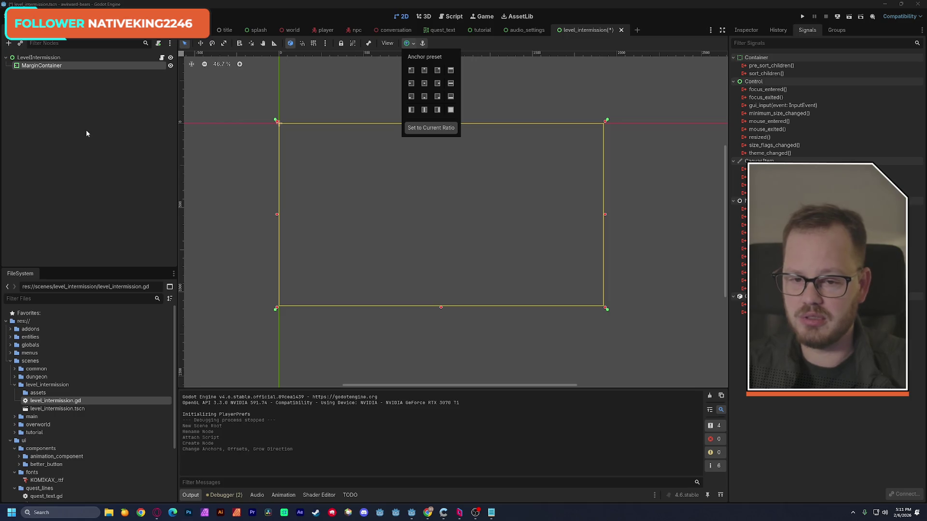
pyautogui.press('Escape')
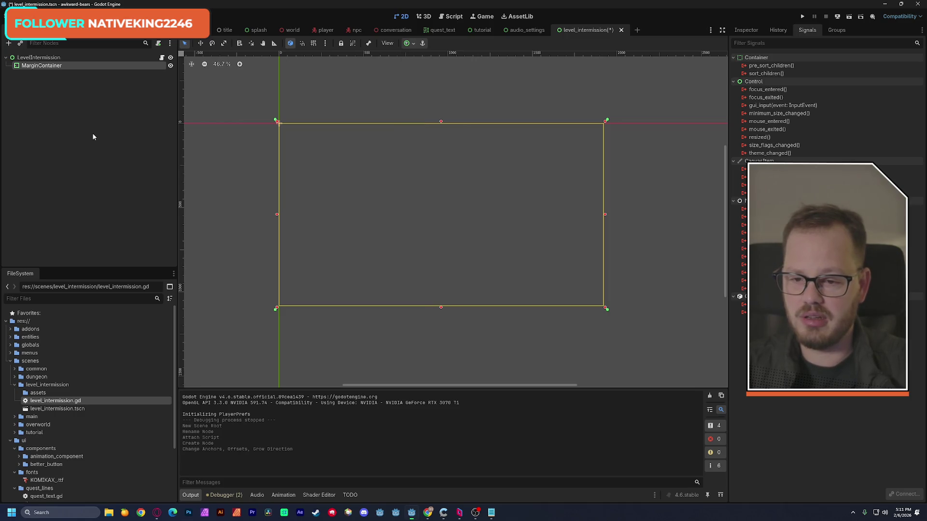
pyautogui.hotkey('ctrl', 's')
# Add a Full Rect TextureRect under LevelIntermission and another TextureRect inside MarginContainer.
pyautogui.click(36, 58)
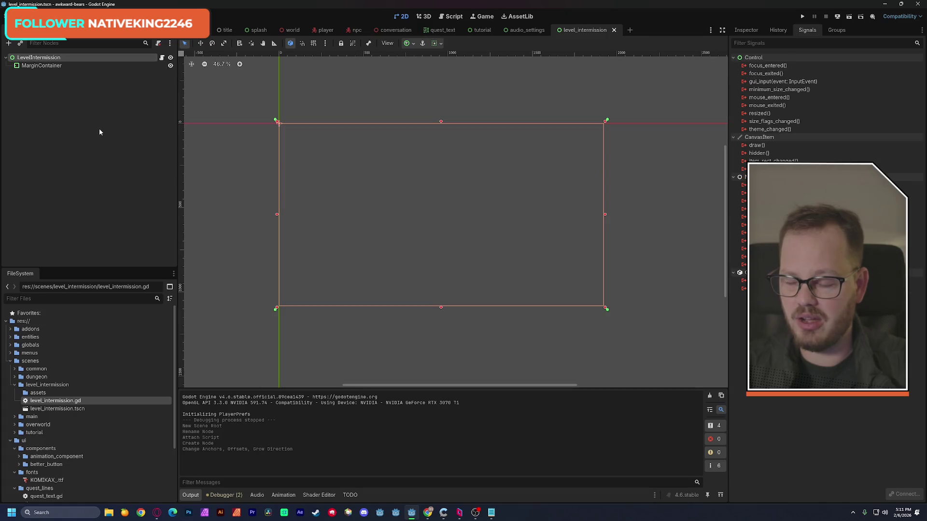
pyautogui.hotkey('ctrl', 'a')
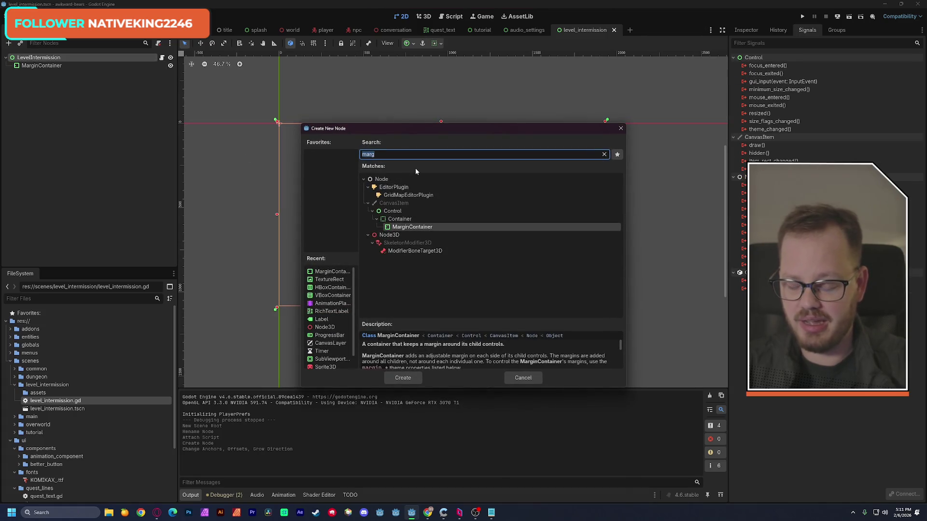
pyautogui.write('text')
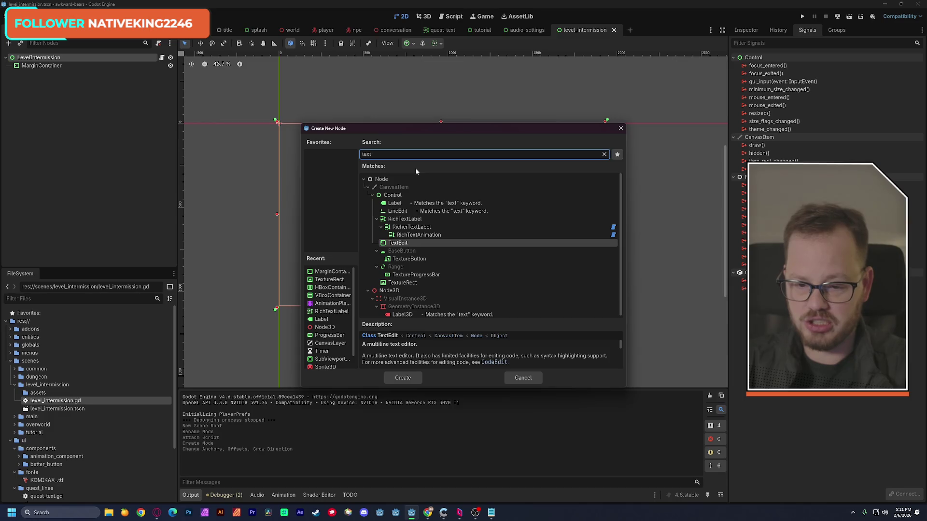
pyautogui.write('ur')
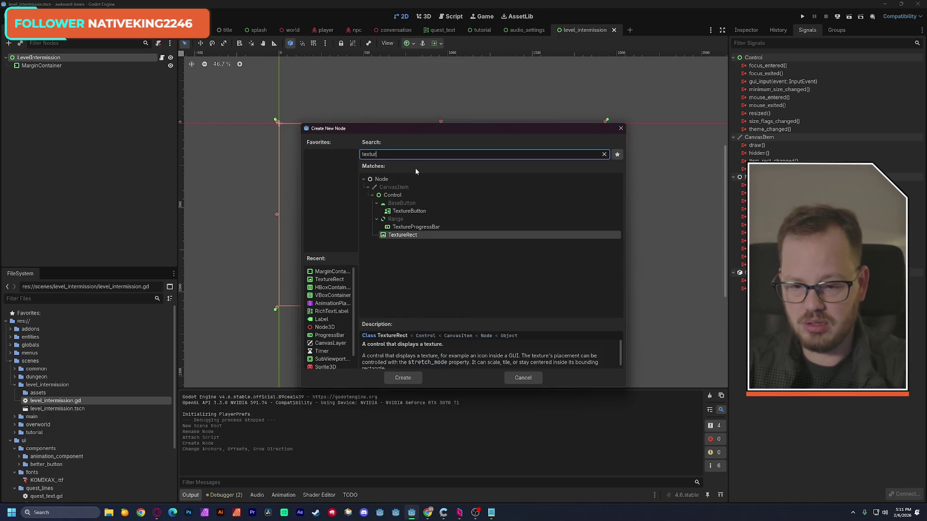
pyautogui.click(415, 168)
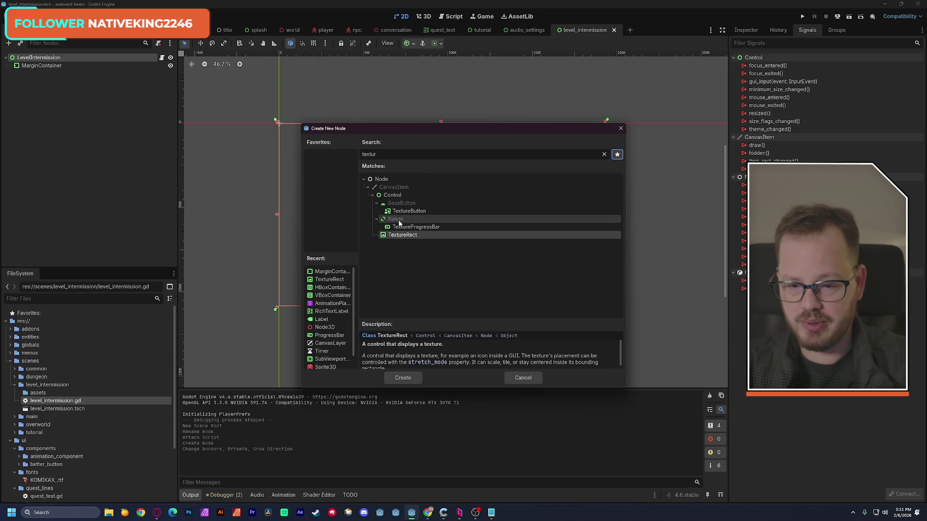
pyautogui.doubleClick(404, 236)
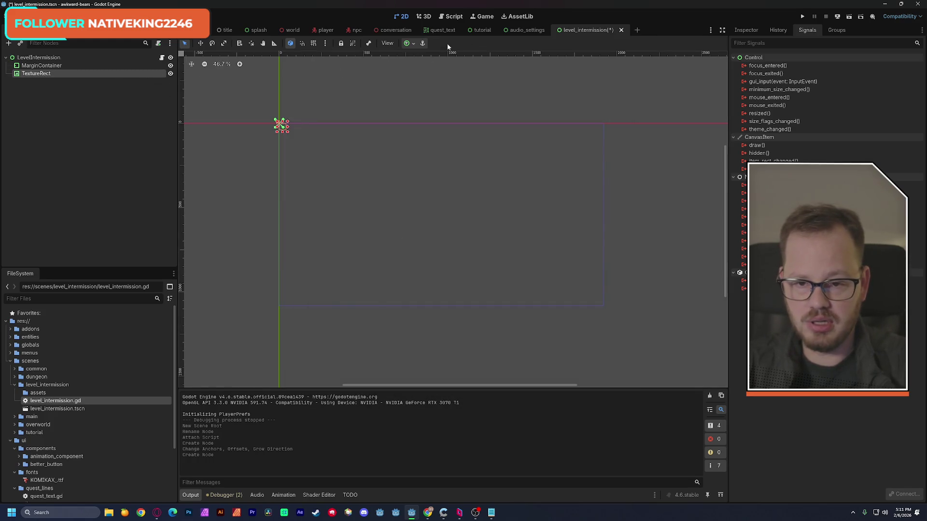
pyautogui.click(412, 43)
pyautogui.click(450, 110)
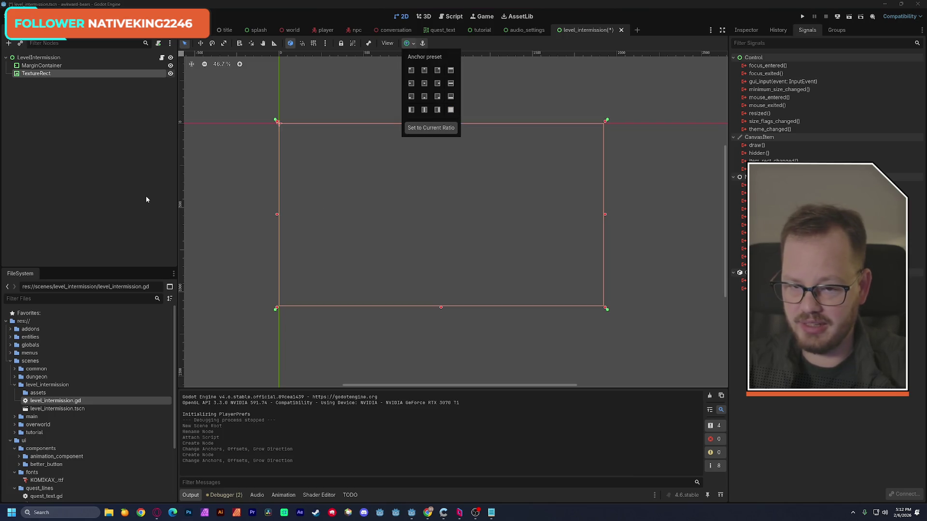
pyautogui.click(86, 160)
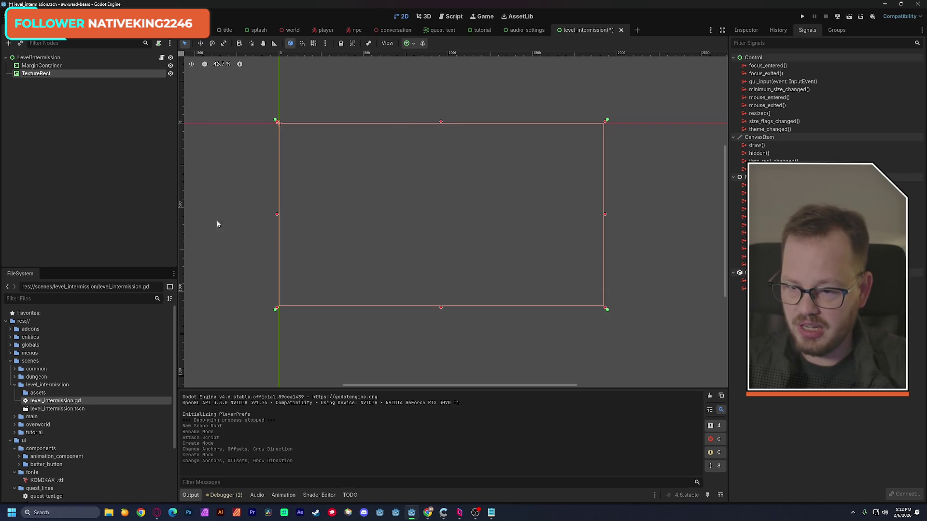
pyautogui.click(41, 65)
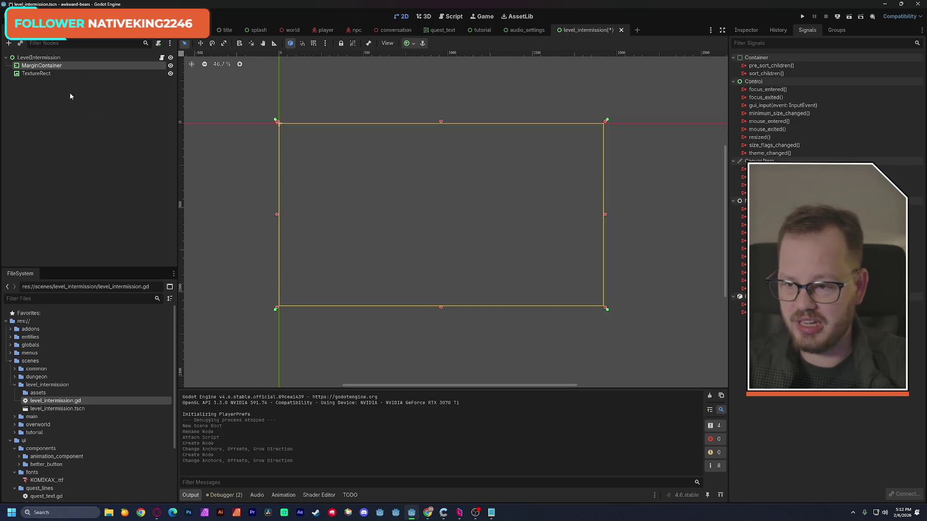
pyautogui.hotkey('ctrl', 'a')
pyautogui.doubleClick(401, 235)
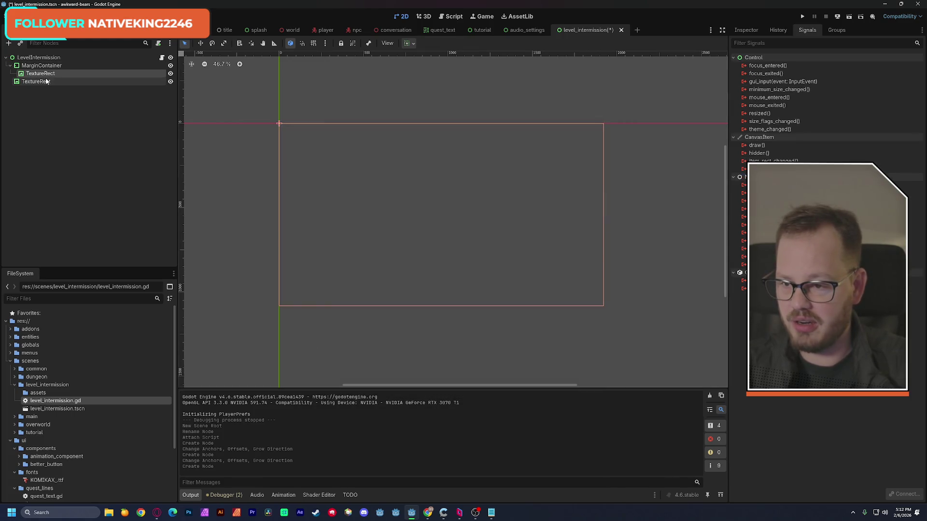
# Rename the TextureRect inside MarginContainer to ContinuePrompt.
pyautogui.doubleClick(48, 75)
pyautogui.write('ContinuePrompt')
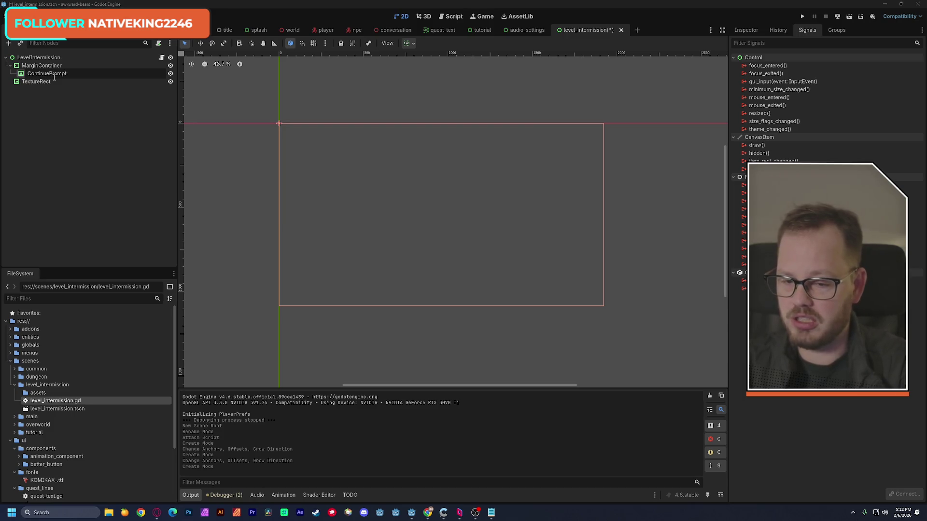
pyautogui.press('Return')
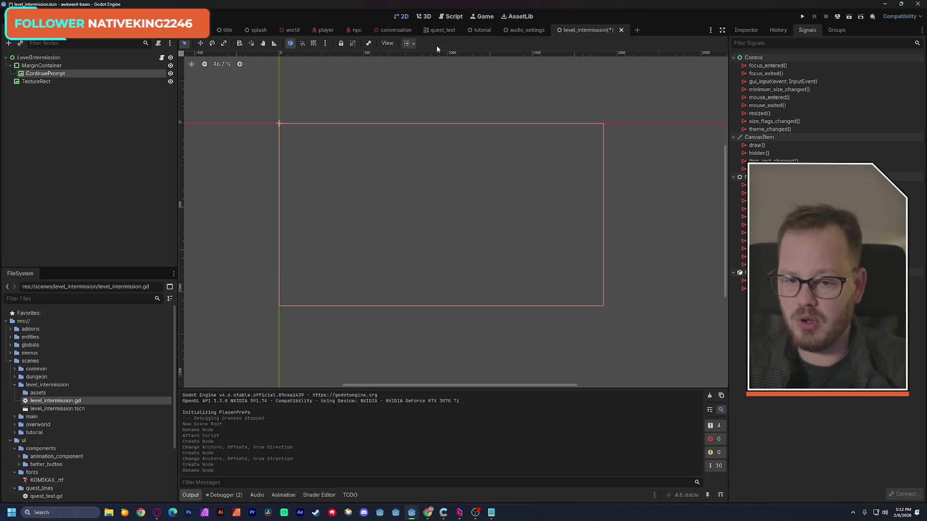
pyautogui.click(409, 43)
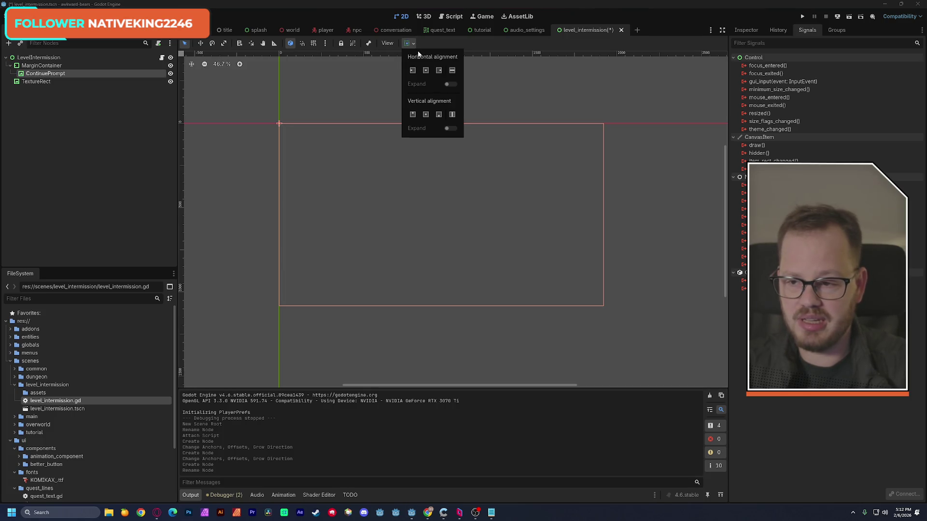
pyautogui.click(125, 106)
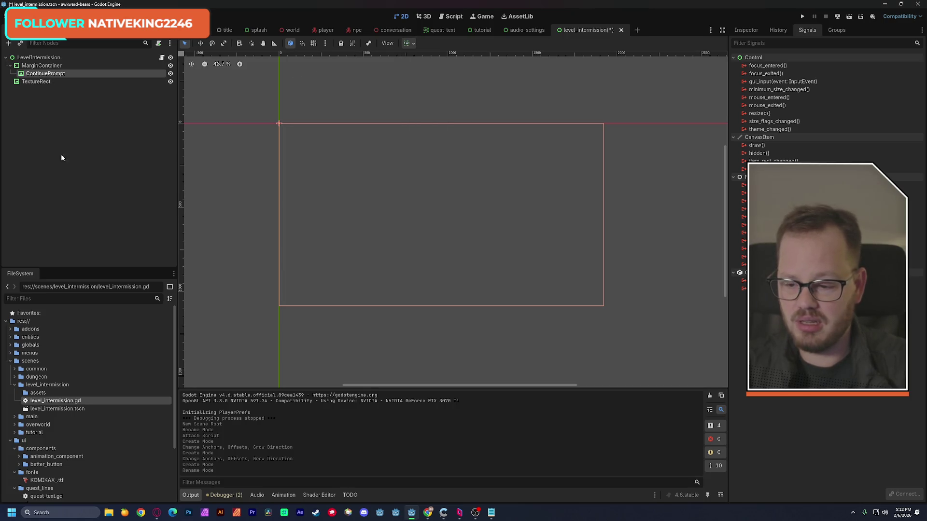
# Copy the A-icon ButtonTexture from the title scene and paste it into MarginContainer.
pyautogui.click(10, 329)
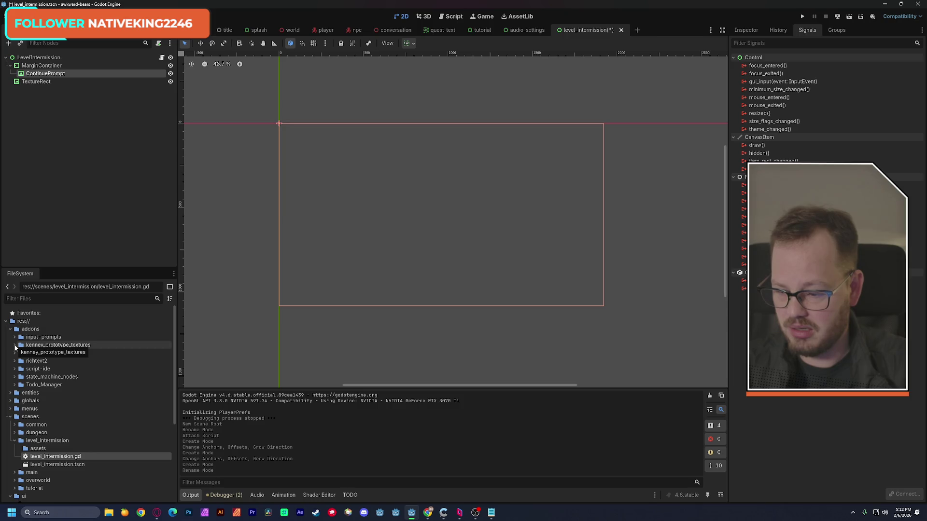
pyautogui.click(224, 30)
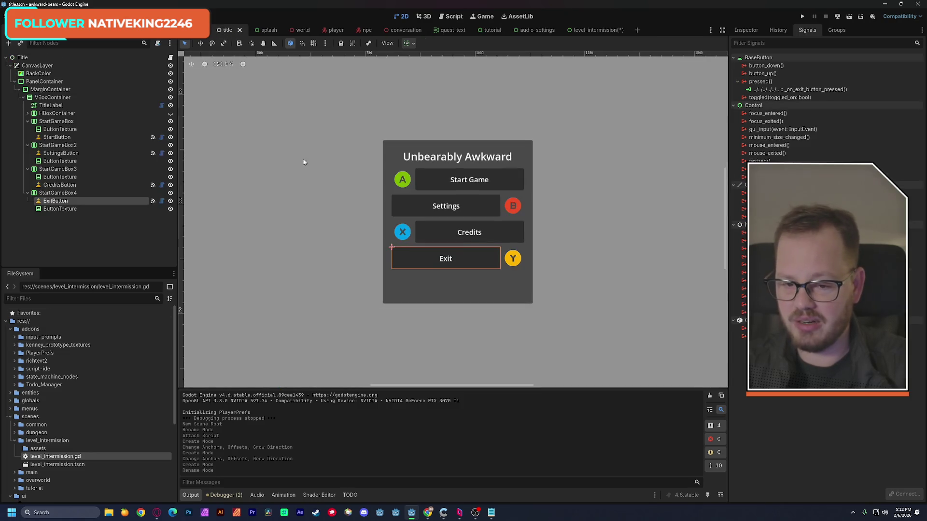
pyautogui.click(404, 184)
pyautogui.click(593, 30)
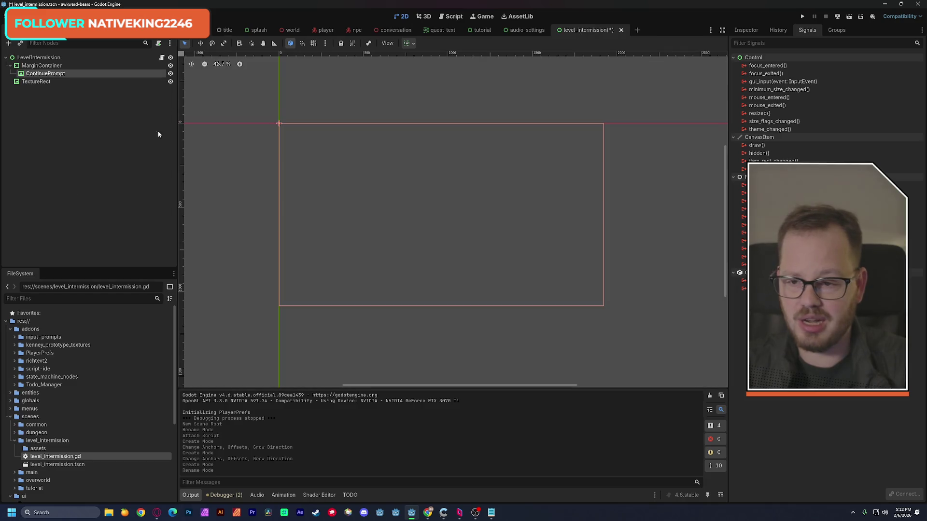
pyautogui.click(42, 67)
pyautogui.hotkey('ctrl', 'v')
# Delete the empty ContinuePrompt node and rename the pasted ButtonTexture to ContinuePrompt.
pyautogui.click(52, 75)
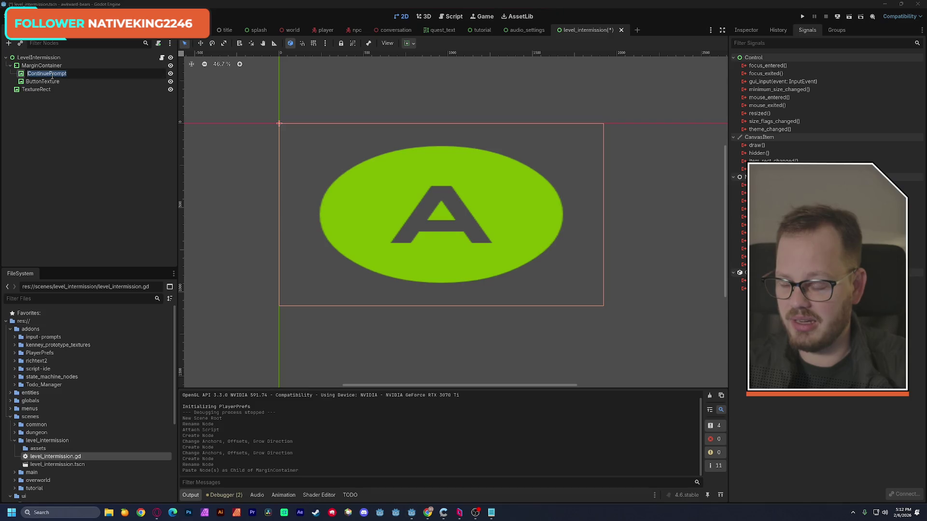
pyautogui.click(45, 66)
pyautogui.click(47, 74)
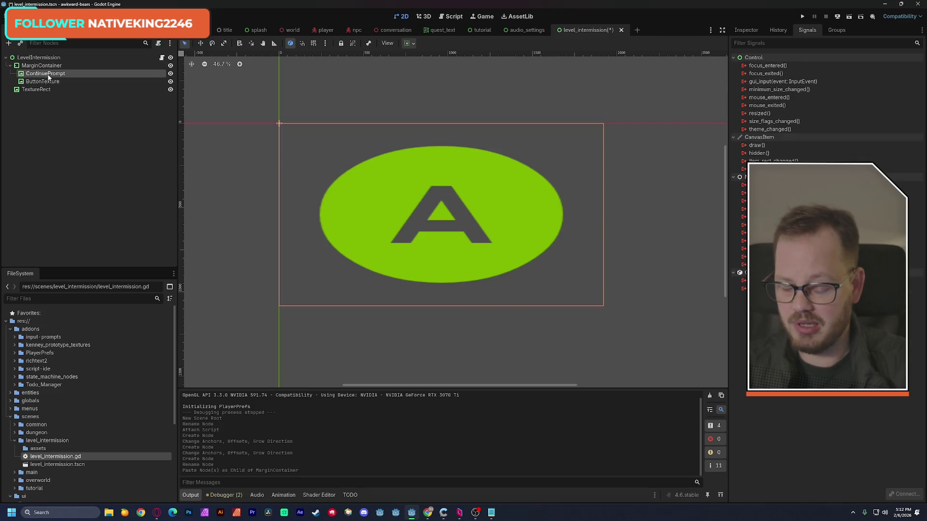
pyautogui.press('Delete')
pyautogui.click(441, 268)
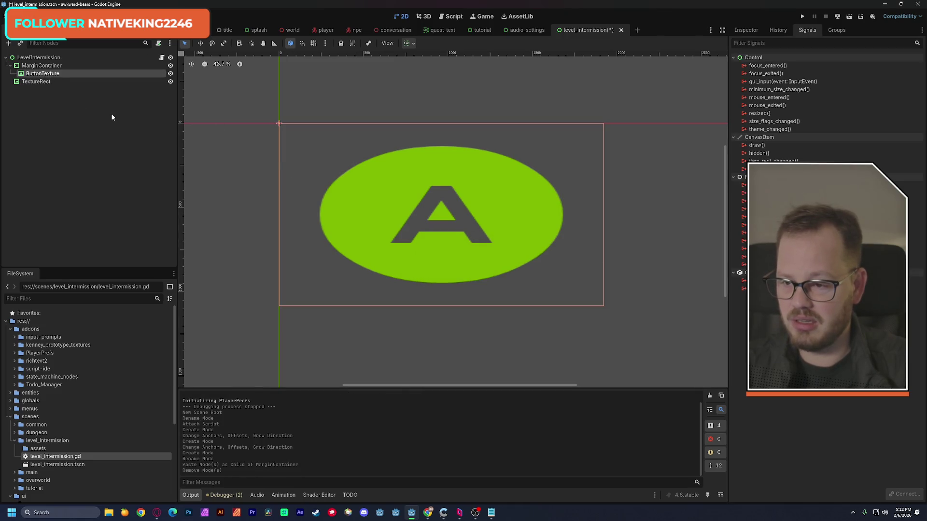
pyautogui.doubleClick(57, 74)
pyautogui.write('ContinuePrompt')
pyautogui.press('Return')
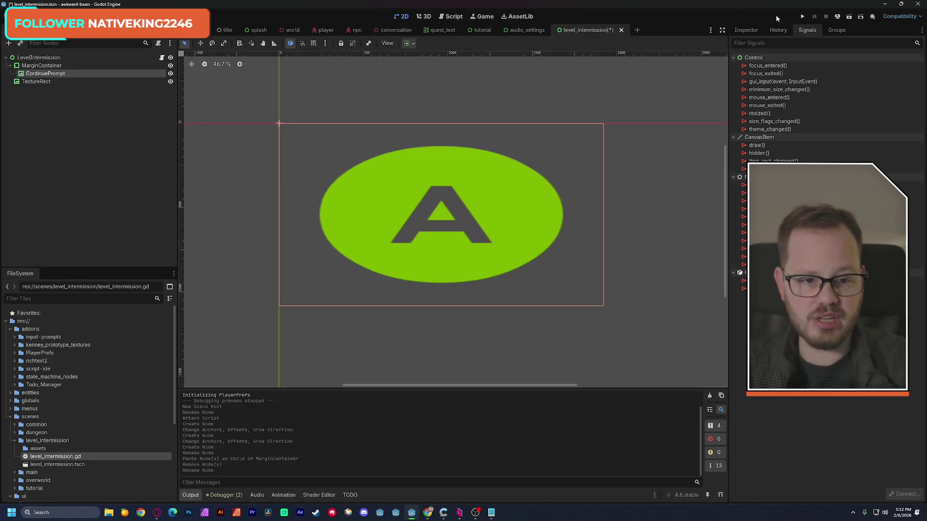
# Set ContinuePrompt's Expand Mode to Fit Width, then to Fit Width Proportional.
pyautogui.click(748, 32)
pyautogui.click(859, 118)
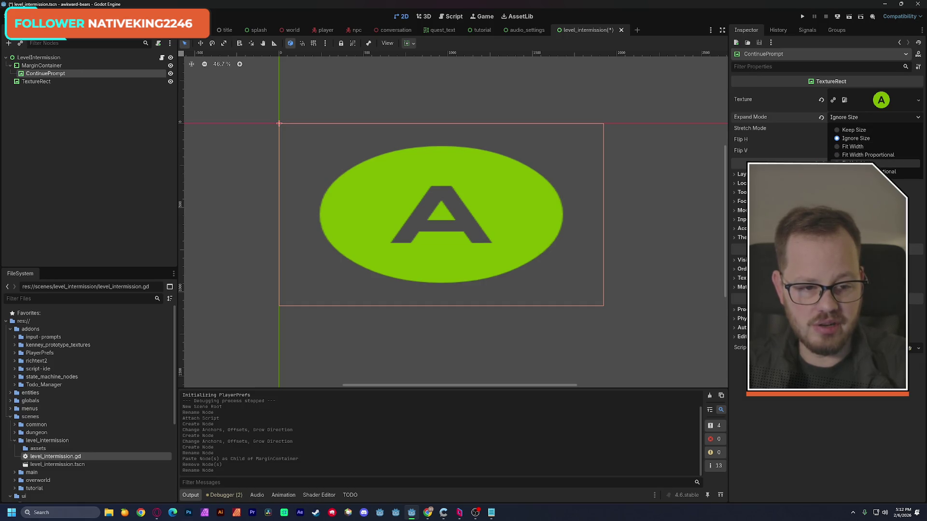
pyautogui.click(857, 145)
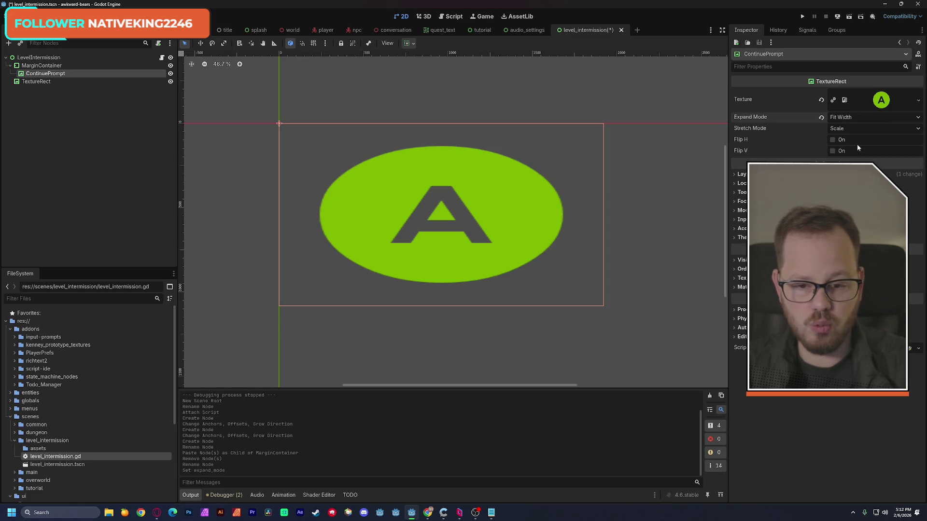
pyautogui.click(859, 117)
pyautogui.click(860, 153)
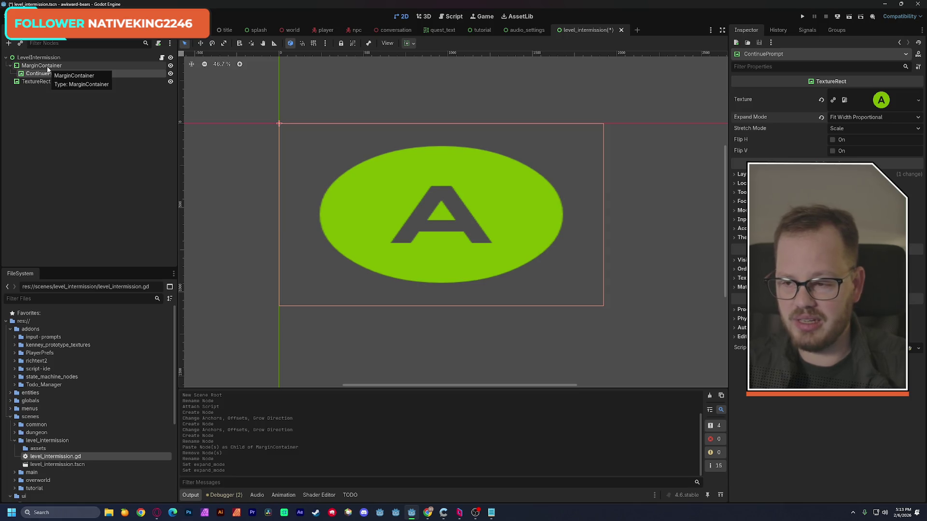
# Move ContinuePrompt directly under LevelIntermission and set its Expand Mode to Keep Size.
pyautogui.moveTo(41, 74); pyautogui.dragTo(49, 67)
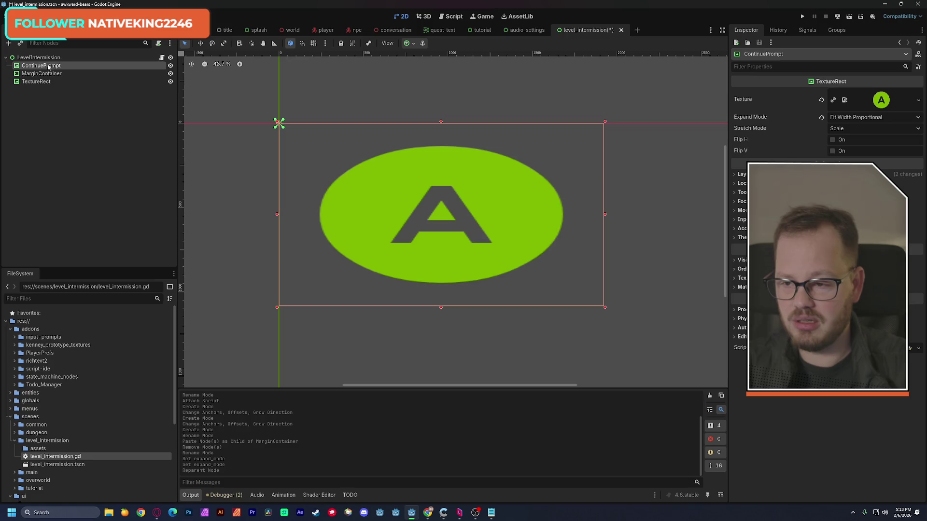
pyautogui.click(856, 118)
pyautogui.click(854, 131)
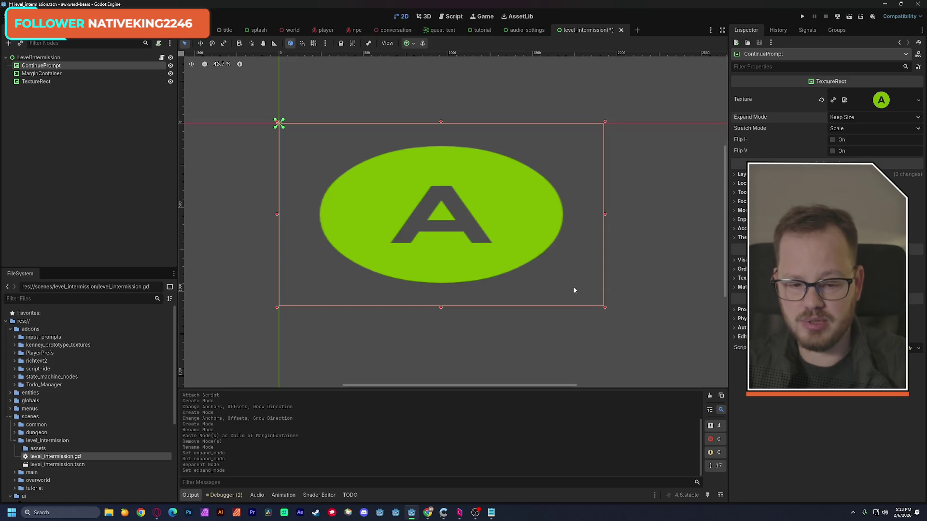
pyautogui.click(170, 66)
pyautogui.click(170, 66)
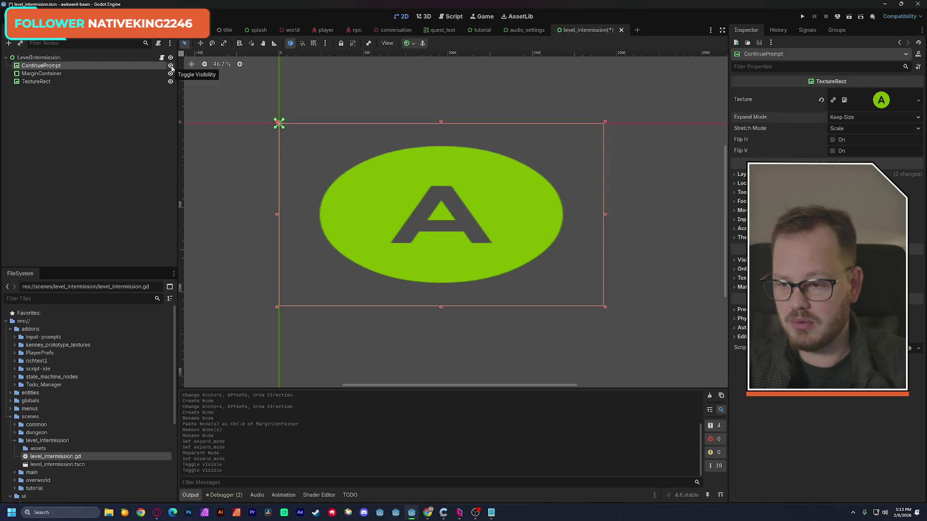
# Shrink the ContinuePrompt rectangle to a small icon, trying Keep stretch before settling on Scale.
pyautogui.moveTo(605, 307)
pyautogui.mouseDown()
pyautogui.moveTo(399, 252)
pyautogui.moveTo(456, 222)
pyautogui.moveTo(359, 202)
pyautogui.mouseUp()
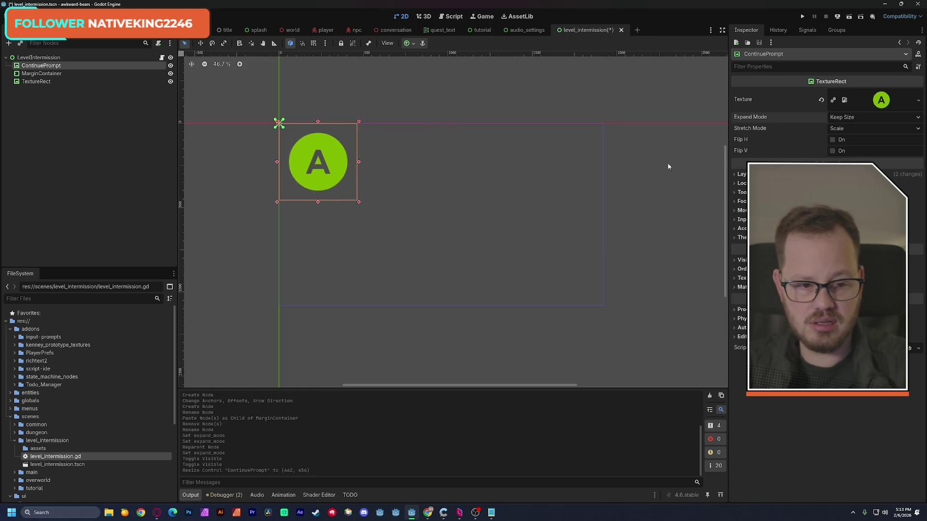
pyautogui.click(854, 129)
pyautogui.click(854, 130)
pyautogui.click(854, 130)
pyautogui.click(849, 158)
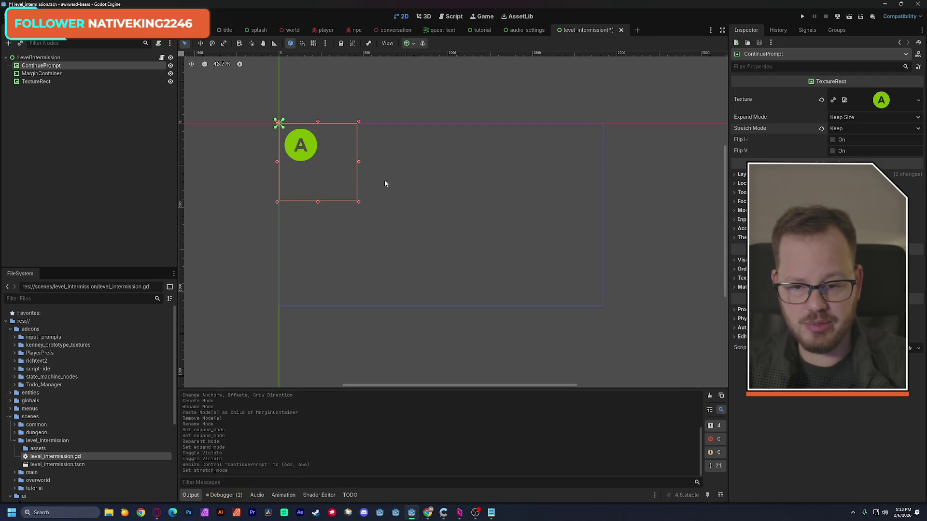
pyautogui.moveTo(358, 201)
pyautogui.mouseDown()
pyautogui.moveTo(371, 173)
pyautogui.moveTo(333, 170)
pyautogui.moveTo(302, 147)
pyautogui.mouseUp()
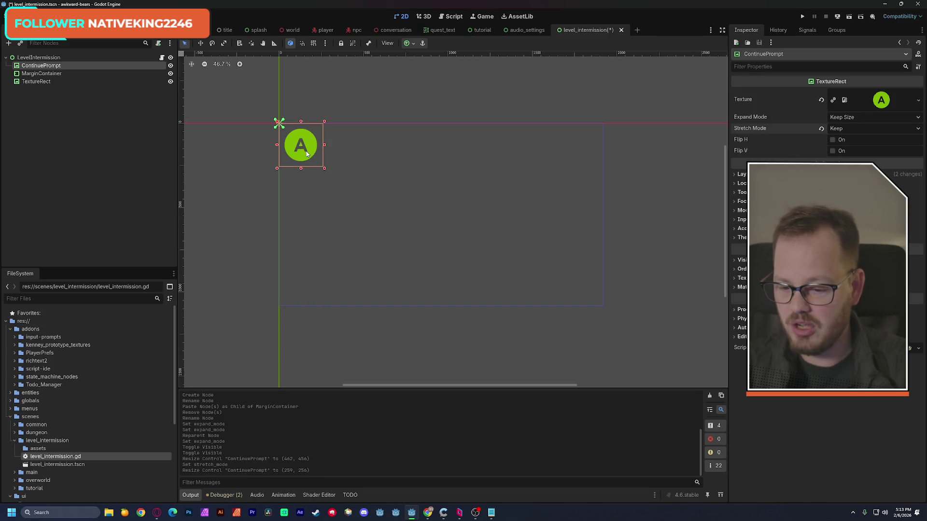
pyautogui.click(857, 129)
pyautogui.click(857, 142)
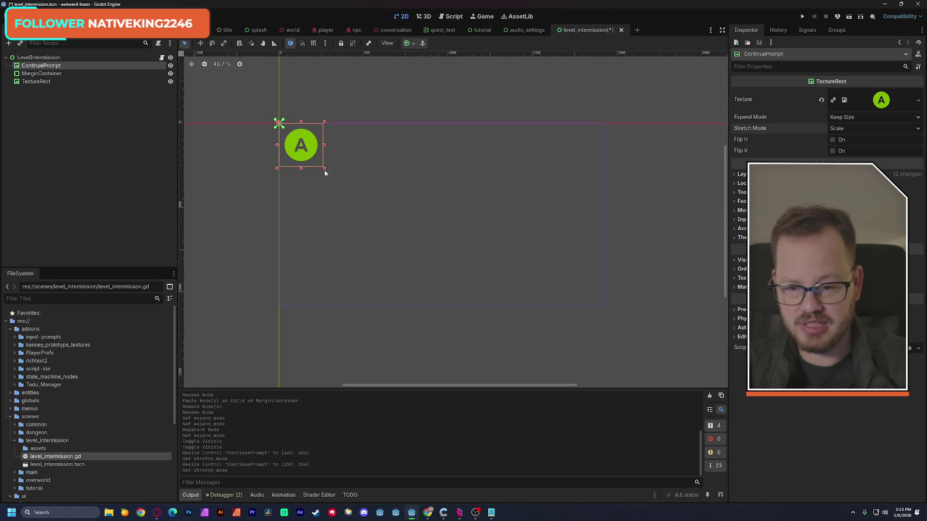
pyautogui.moveTo(325, 171)
pyautogui.mouseDown()
pyautogui.moveTo(350, 190)
pyautogui.moveTo(343, 171)
pyautogui.moveTo(359, 185)
pyautogui.moveTo(314, 148)
pyautogui.mouseUp()
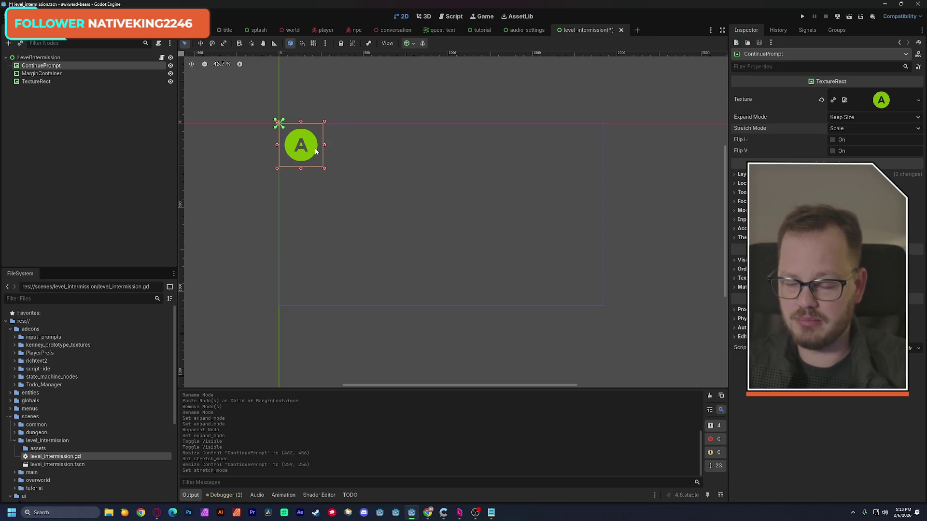
pyautogui.moveTo(310, 153); pyautogui.dragTo(325, 161)
# Hide the large TextureRect, rename it BackgroundTexture, and hide MarginContainer.
pyautogui.hotkey('ctrl', 'z')
pyautogui.click(170, 82)
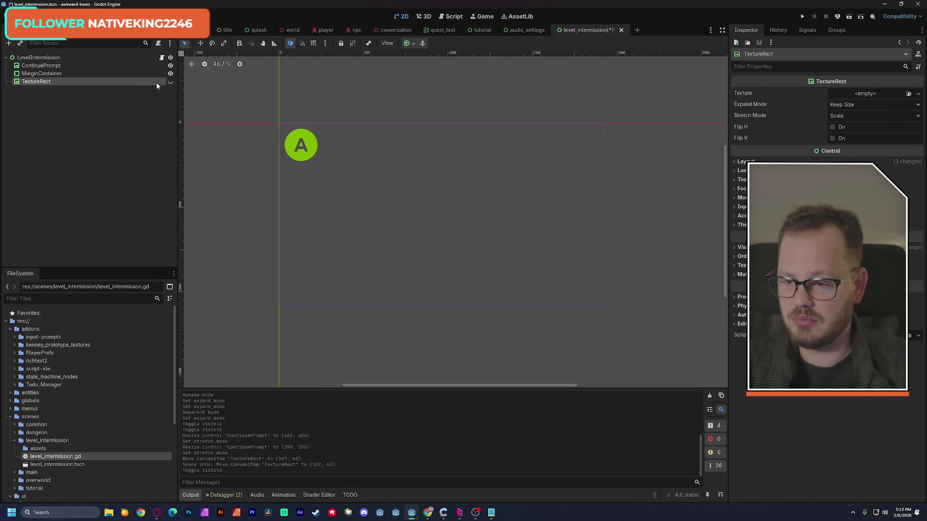
pyautogui.doubleClick(41, 82)
pyautogui.write('BackgroundTe')
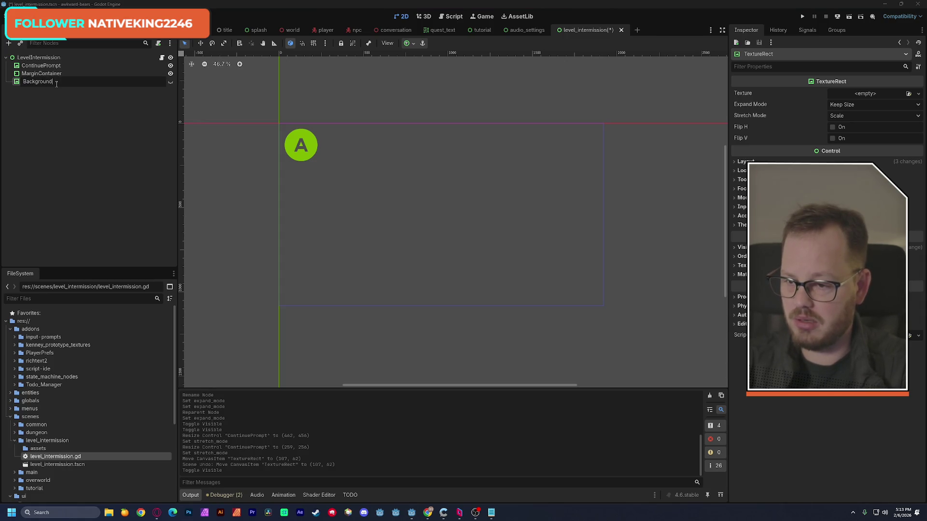
pyautogui.write('xture')
pyautogui.press('Return')
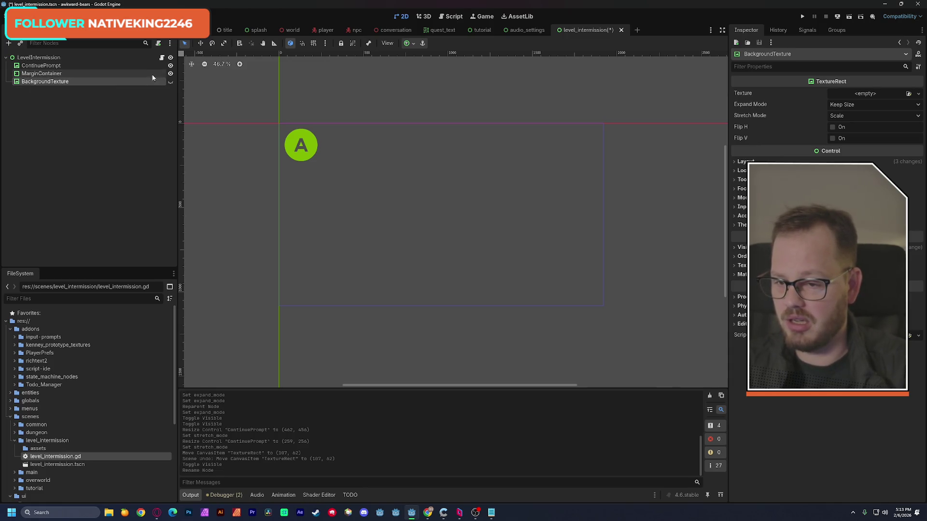
pyautogui.click(170, 74)
# Move ContinuePrompt to the scene's bottom-right, set Expand Mode to Ignore Size, and shrink it.
pyautogui.click(68, 67)
pyautogui.moveTo(299, 141)
pyautogui.mouseDown()
pyautogui.moveTo(408, 178)
pyautogui.moveTo(544, 246)
pyautogui.moveTo(572, 273)
pyautogui.mouseUp()
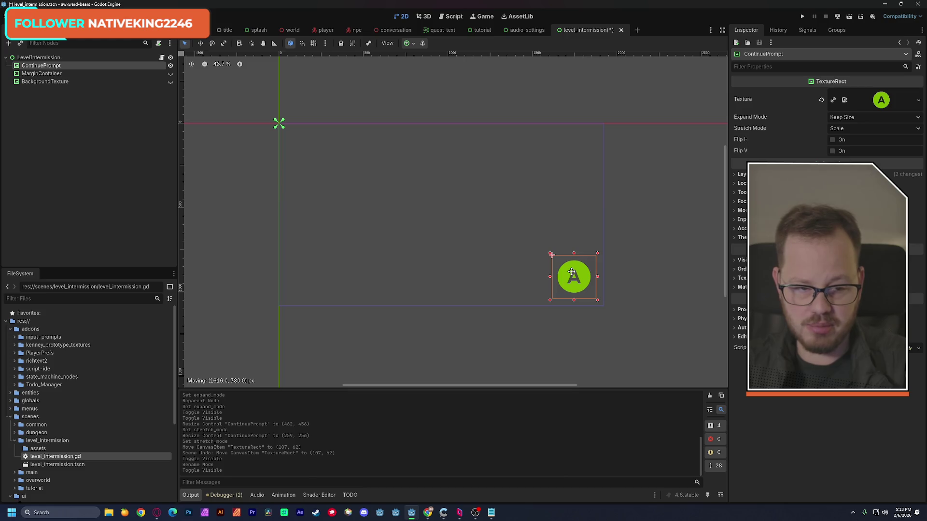
pyautogui.click(852, 118)
pyautogui.click(850, 138)
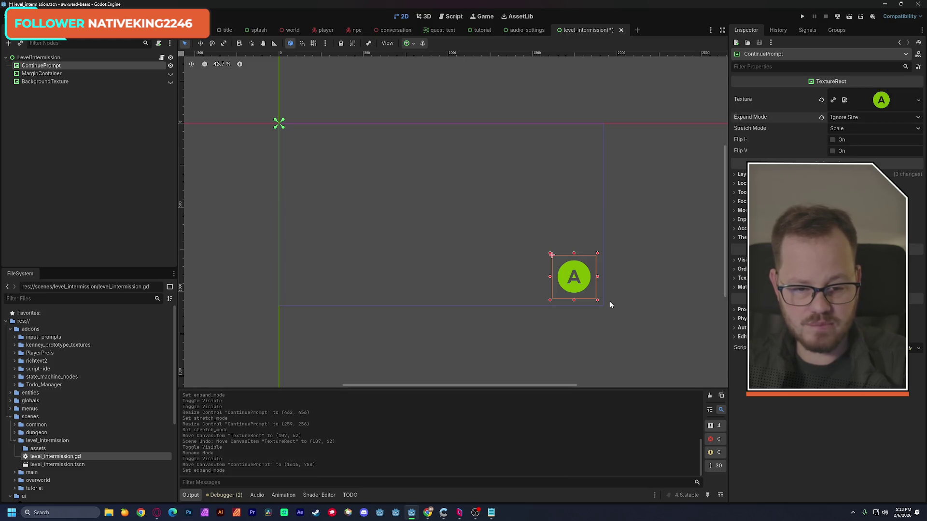
pyautogui.moveTo(599, 302); pyautogui.dragTo(586, 293)
# Make ContinuePrompt's texture unique and set its pivot offset ratio to 0.5 for centre pivoting.
pyautogui.click(741, 174)
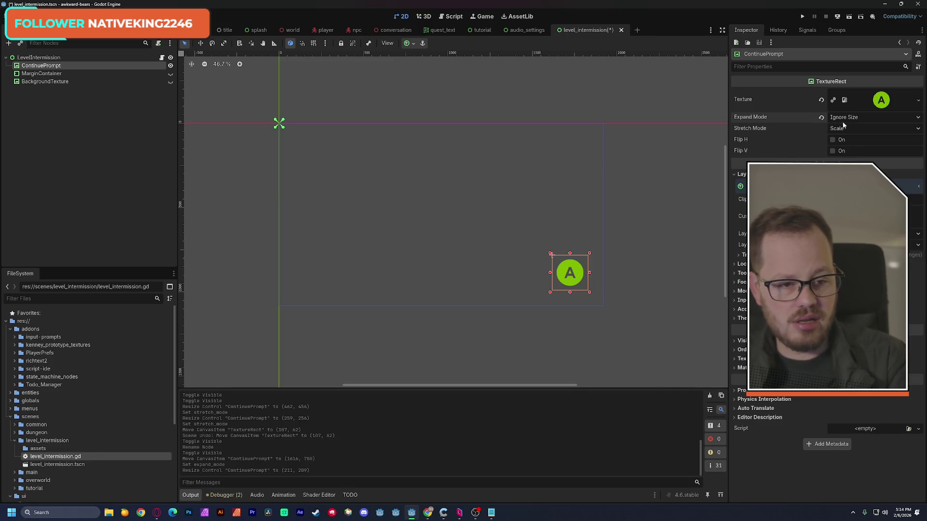
pyautogui.click(833, 99)
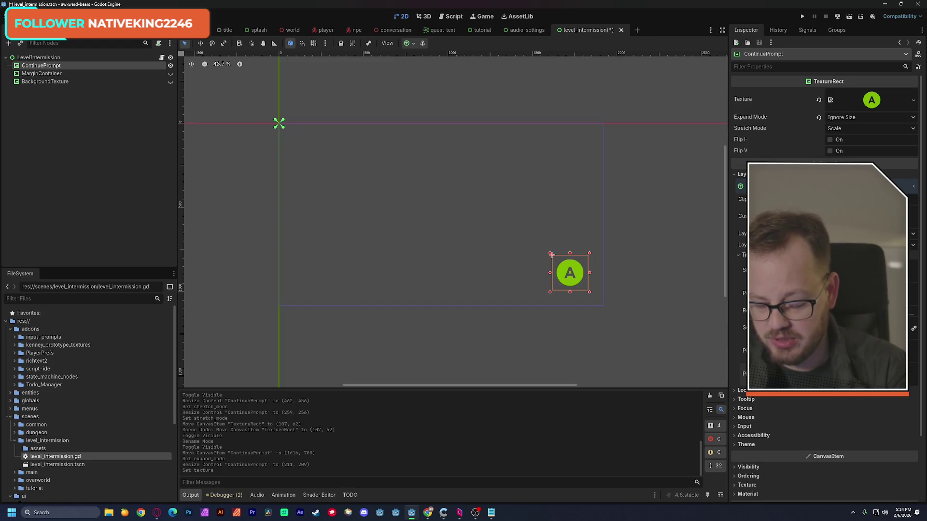
pyautogui.press('v')
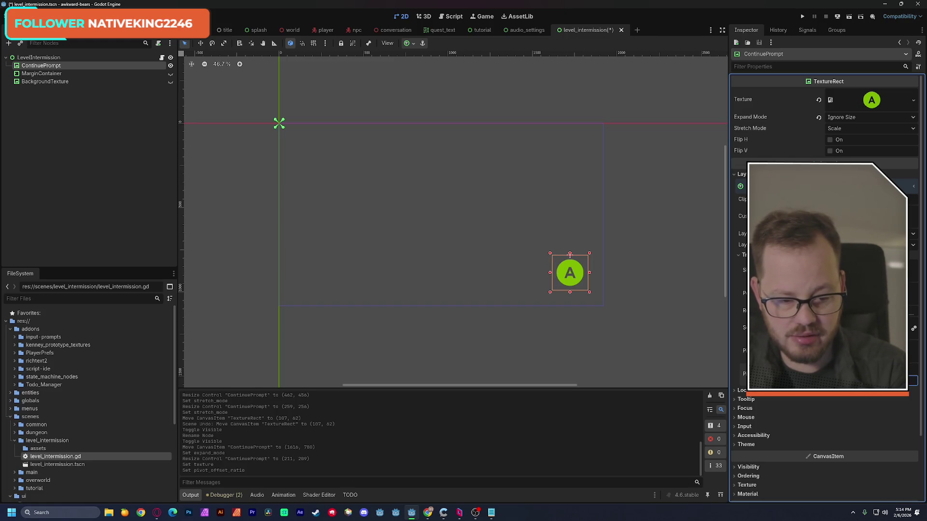
pyautogui.press('v')
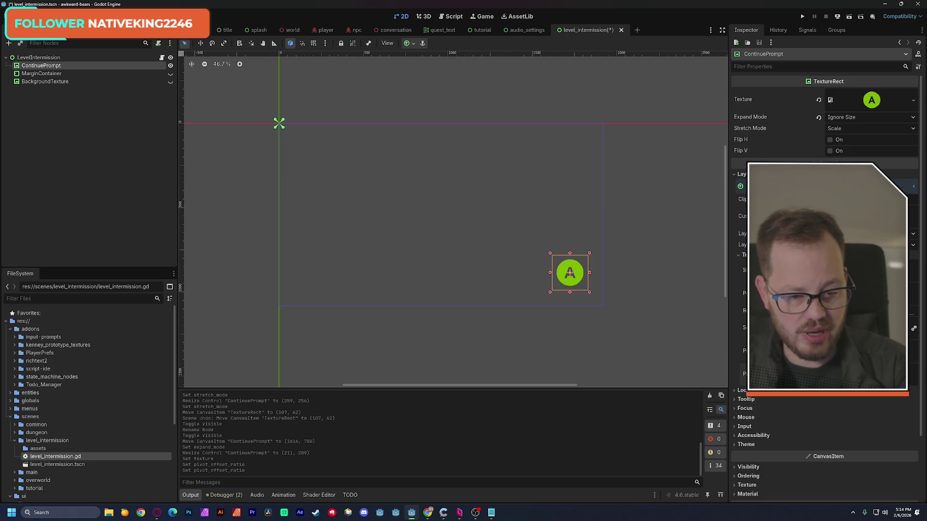
pyautogui.moveTo(831, 323); pyautogui.dragTo(838, 323)
pyautogui.hotkey('ctrl', 'z')
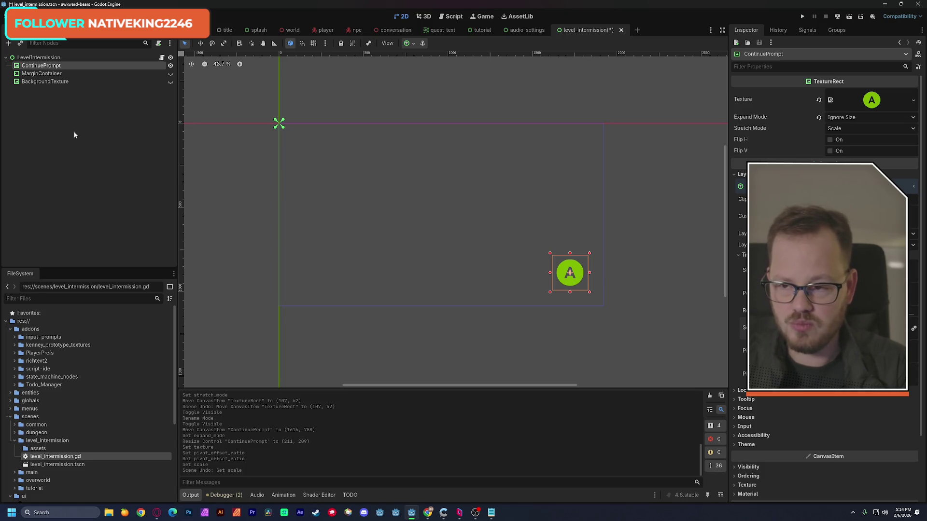
pyautogui.click(55, 82)
pyautogui.click(128, 66)
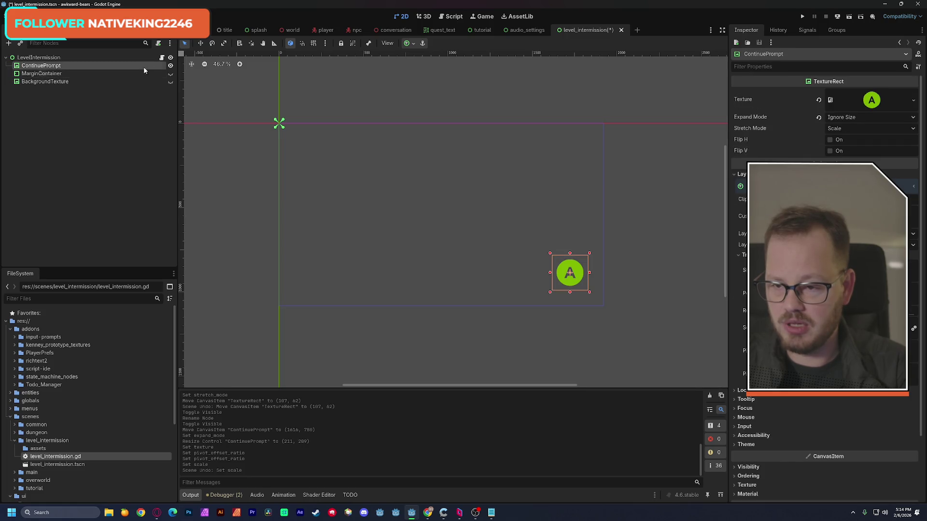
pyautogui.click(159, 44)
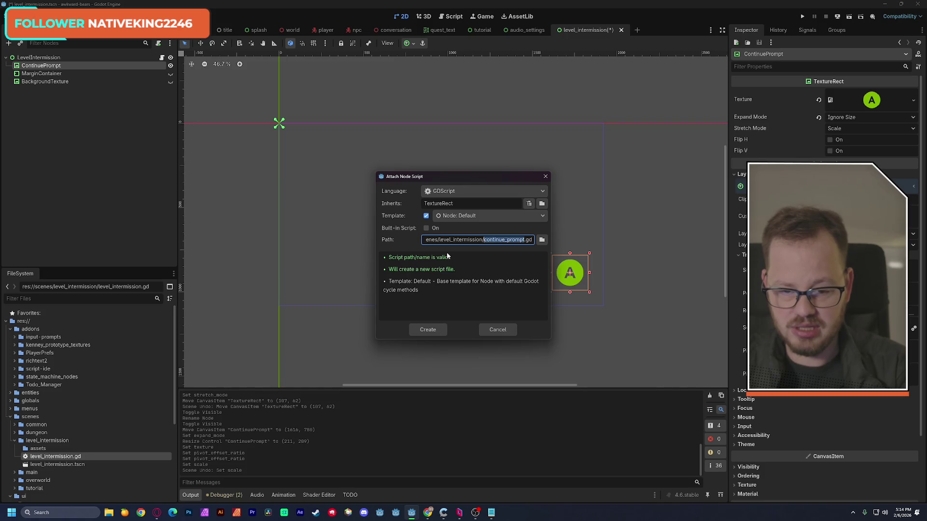
# Create continue_prompt.gd and delete the template comment and the unused _process function.
pyautogui.click(436, 331)
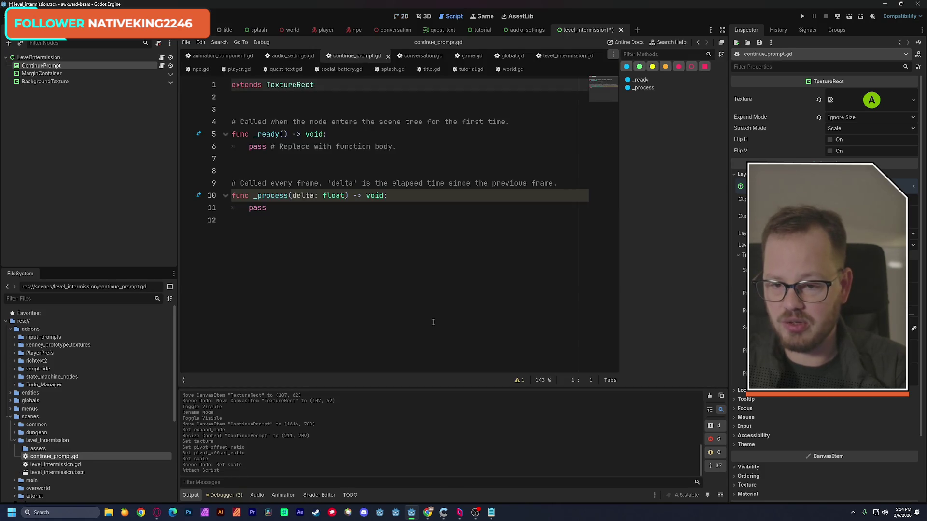
pyautogui.moveTo(258, 147); pyautogui.dragTo(401, 147)
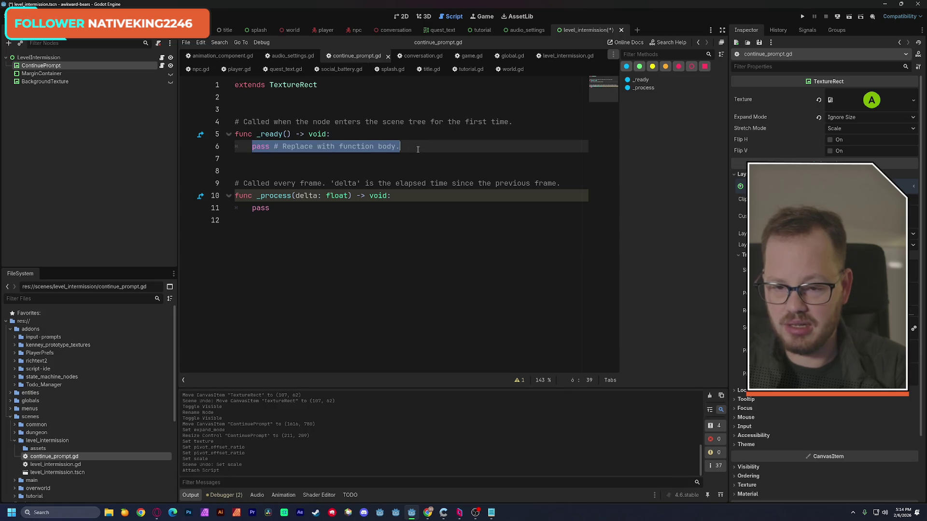
pyautogui.press('BackSpace')
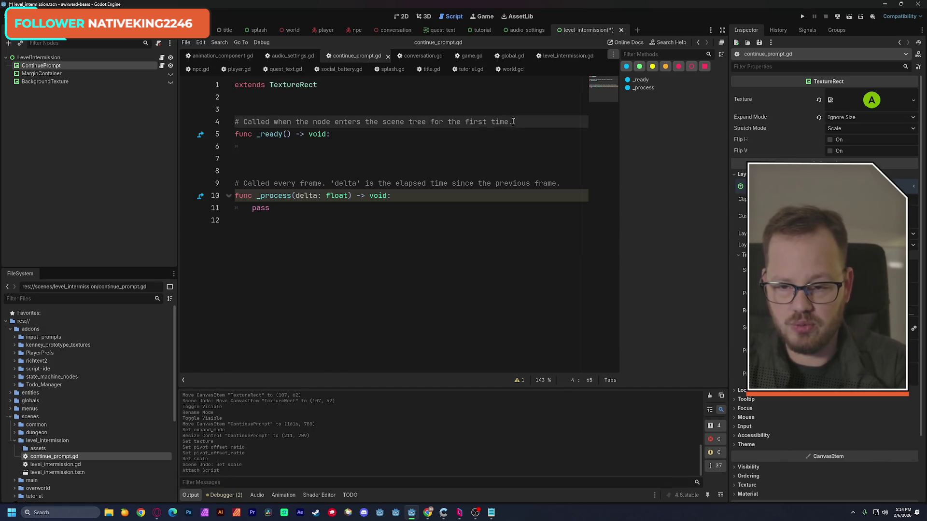
pyautogui.moveTo(513, 122); pyautogui.dragTo(234, 122)
pyautogui.press('BackSpace')
pyautogui.moveTo(235, 184)
pyautogui.mouseDown()
pyautogui.moveTo(301, 194)
pyautogui.moveTo(370, 248)
pyautogui.mouseUp()
pyautogui.press('BackSpace')
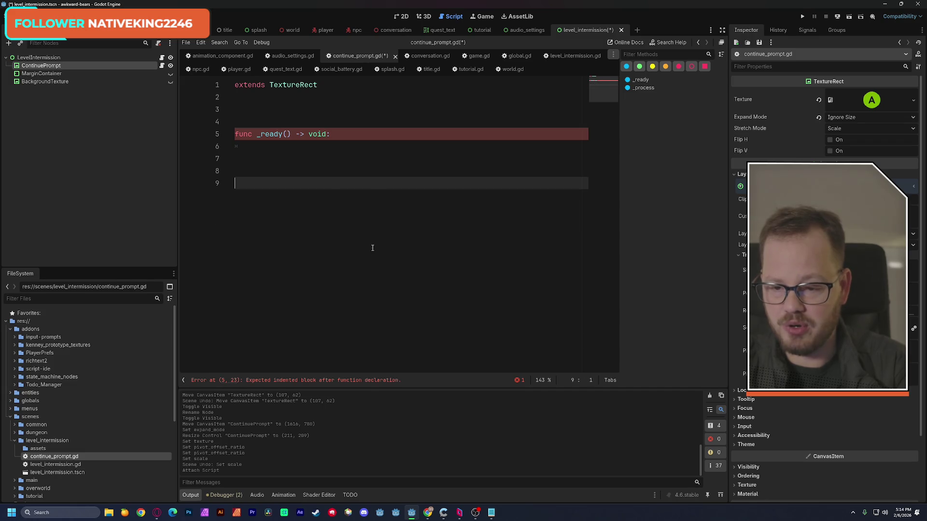
# Remove the extra blank line and put pass in the empty _ready body.
pyautogui.click(272, 102)
pyautogui.press('BackSpace')
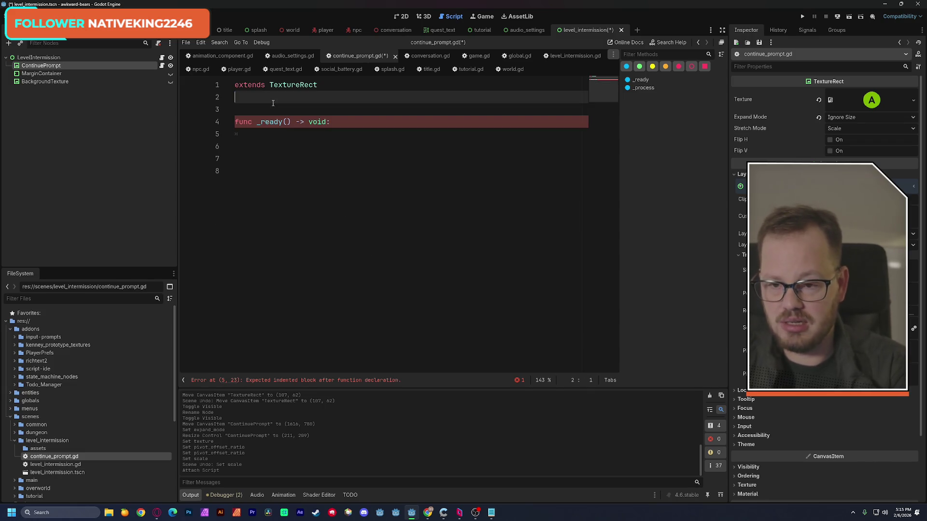
pyautogui.click(292, 130)
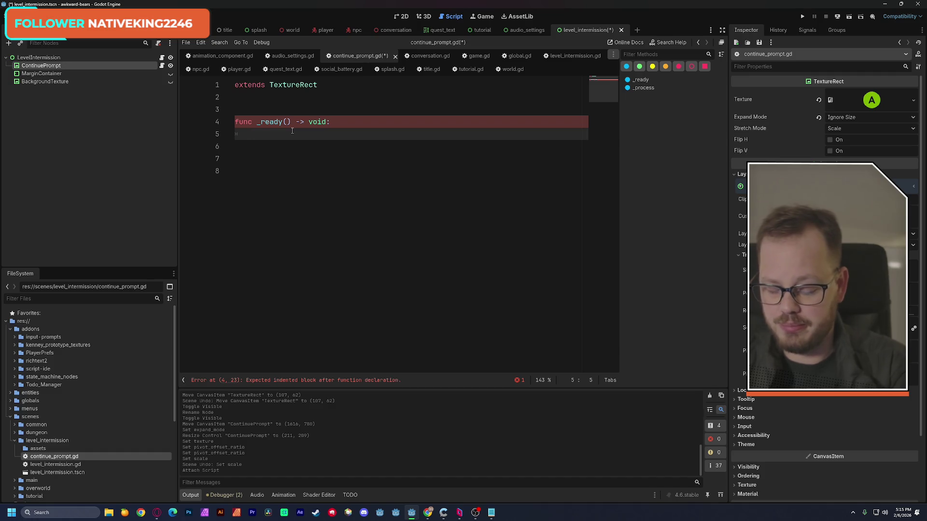
pyautogui.write('passs')
pyautogui.press('BackSpace')
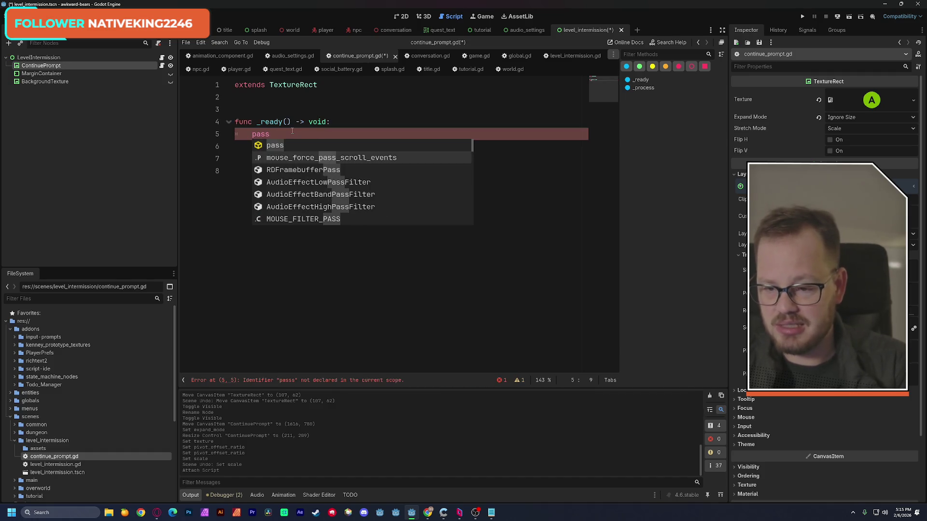
pyautogui.click(338, 110)
# Declare func breathe() -> void: on line 8.
pyautogui.click(306, 158)
pyautogui.click(320, 173)
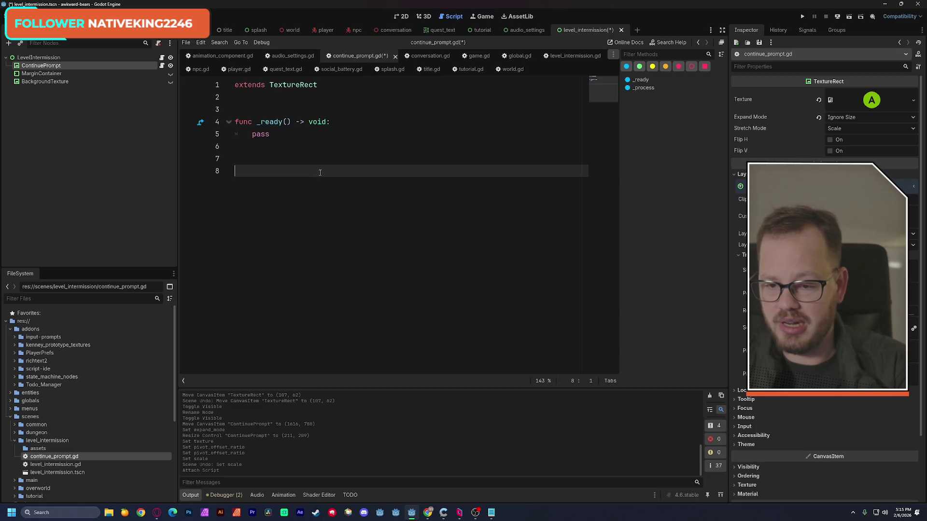
pyautogui.write('func breathe() ->')
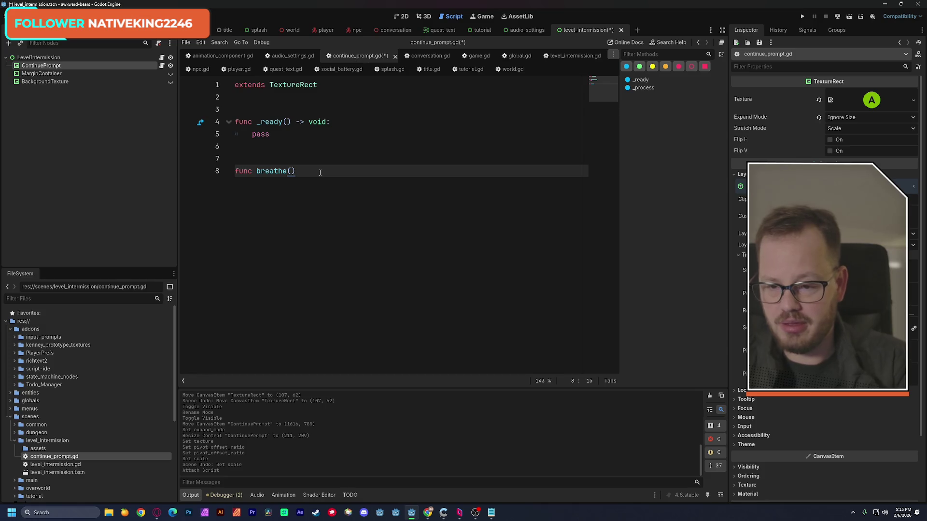
pyautogui.write(' void:')
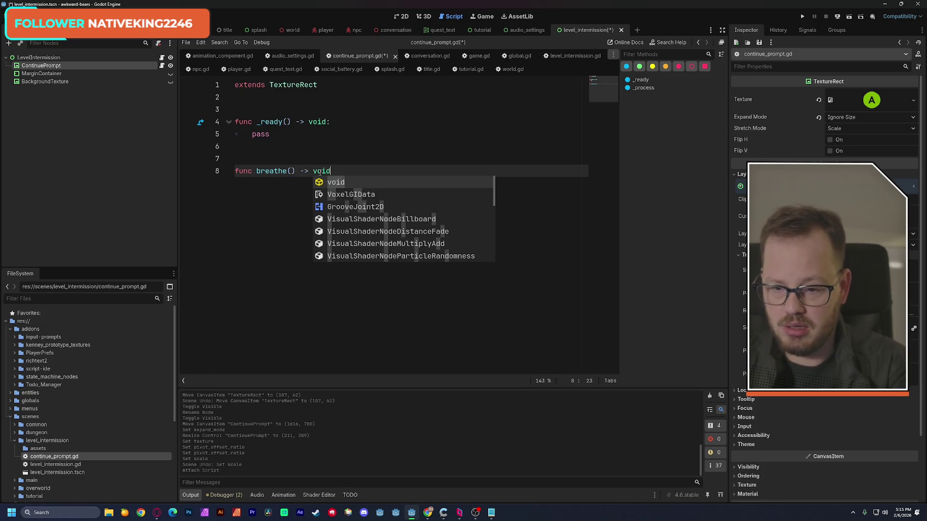
pyautogui.press('Return')
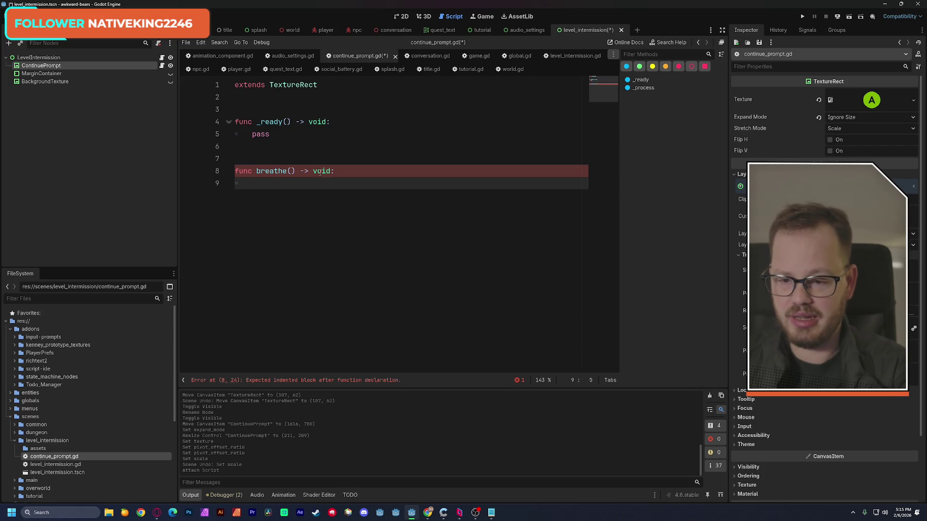
# Add var tween: Tween = create_tween() as breathe()'s first line.
pyautogui.write('var ')
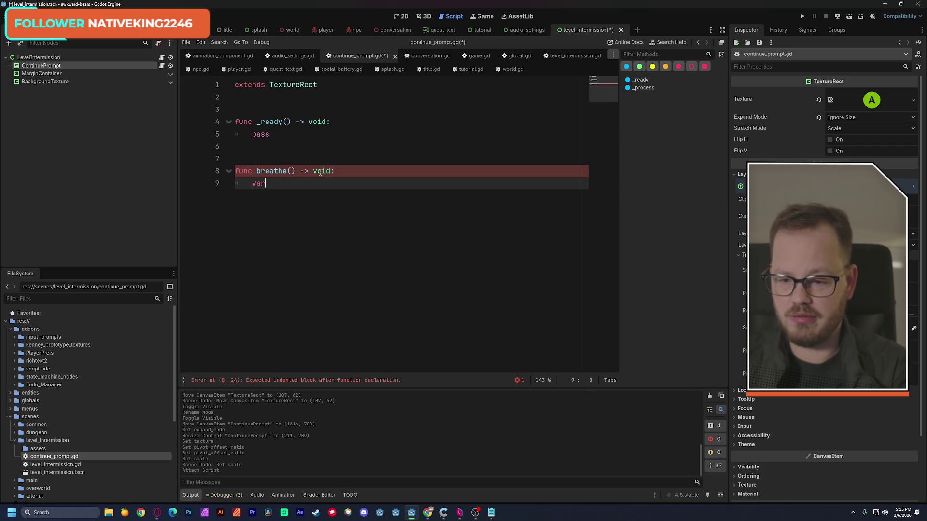
pyautogui.write('tween')
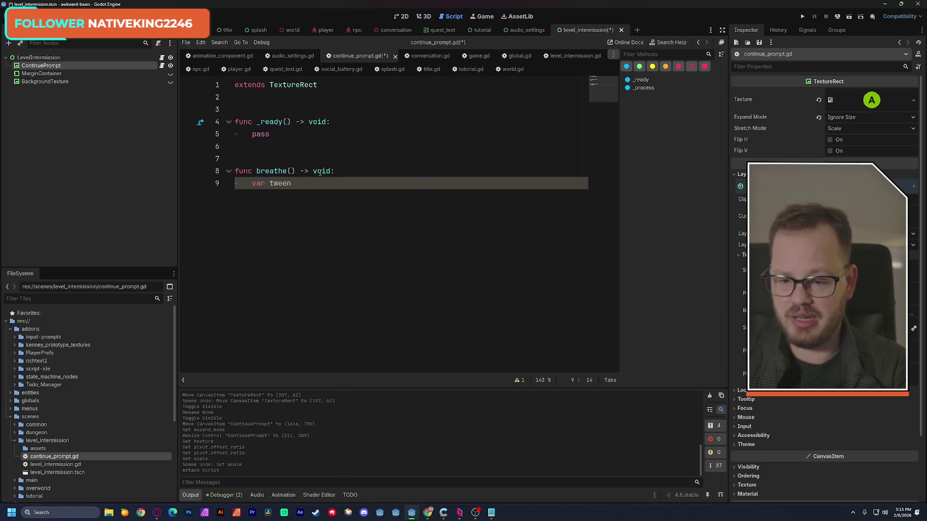
pyautogui.press('shift')
pyautogui.press('shift')
pyautogui.write(':')
pyautogui.press('Escape')
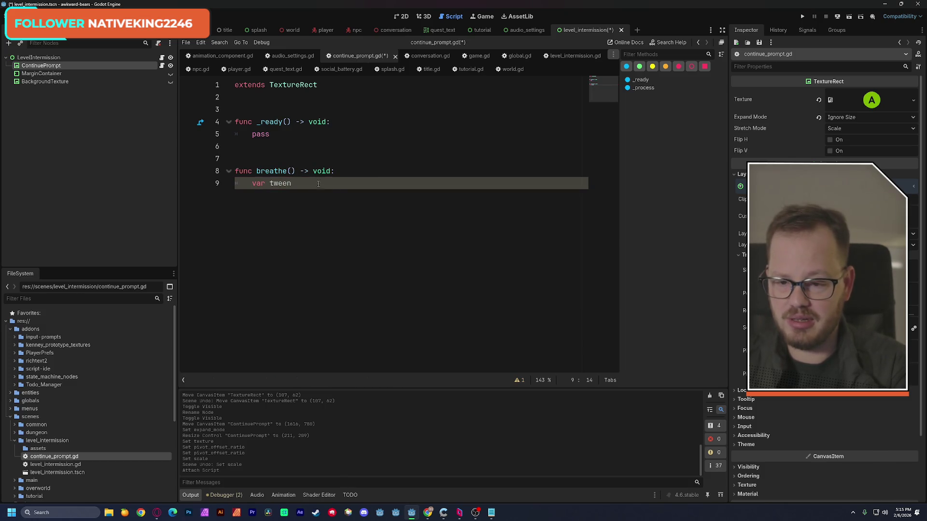
pyautogui.write(': ;')
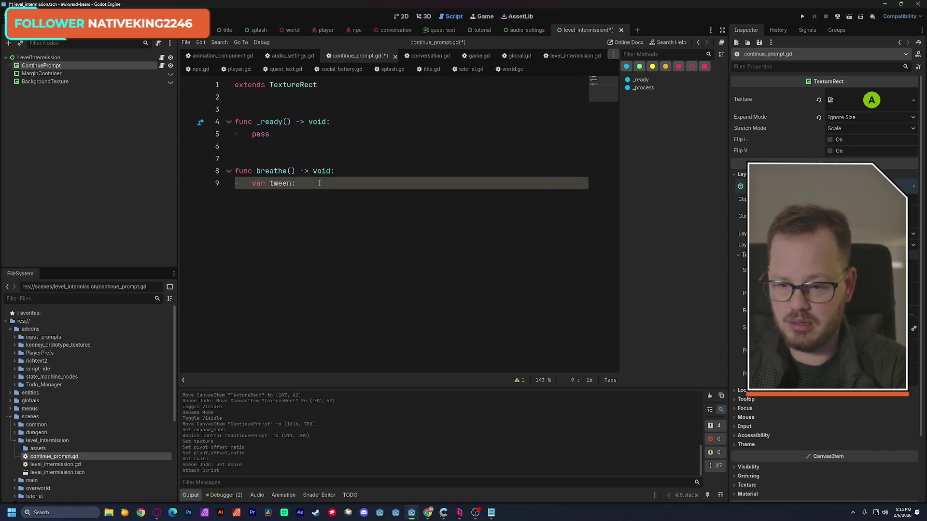
pyautogui.press('BackSpace')
pyautogui.press('BackSpace')
pyautogui.write('Twe')
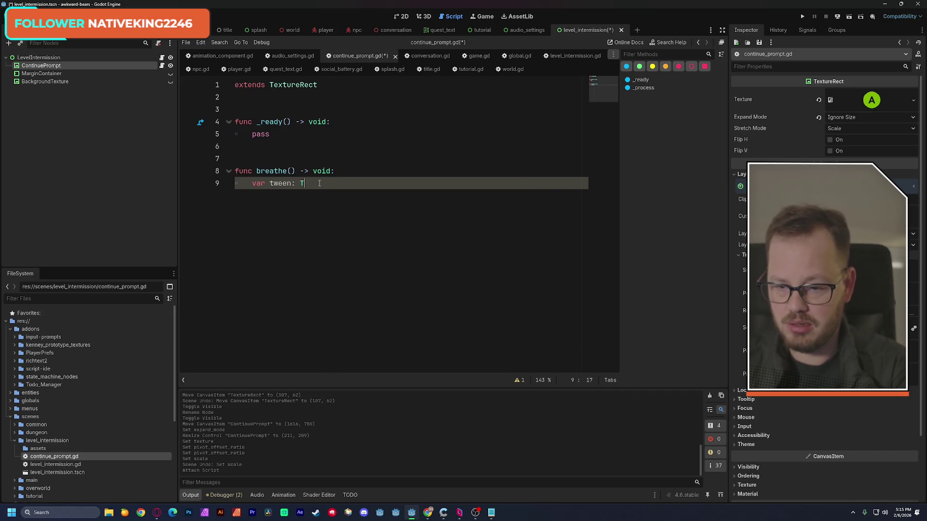
pyautogui.press('Return')
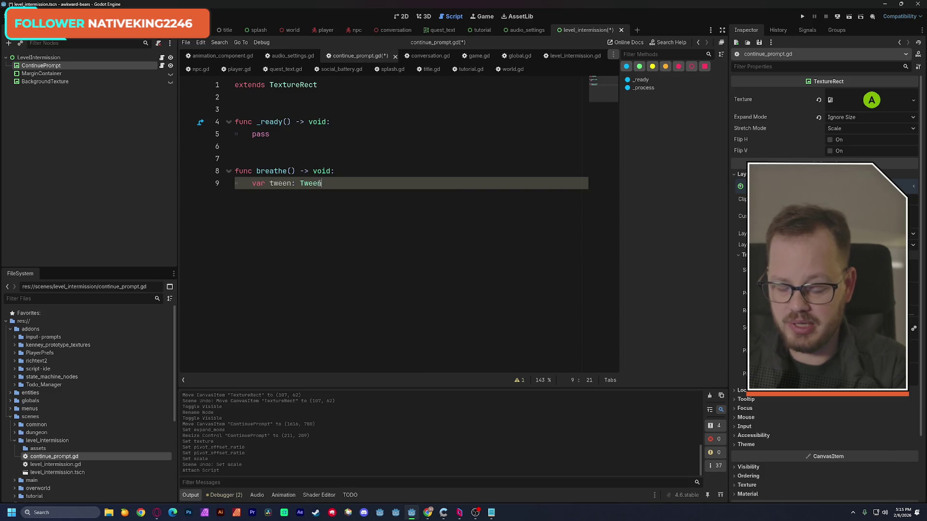
pyautogui.write('cre')
pyautogui.press('Return')
pyautogui.press('Return')
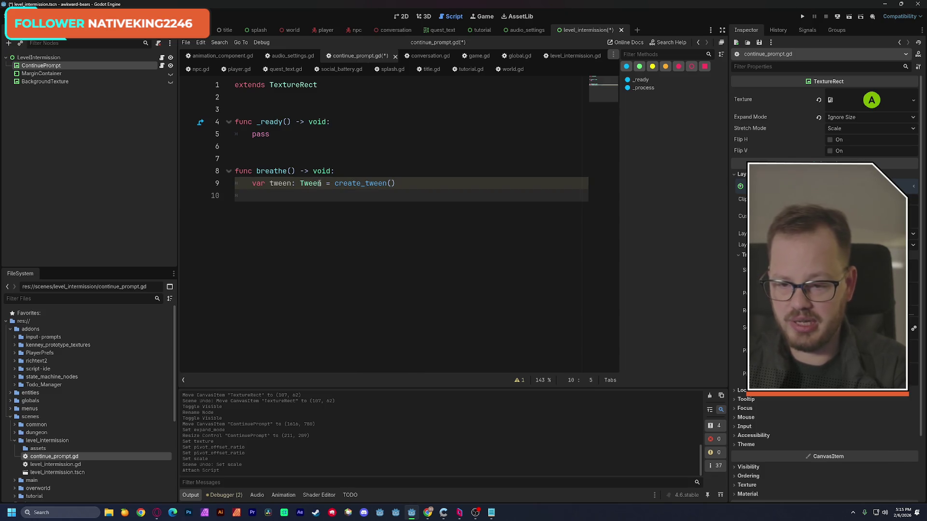
# Start line 10 with tween.tween_property(self, "scale", ...).
pyautogui.write('we')
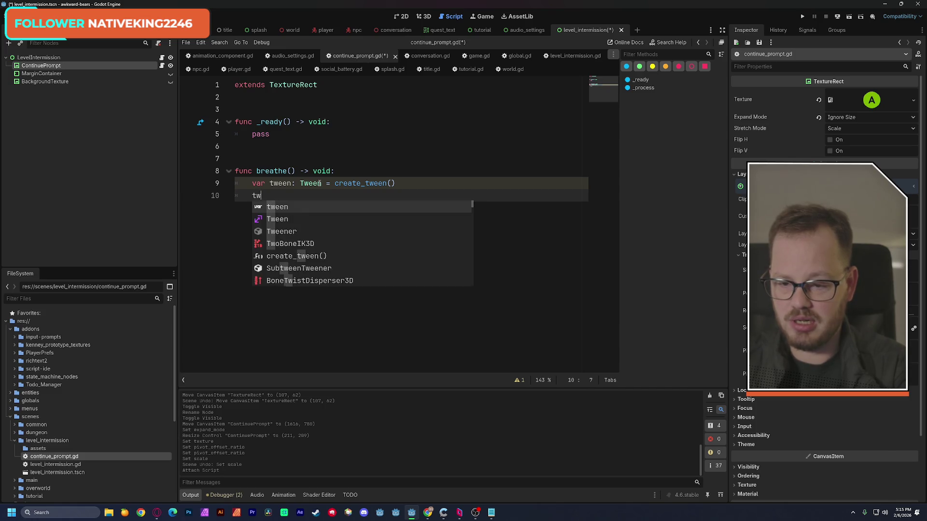
pyautogui.press('Return')
pyautogui.write('.twe')
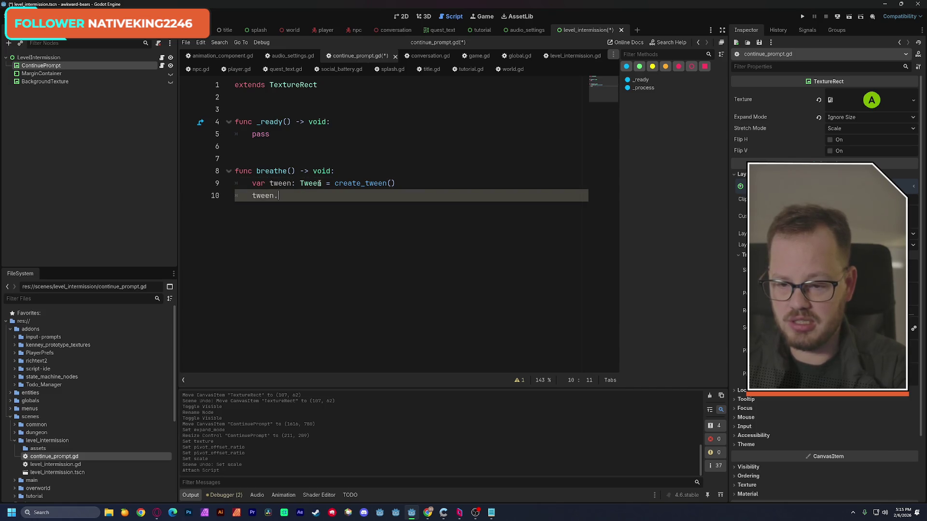
pyautogui.write('en_p')
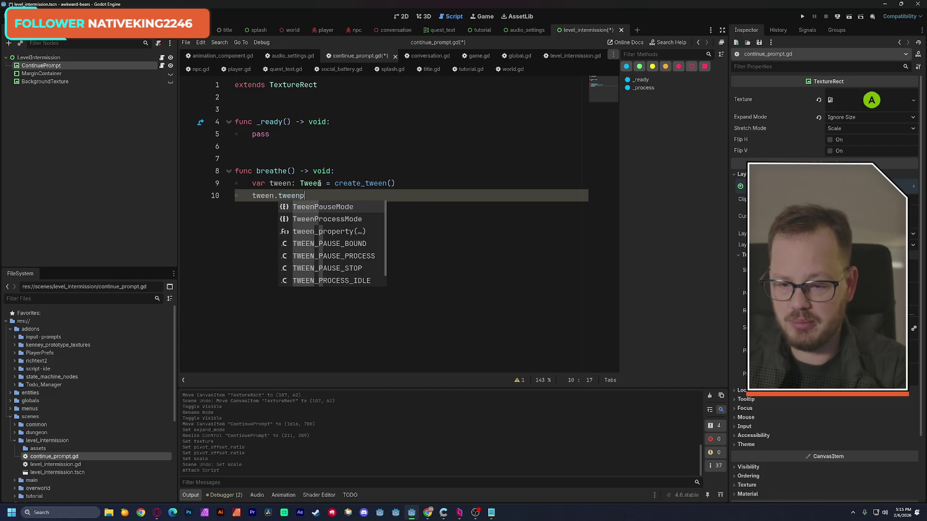
pyautogui.write('rop')
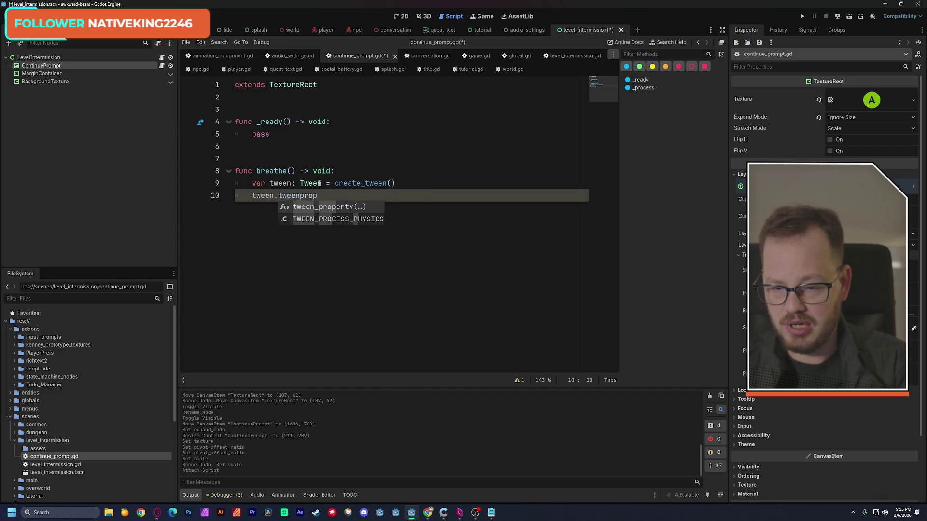
pyautogui.press('Return')
pyautogui.write('self')
pyautogui.write(', "')
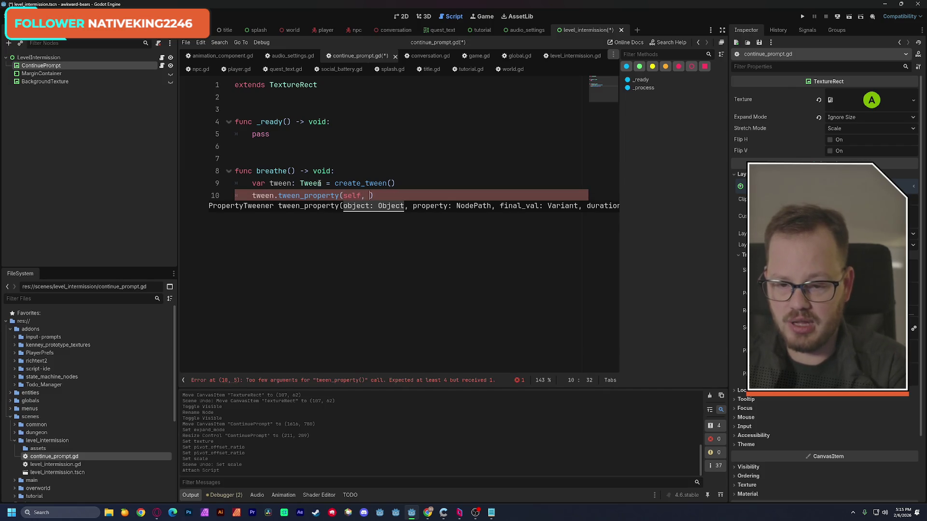
pyautogui.write('scal')
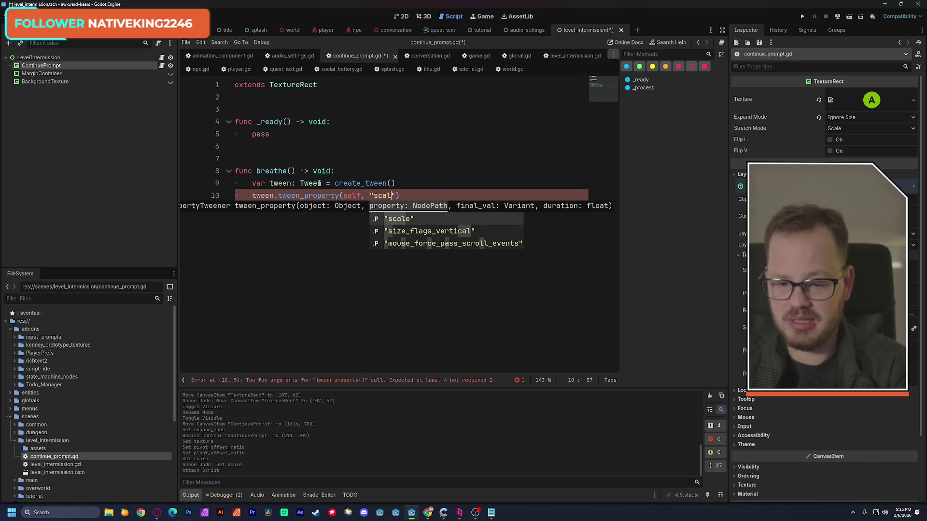
pyautogui.press('Return')
pyautogui.write(',')
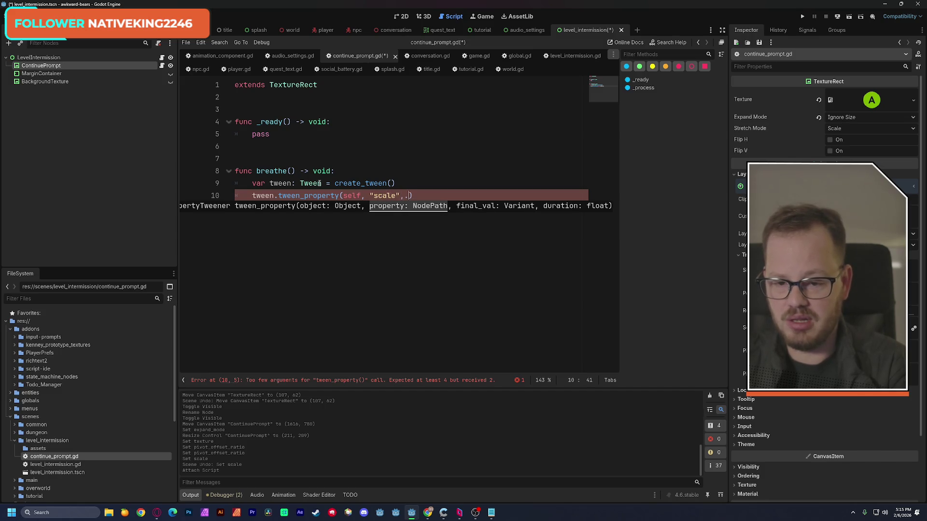
pyautogui.press('Escape')
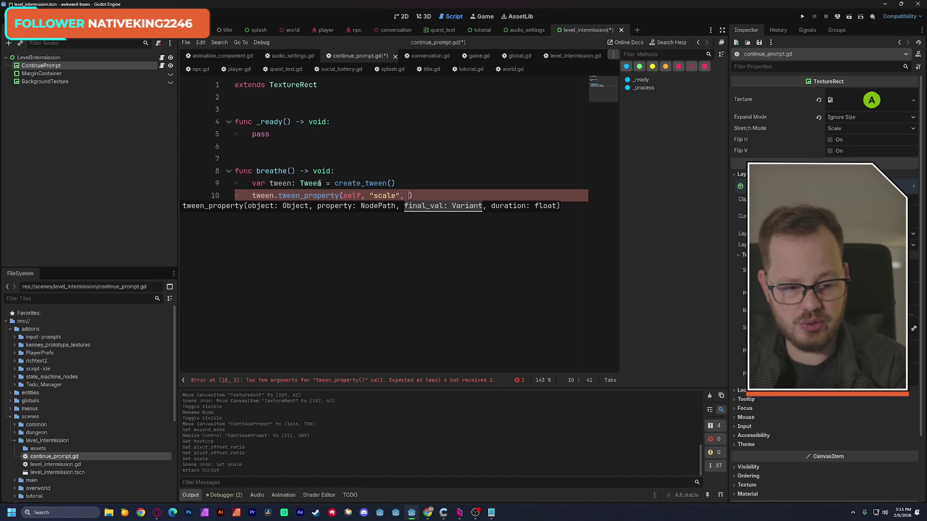
# Complete the call with 1.2, 2.0 and chain set_ease(Tween.EASE_IN_OUT) and set_trans.
pyautogui.write('1.2')
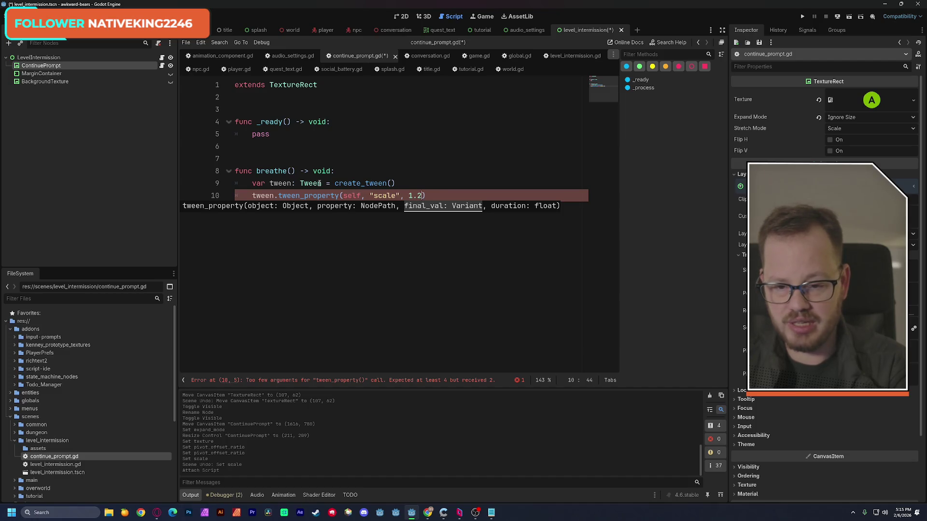
pyautogui.write(', ')
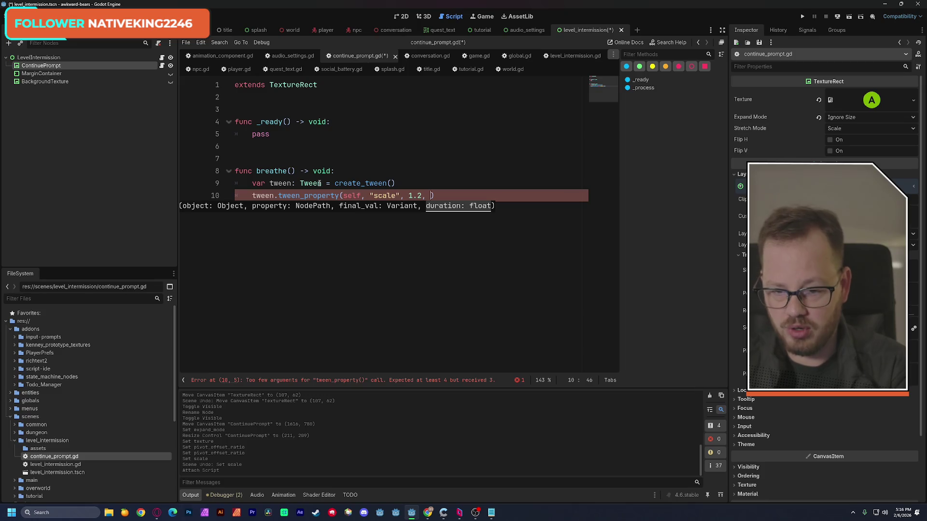
pyautogui.write('2,')
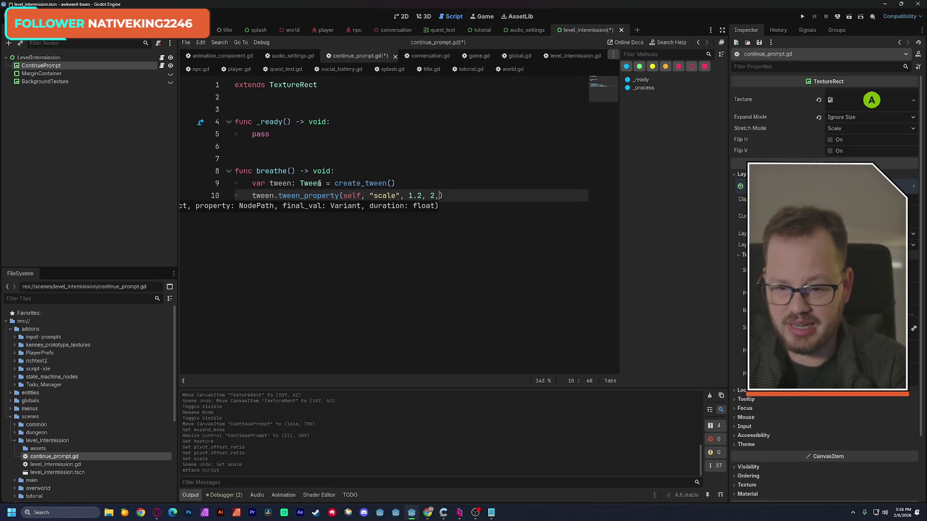
pyautogui.write('.0')
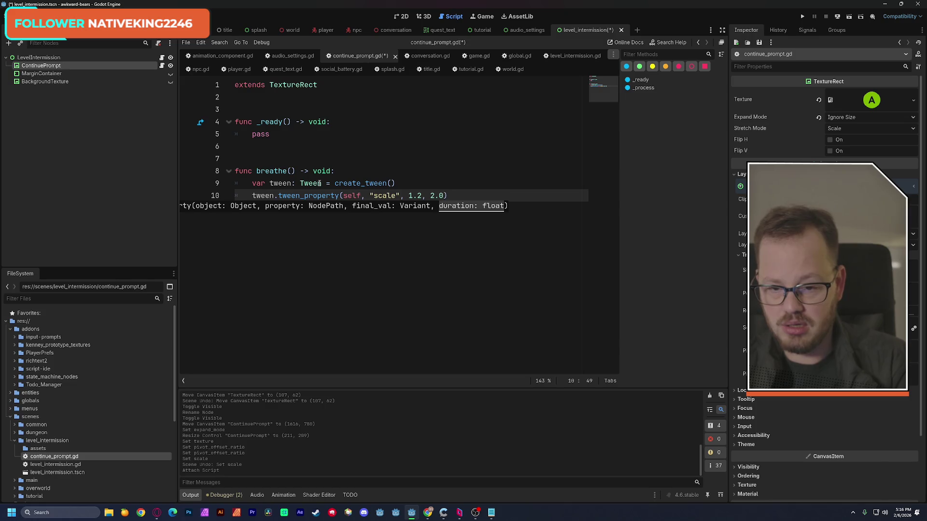
pyautogui.write(').se')
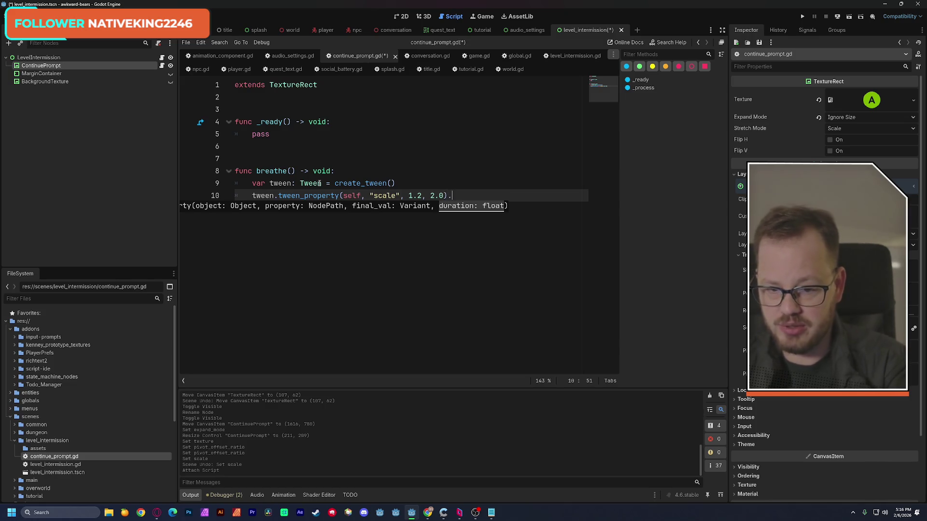
pyautogui.press('Down')
pyautogui.press('Down')
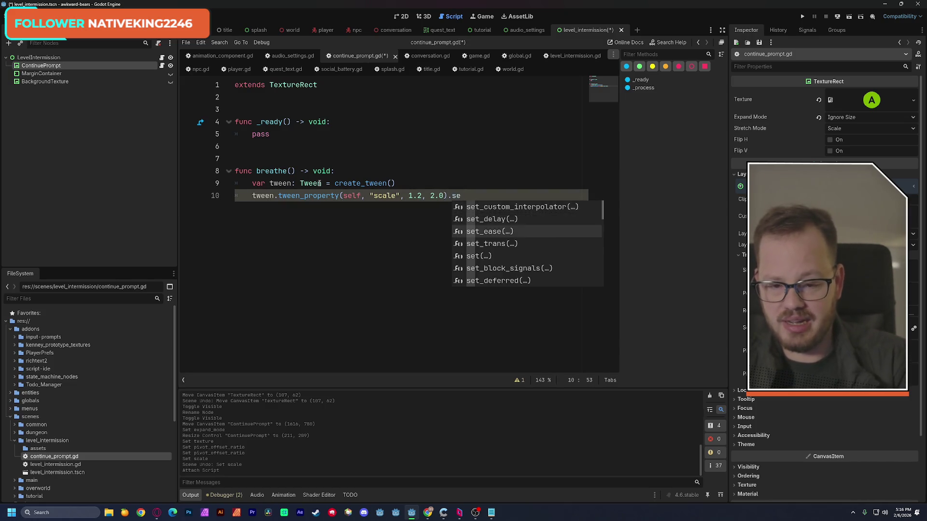
pyautogui.press('Return')
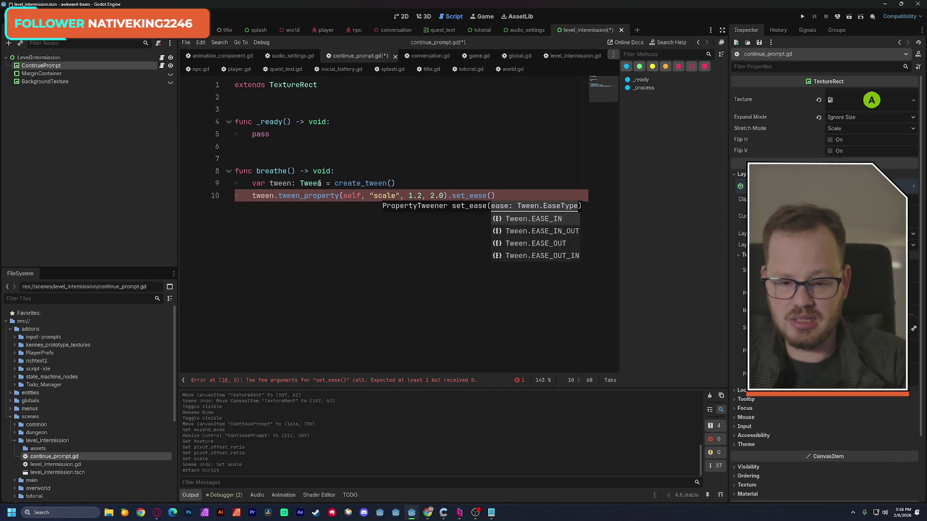
pyautogui.press('Down')
pyautogui.press('Return')
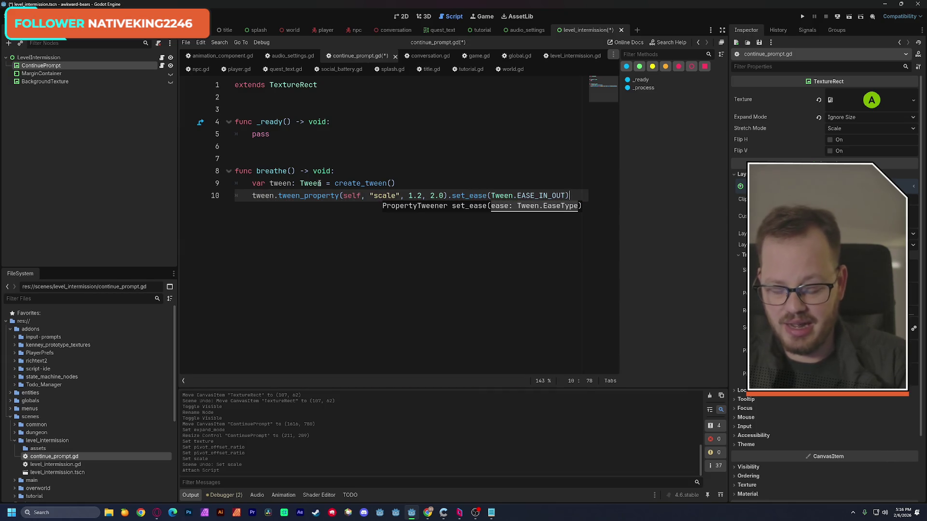
pyautogui.write(').s')
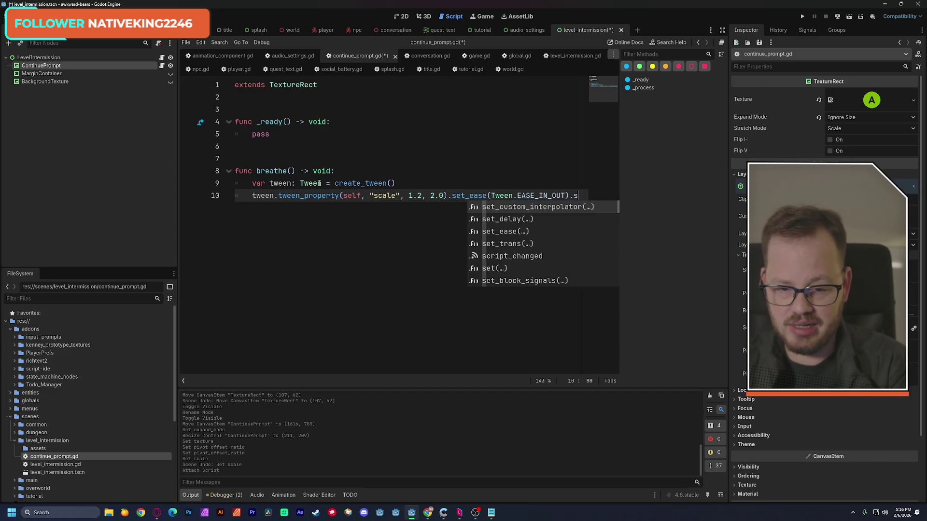
pyautogui.write('et')
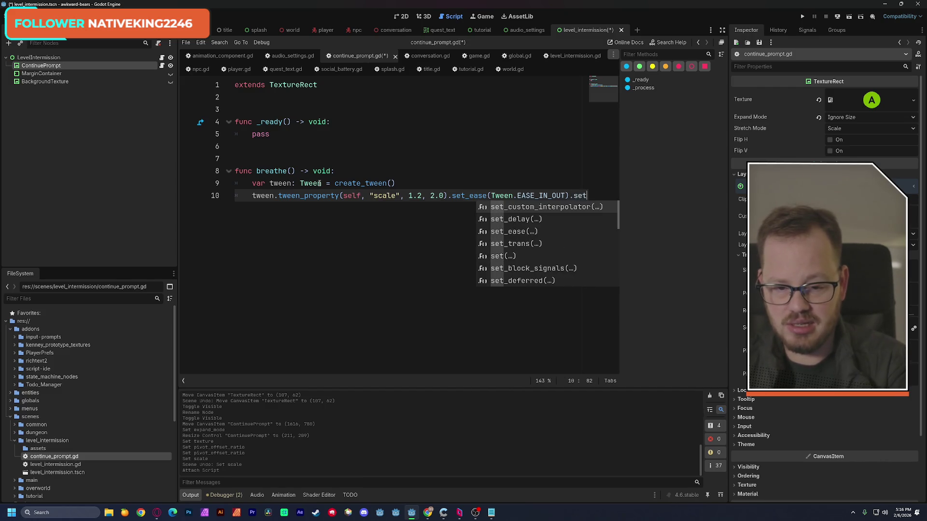
pyautogui.press('Down')
pyautogui.press('Down')
pyautogui.press('Down')
pyautogui.press('Return')
pyautogui.press('Down')
pyautogui.press('Down')
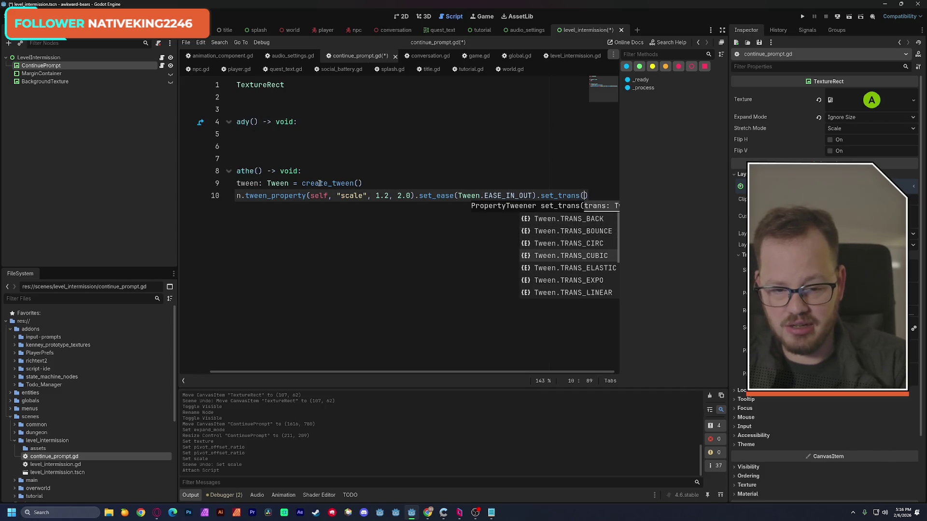
pyautogui.press('Return')
pyautogui.press('Return')
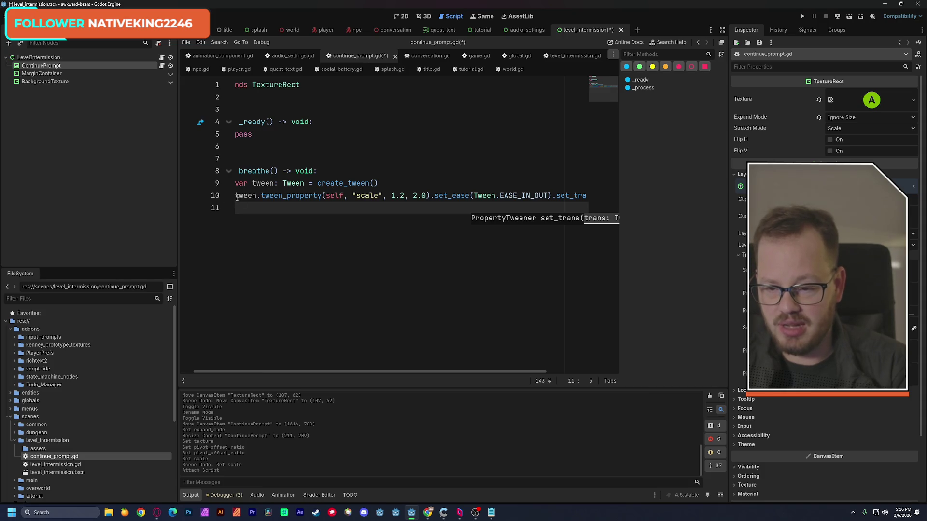
# Duplicate the tween_property line onto line 11 with the target scale changed to 1.0.
pyautogui.click(237, 198)
pyautogui.moveTo(236, 200); pyautogui.dragTo(598, 199)
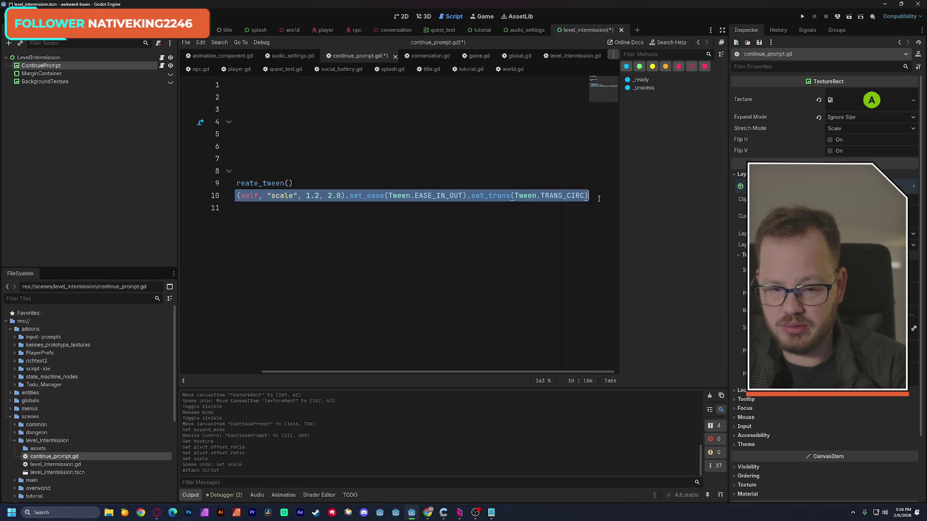
pyautogui.hotkey('ctrl', 'c')
pyautogui.click(490, 212)
pyautogui.hotkey('ctrl', 'v')
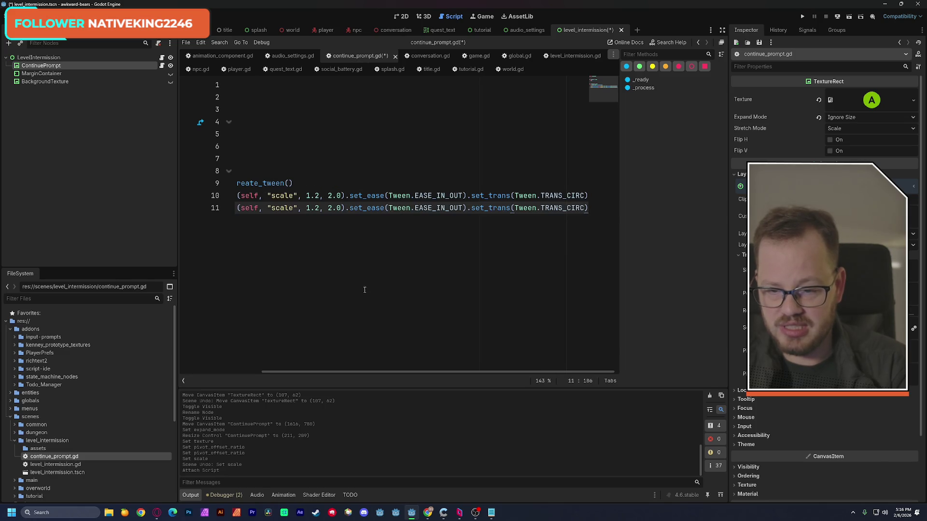
pyautogui.click(320, 209)
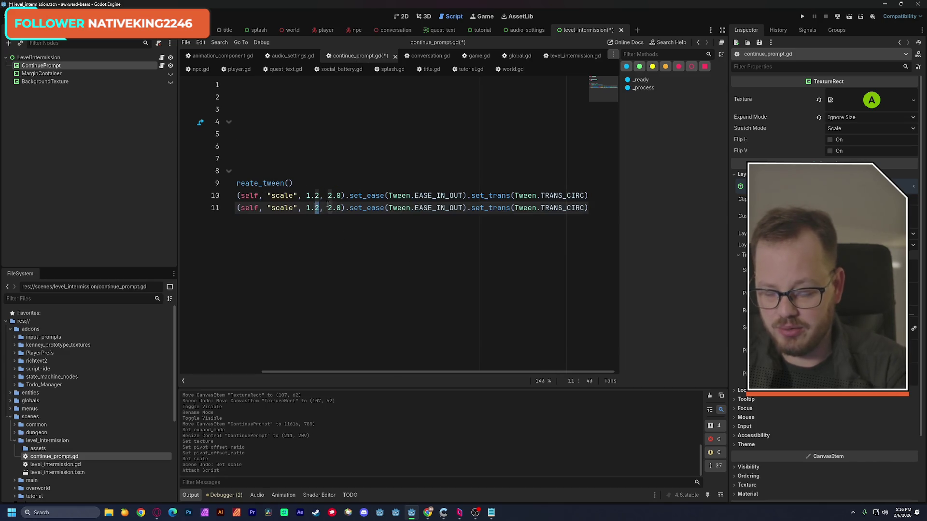
pyautogui.press('BackSpace')
pyautogui.write('0')
# Add an 'await tween.finished' line after the second tween.
pyautogui.moveTo(322, 371); pyautogui.dragTo(210, 367)
pyautogui.press('End')
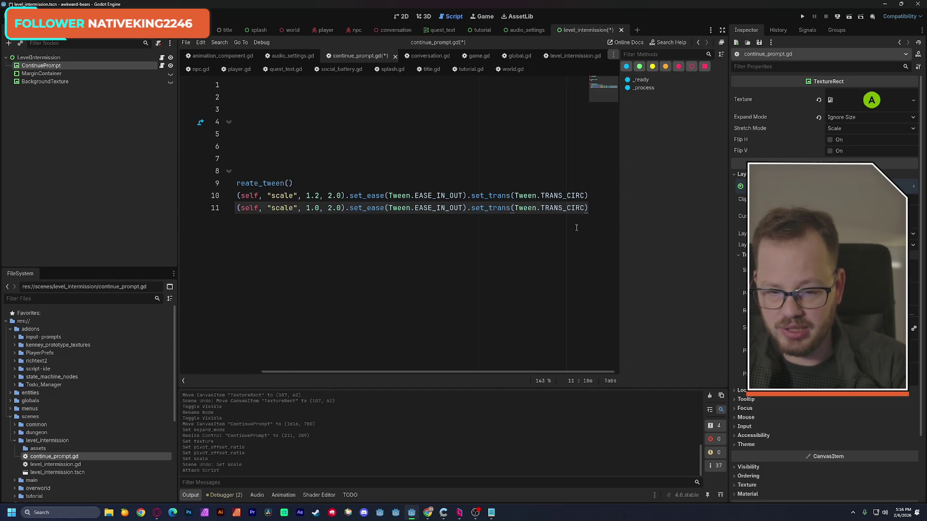
pyautogui.press('Return')
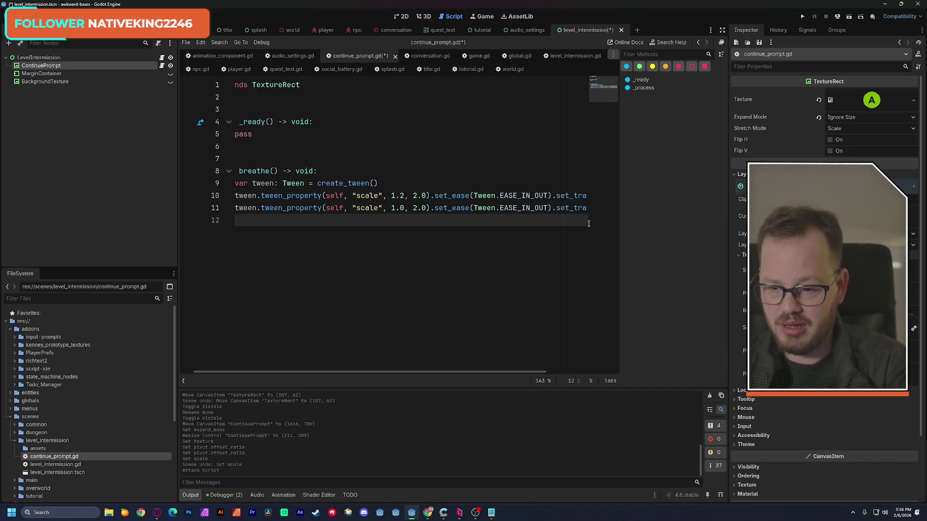
pyautogui.write('awat')
pyautogui.press('Return')
pyautogui.write('tween.')
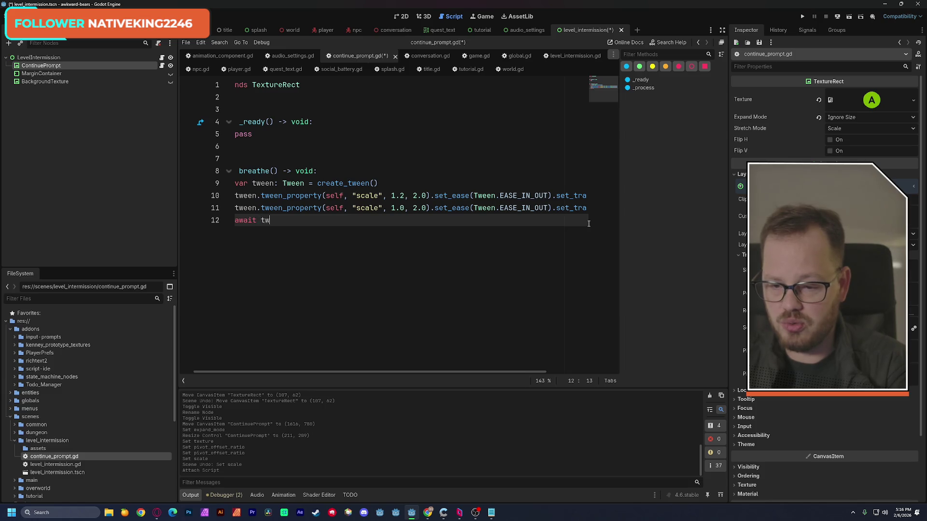
pyautogui.write('t')
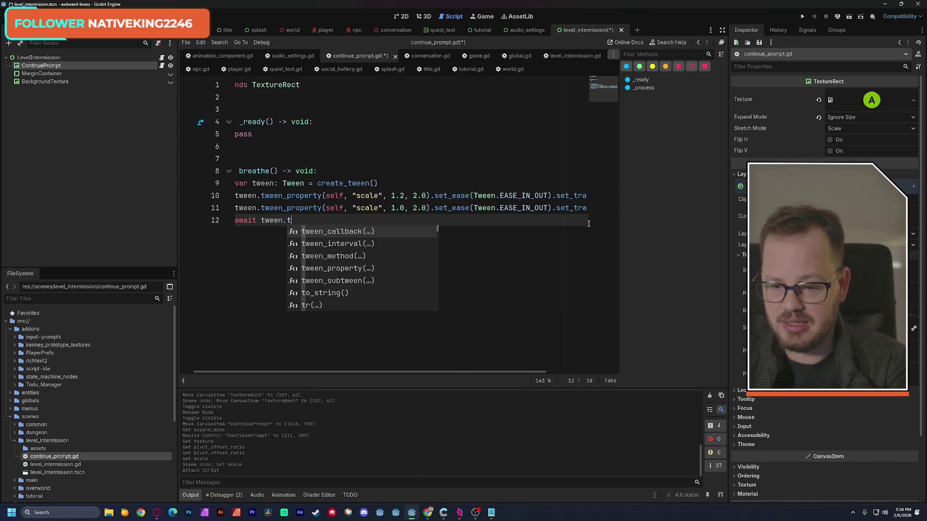
pyautogui.press('BackSpace')
pyautogui.write('tween')
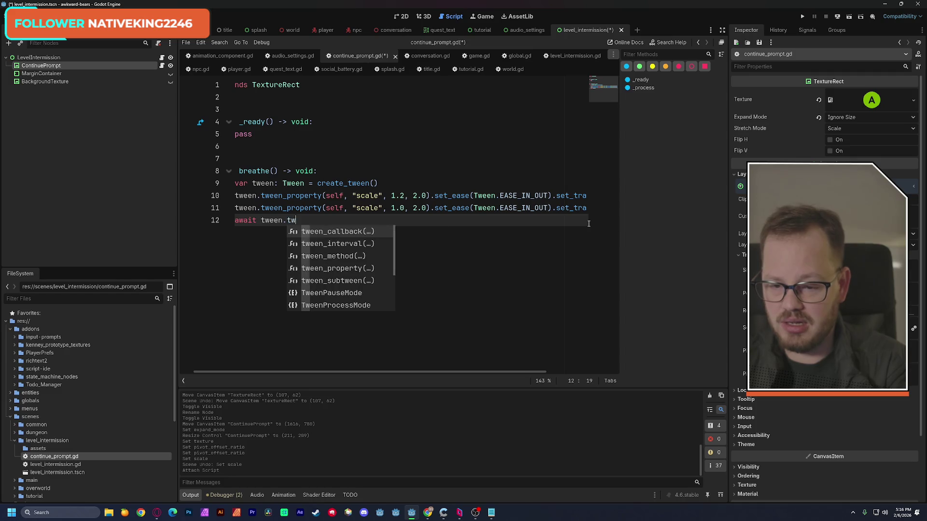
pyautogui.press('BackSpace')
pyautogui.press('BackSpace')
pyautogui.press('BackSpace')
pyautogui.write('fi')
pyautogui.press('Return')
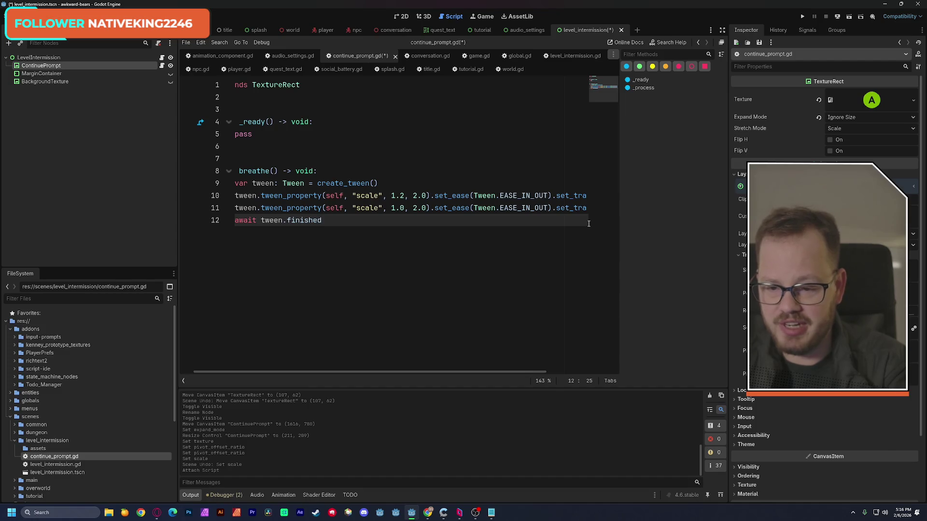
pyautogui.press('Return')
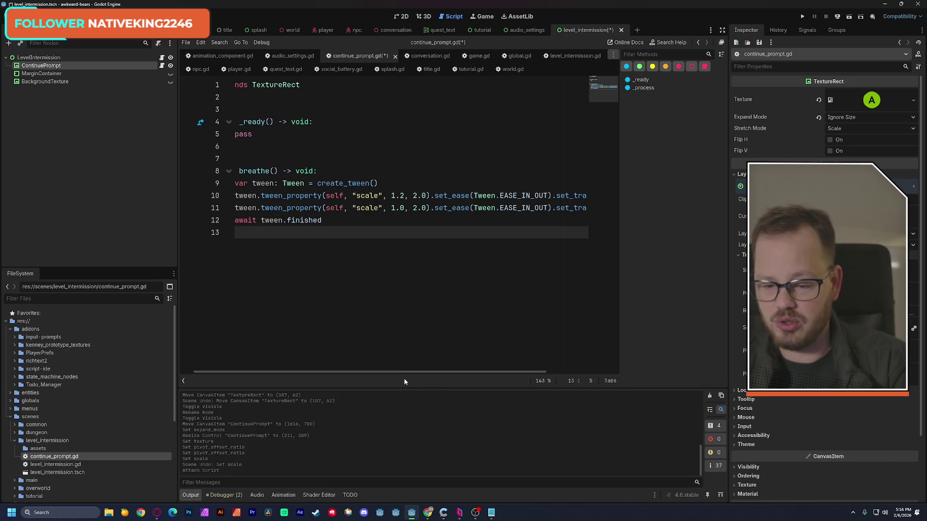
# Add a recursive breathe() call on line 13 and save the script.
pyautogui.moveTo(401, 372); pyautogui.dragTo(332, 350)
pyautogui.doubleClick(264, 172)
pyautogui.hotkey('ctrl', 'c')
pyautogui.click(380, 254)
pyautogui.hotkey('ctrl', 'v')
pyautogui.write('()')
pyautogui.click(383, 147)
pyautogui.hotkey('ctrl', 's')
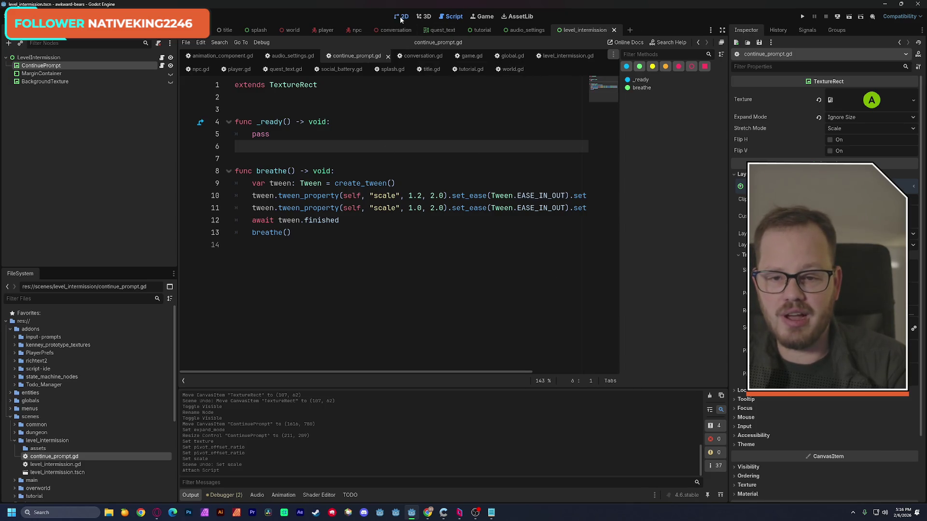
# Run the scene briefly to test it, then return to the continue_prompt.gd script.
pyautogui.click(400, 17)
pyautogui.click(838, 16)
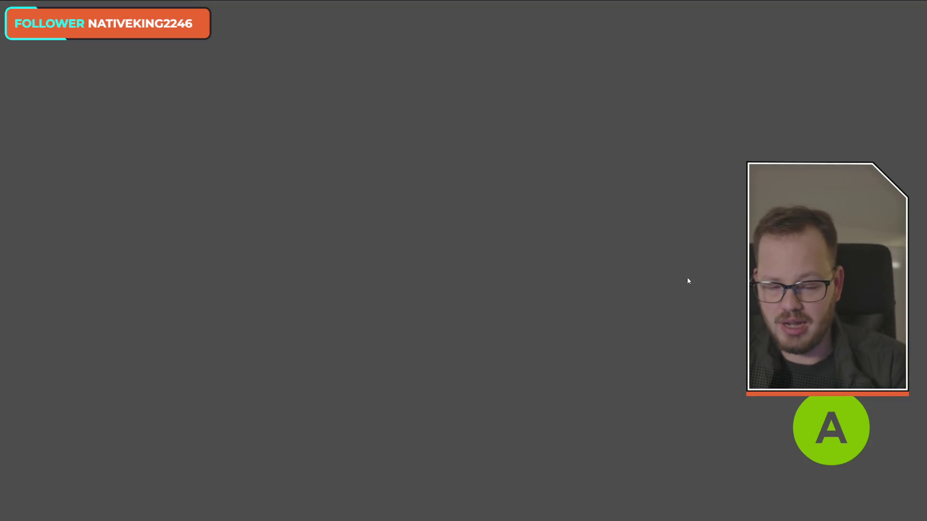
pyautogui.hotkey('alt', 'Tab')
pyautogui.click(829, 16)
pyautogui.hotkey('ctrl', 'F3')
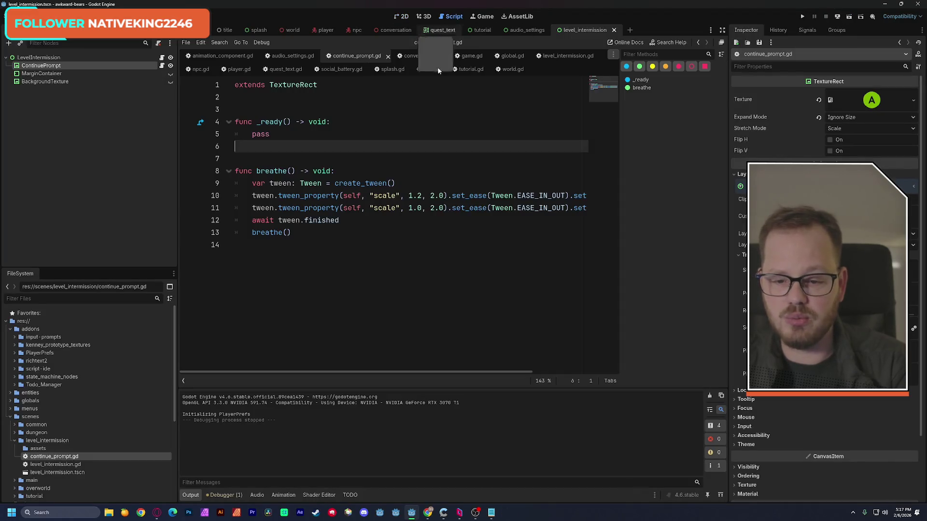
# Replace pass in _ready with a breathe() call.
pyautogui.doubleClick(272, 171)
pyautogui.moveTo(271, 171); pyautogui.dragTo(296, 171)
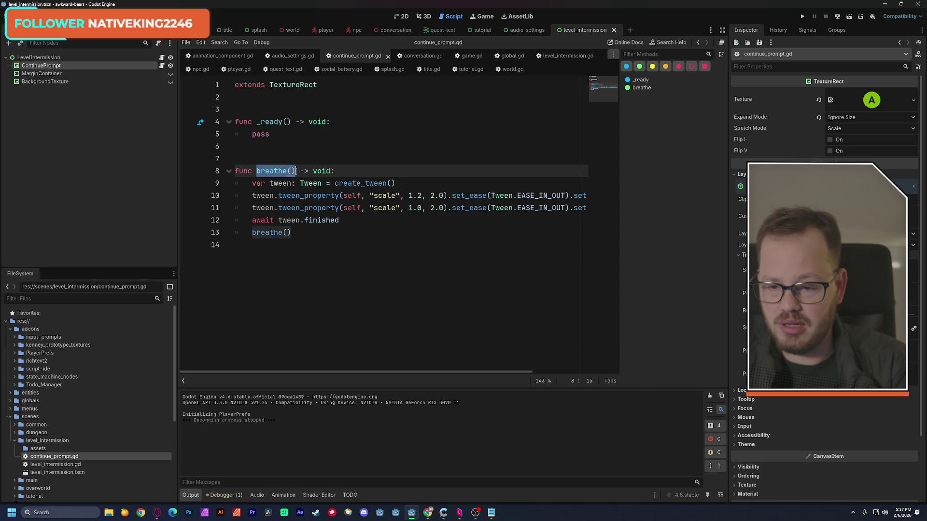
pyautogui.doubleClick(259, 133)
pyautogui.hotkey('ctrl', 'v')
pyautogui.click(383, 111)
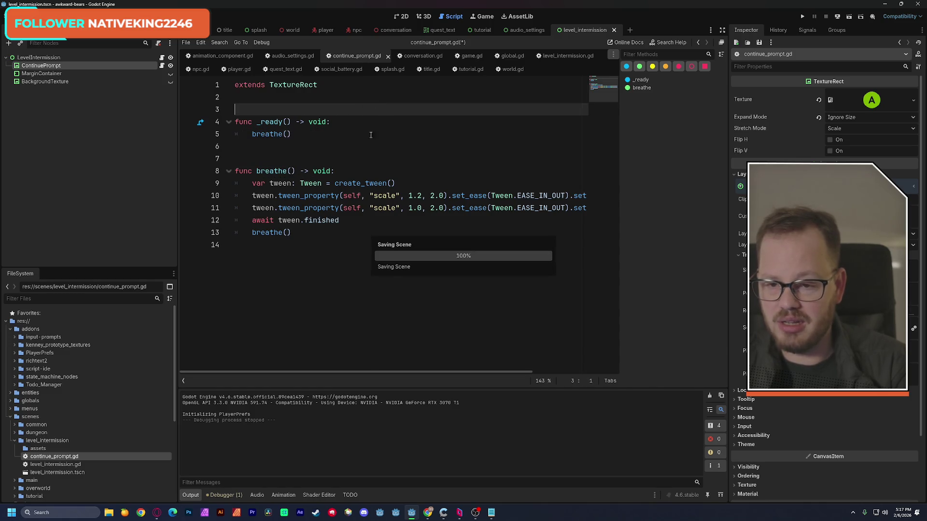
# Run the scene, trace the 'set_ease' on null value error to line 10, then stop debugging.
pyautogui.click(849, 17)
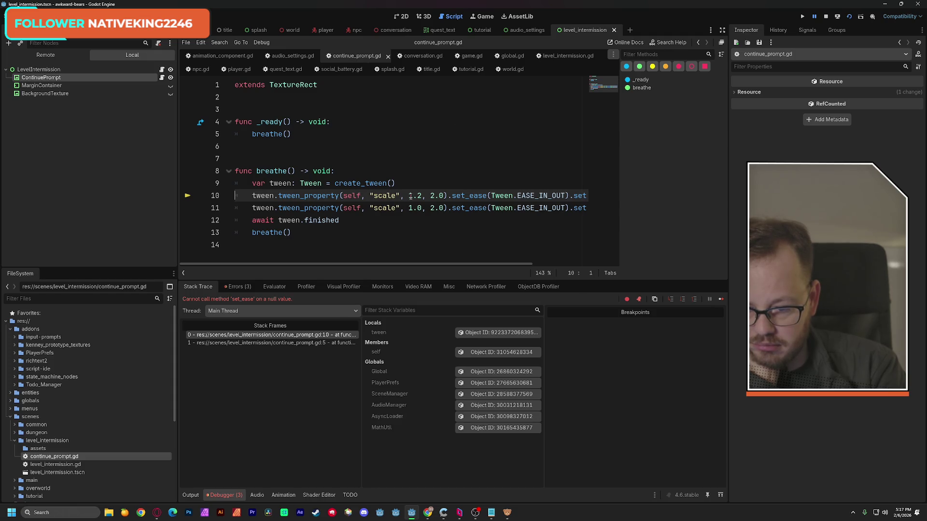
pyautogui.click(312, 343)
pyautogui.click(312, 335)
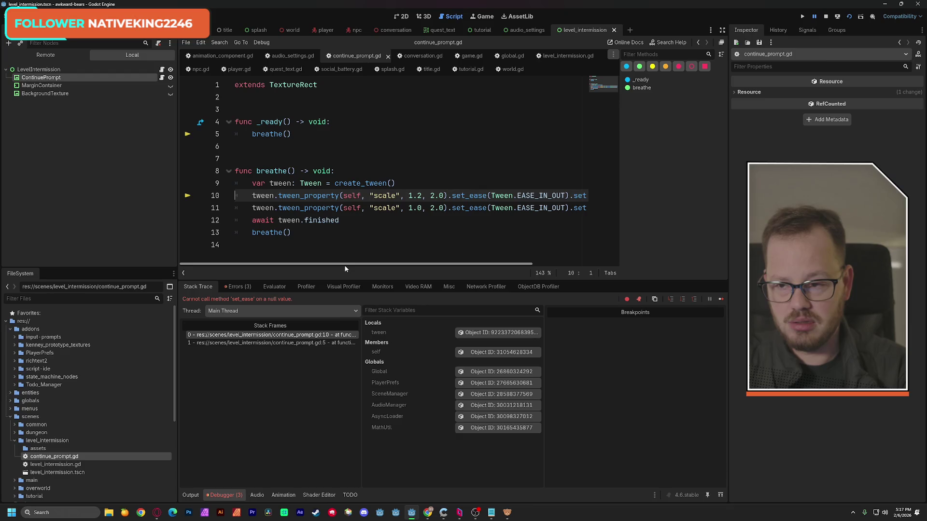
pyautogui.press('F8')
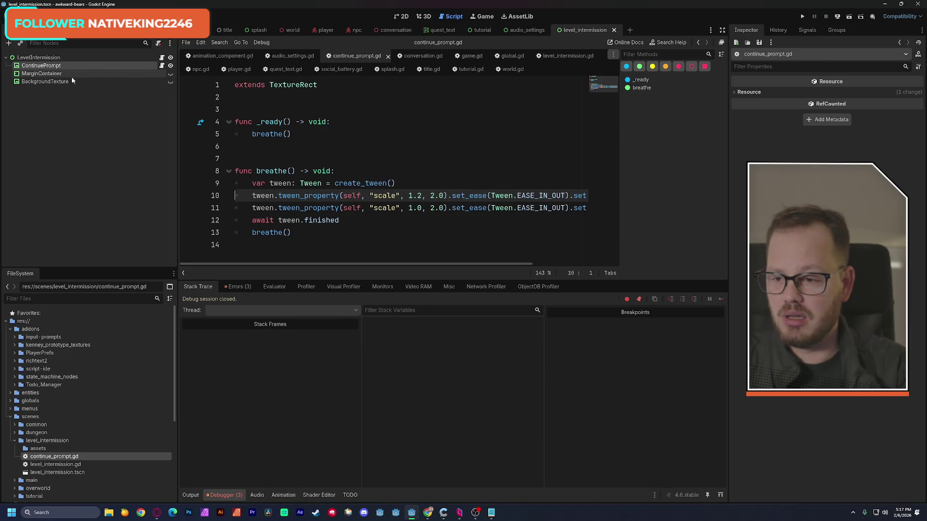
# Comment out everything after 2.0) on both tween_property lines 10 and 11.
pyautogui.click(73, 65)
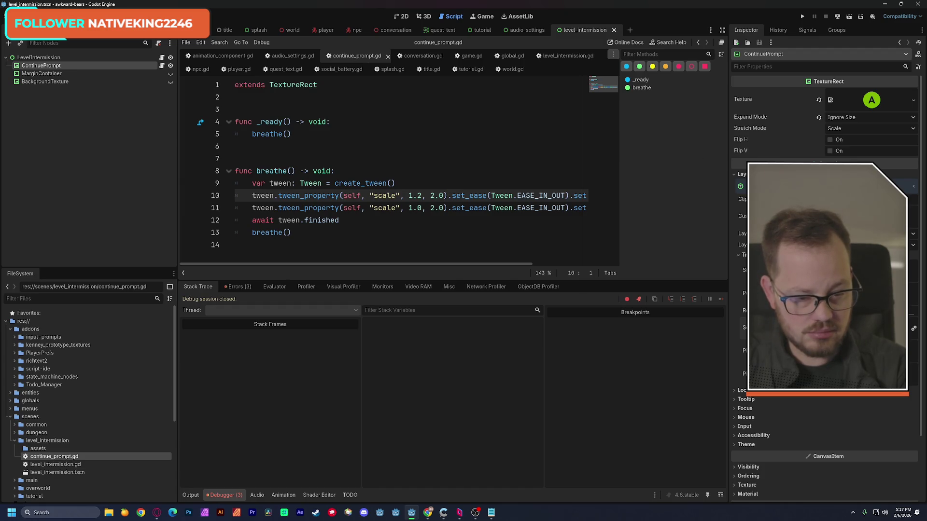
pyautogui.click(397, 195)
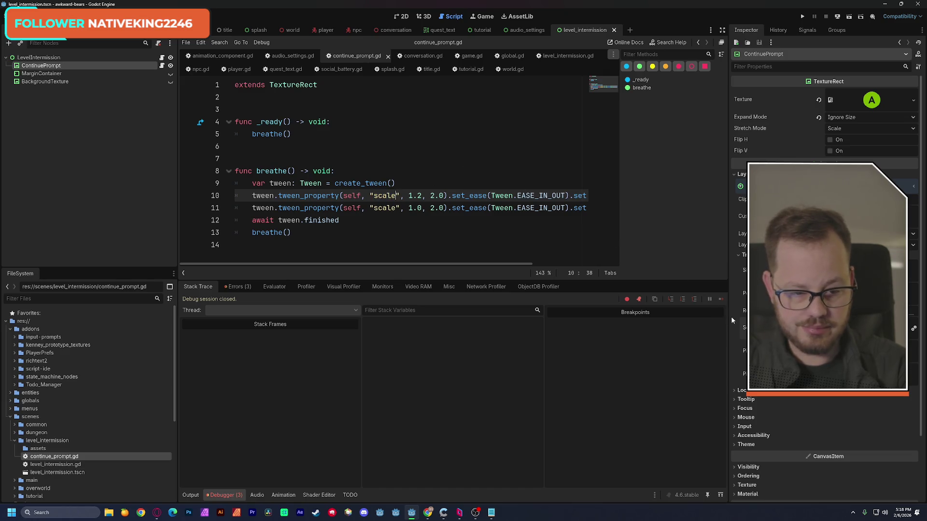
pyautogui.moveTo(753, 331)
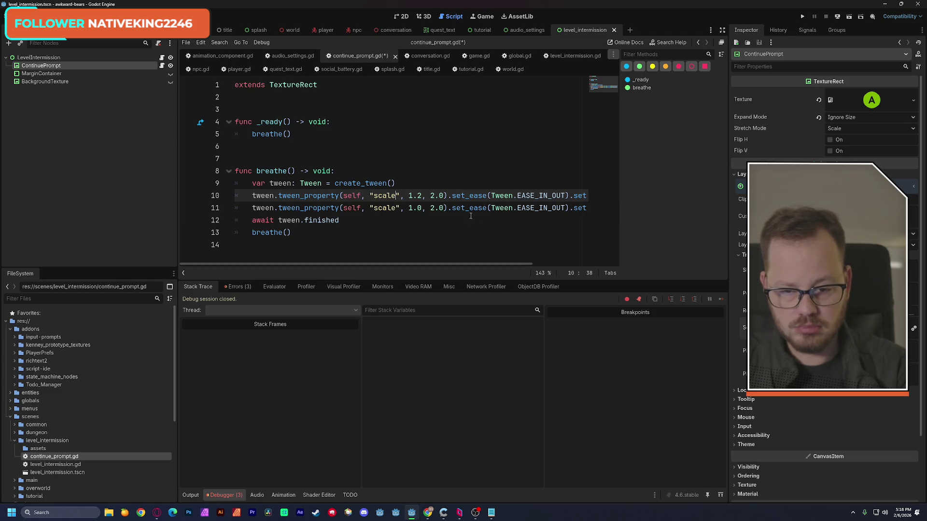
pyautogui.click(447, 196)
pyautogui.write('#')
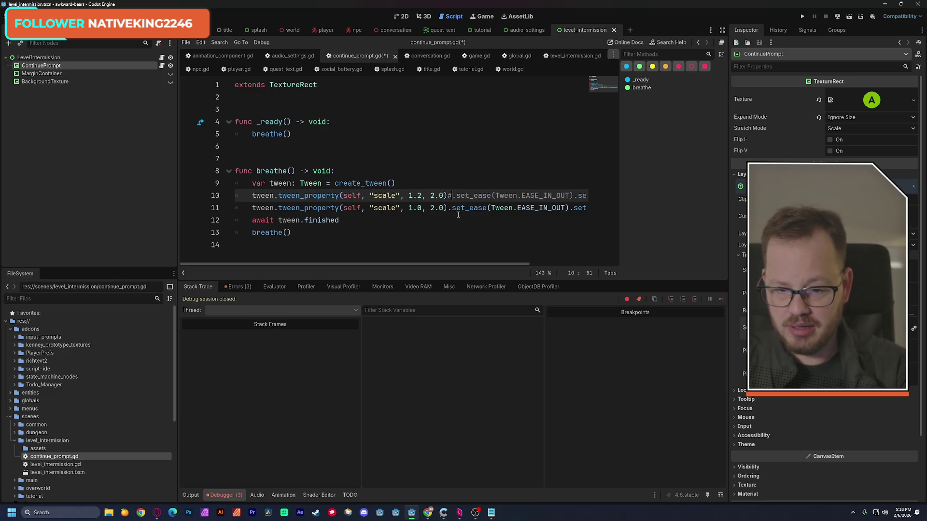
pyautogui.click(449, 209)
pyautogui.write('#')
# Save the script, run the scene to test it, and close the game window.
pyautogui.hotkey('ctrl', 's')
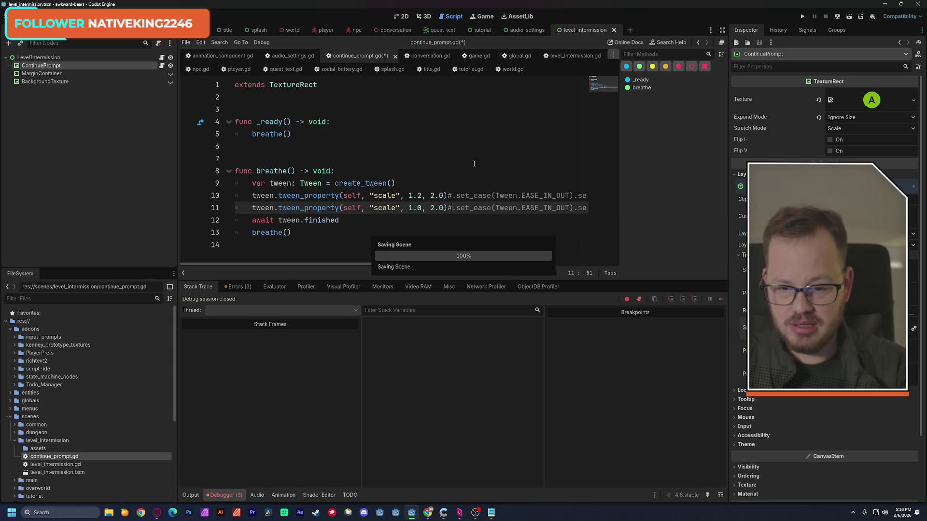
pyautogui.click(849, 17)
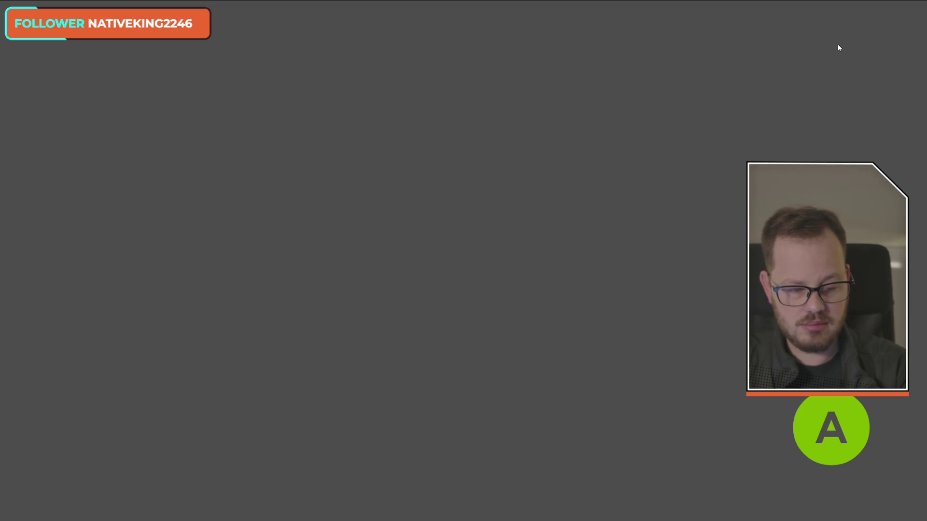
pyautogui.hotkey('alt', 'F4')
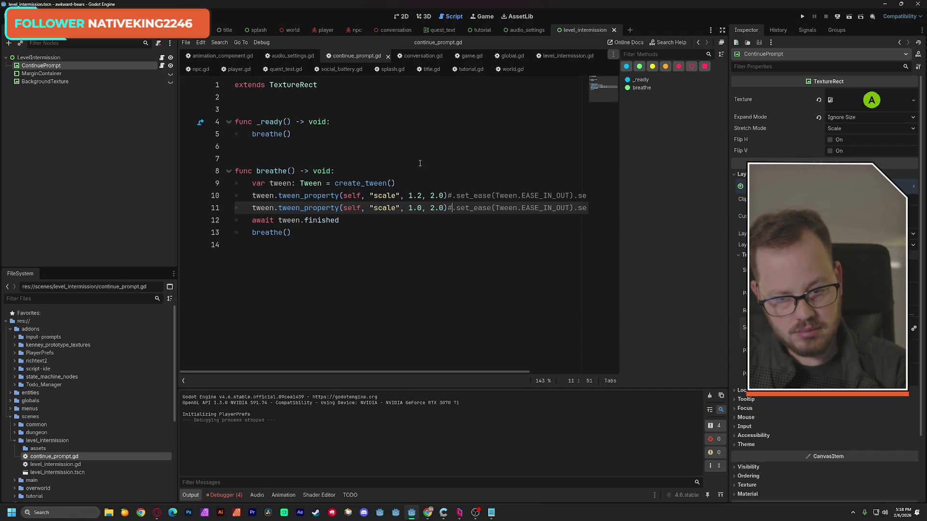
# Change the first tween's target scale from 1.2 to 4.0 and run the scene to preview it.
pyautogui.click(423, 196)
pyautogui.press('Left')
pyautogui.press('Left')
pyautogui.hotkey('shift', 'Left')
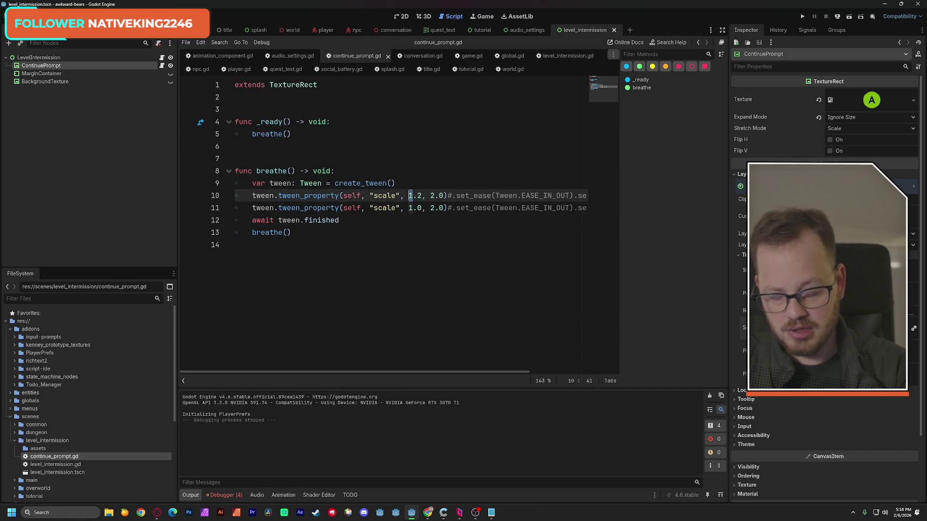
pyautogui.write('4')
pyautogui.press('Right')
pyautogui.press('Right')
pyautogui.press('BackSpace')
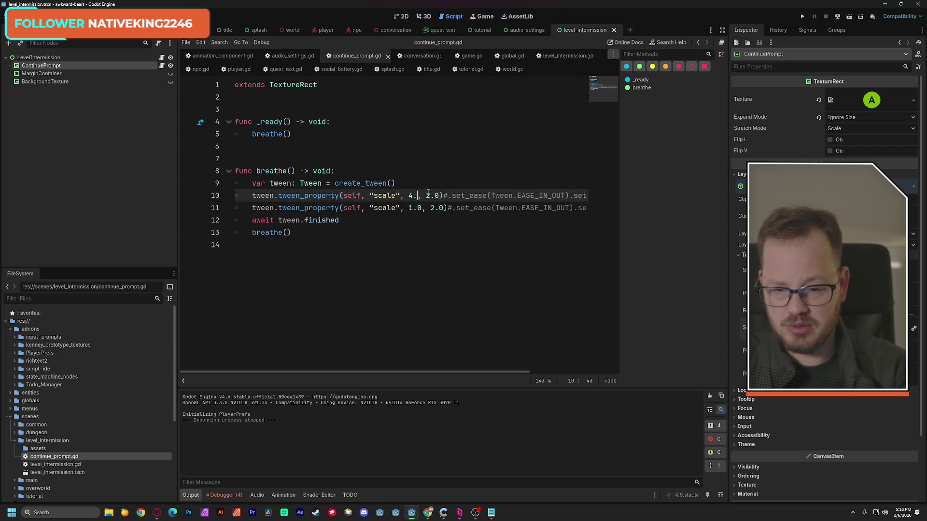
pyautogui.write('0')
pyautogui.click(406, 148)
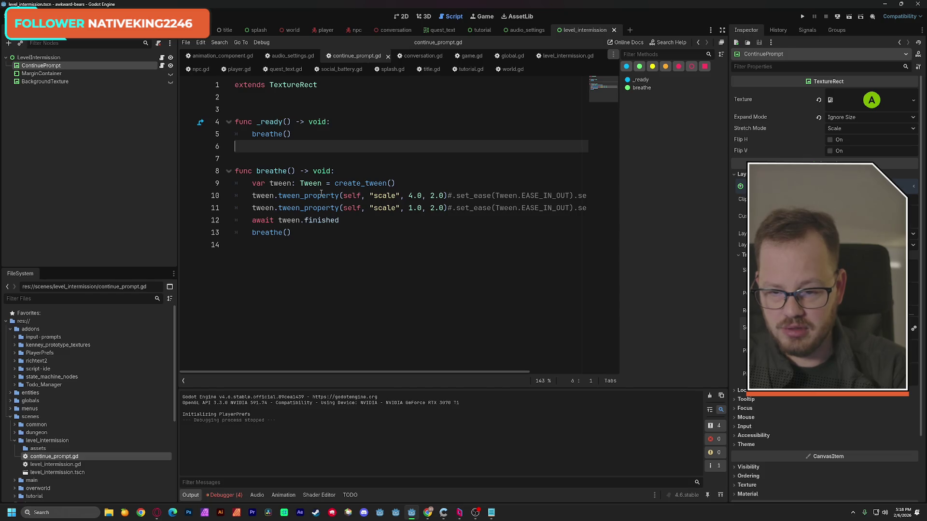
pyautogui.moveTo(321, 193)
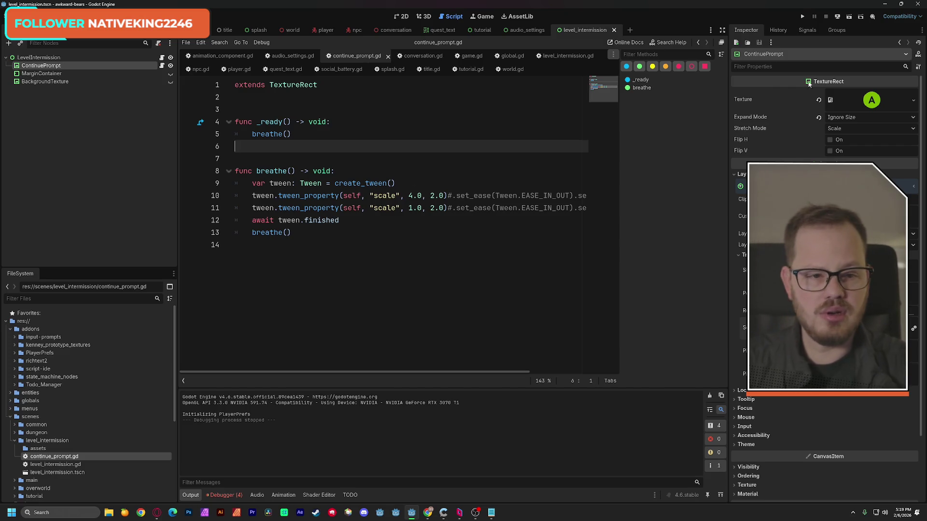
pyautogui.press('F6')
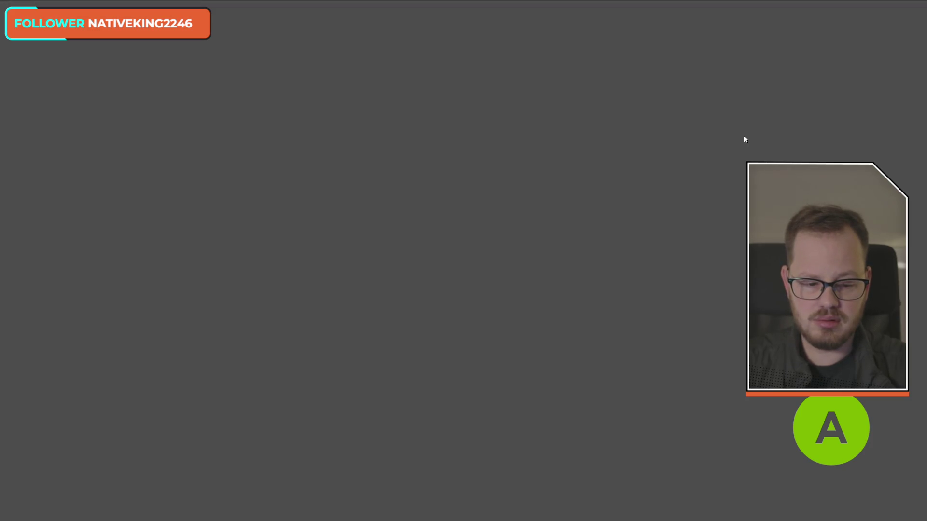
# Stop the game, set Display Mode to Windowed in Project Settings, and view the debugger's Errors list.
pyautogui.hotkey('alt', 'Tab')
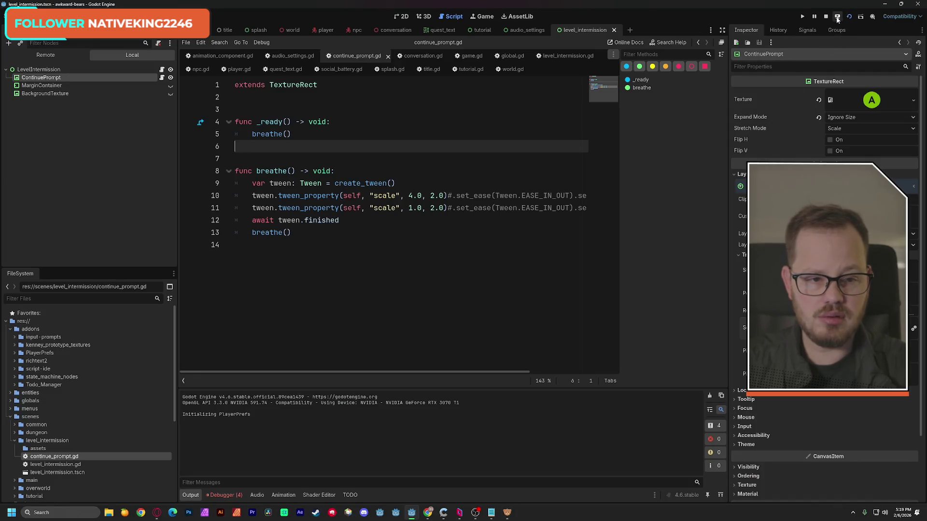
pyautogui.click(826, 17)
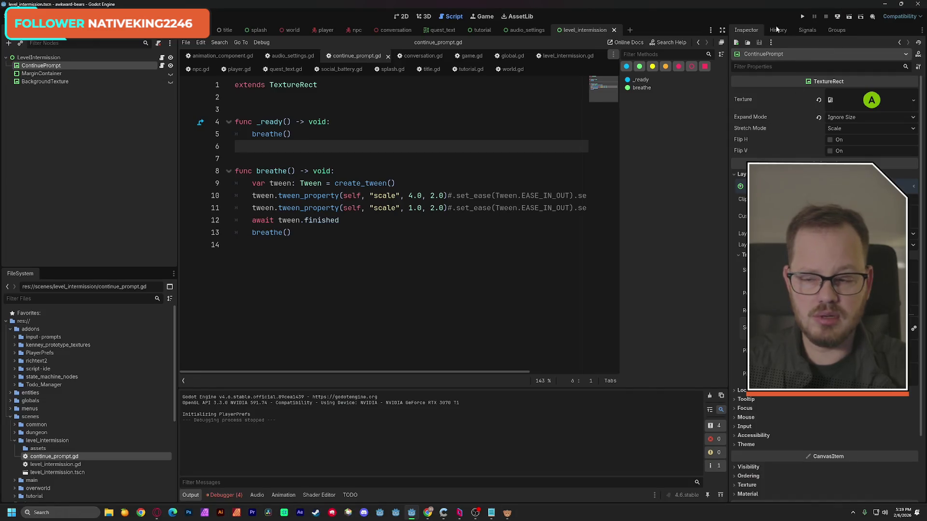
pyautogui.click(34, 16)
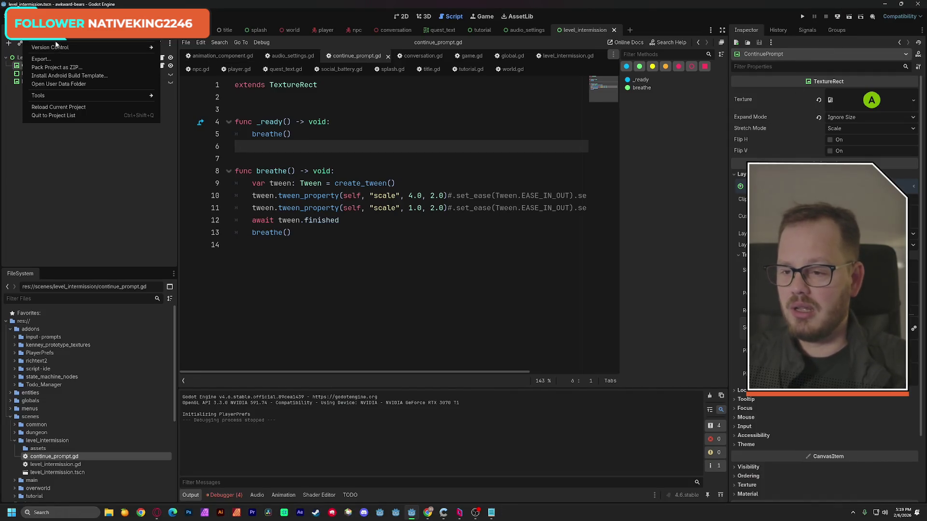
pyautogui.click(48, 39)
pyautogui.click(490, 167)
pyautogui.click(493, 180)
pyautogui.click(418, 331)
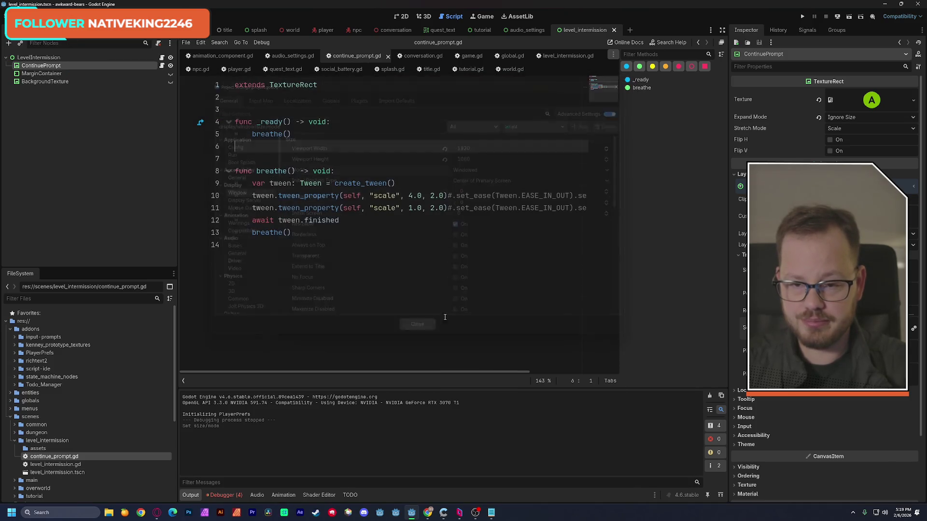
pyautogui.click(232, 494)
pyautogui.click(241, 288)
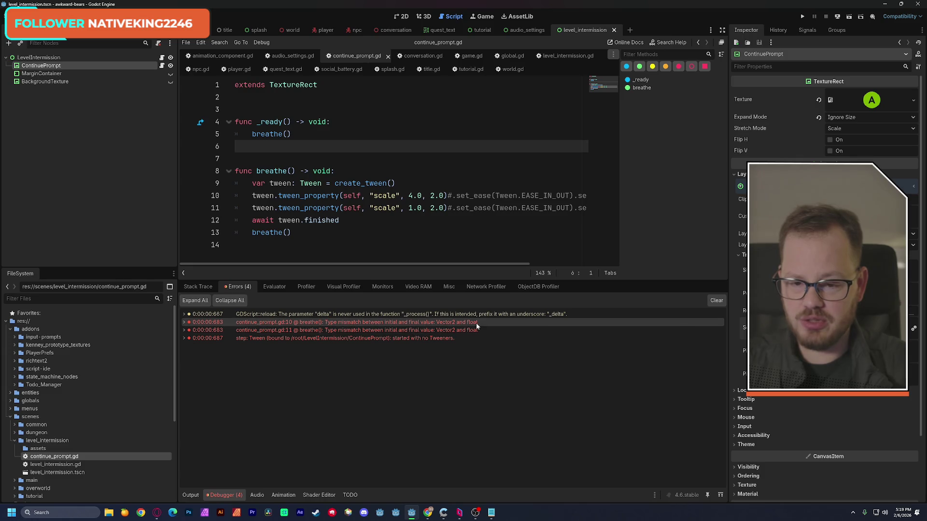
# Change the animated property on line 10 from "scale" to "scale:y".
pyautogui.moveTo(476, 322)
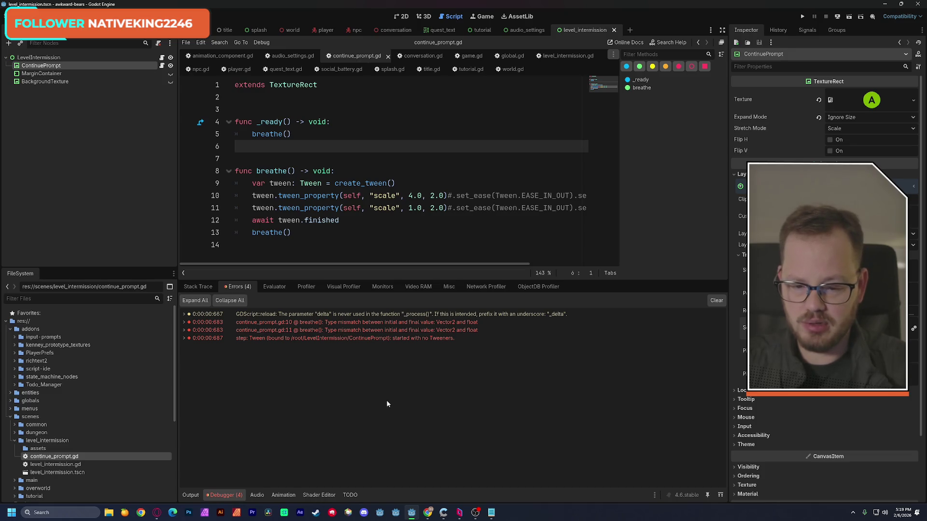
pyautogui.doubleClick(420, 196)
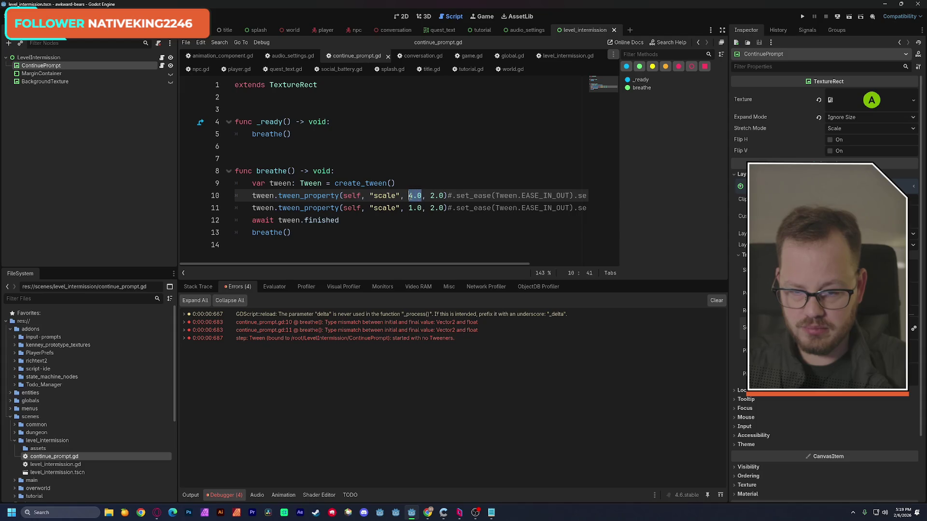
pyautogui.press('Left')
pyautogui.write('Vec')
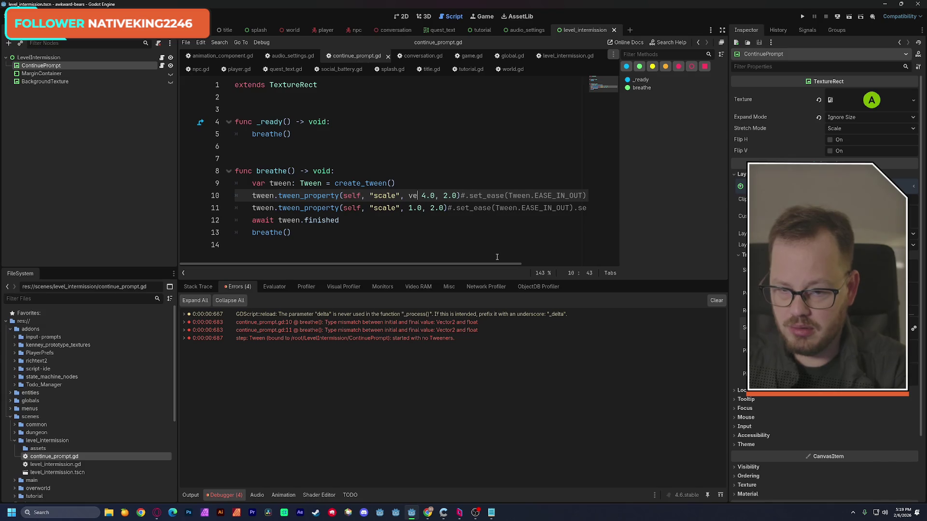
pyautogui.press('BackSpace')
pyautogui.press('BackSpace')
pyautogui.press('BackSpace')
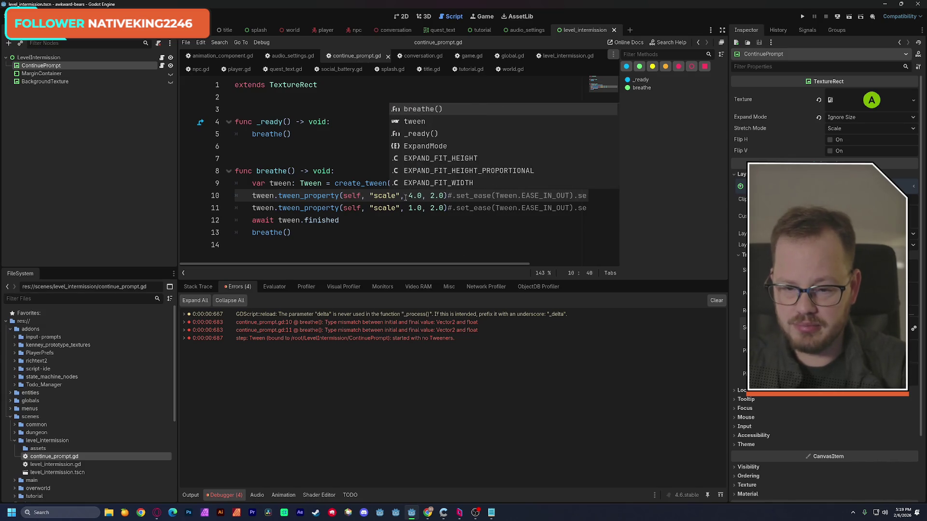
pyautogui.click(401, 196)
pyautogui.write(':')
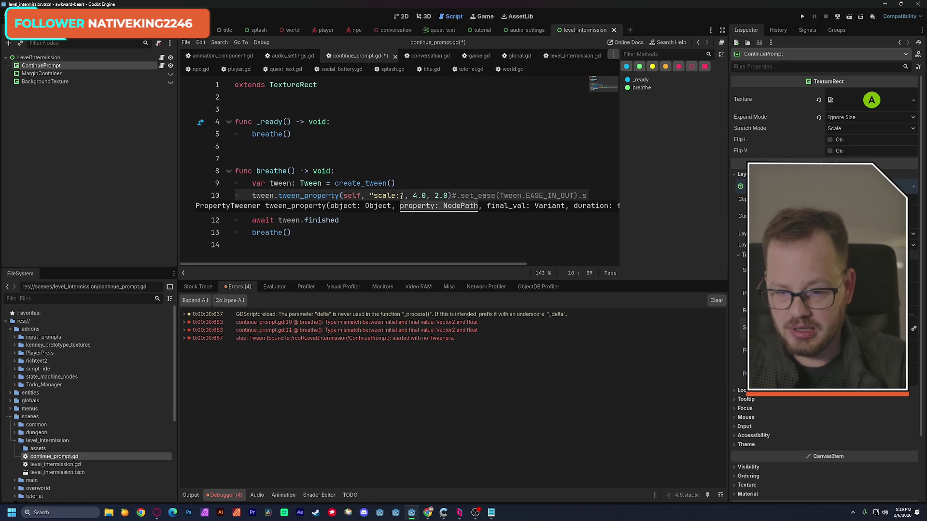
pyautogui.write('y')
pyautogui.click(488, 147)
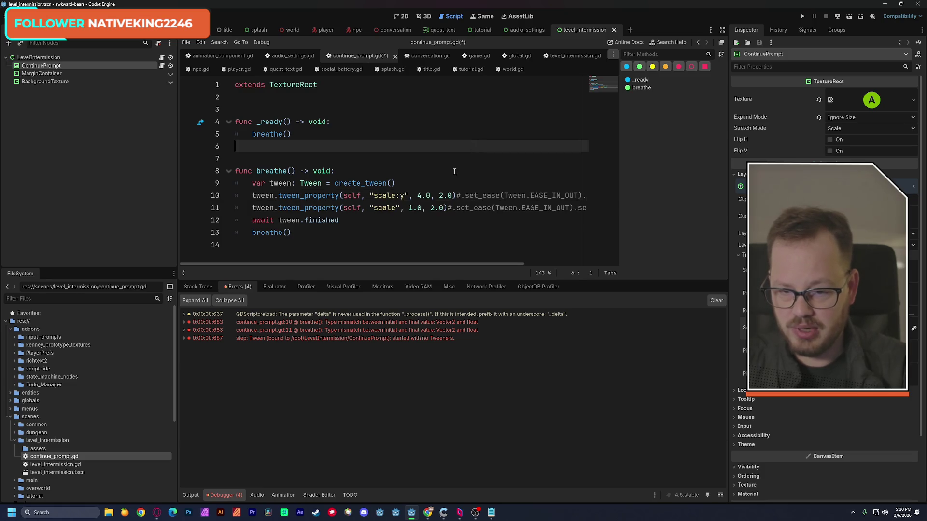
# Apply the same :y suffix to line 11, save, and run the current scene.
pyautogui.moveTo(401, 196); pyautogui.dragTo(396, 196)
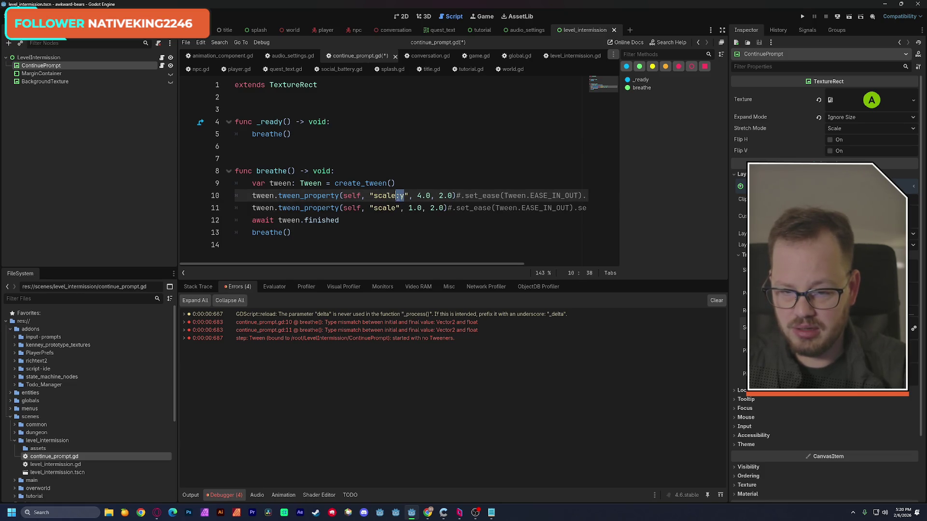
pyautogui.hotkey('ctrl', 'c')
pyautogui.click(396, 208)
pyautogui.hotkey('ctrl', 'v')
pyautogui.click(503, 159)
pyautogui.hotkey('ctrl', 's')
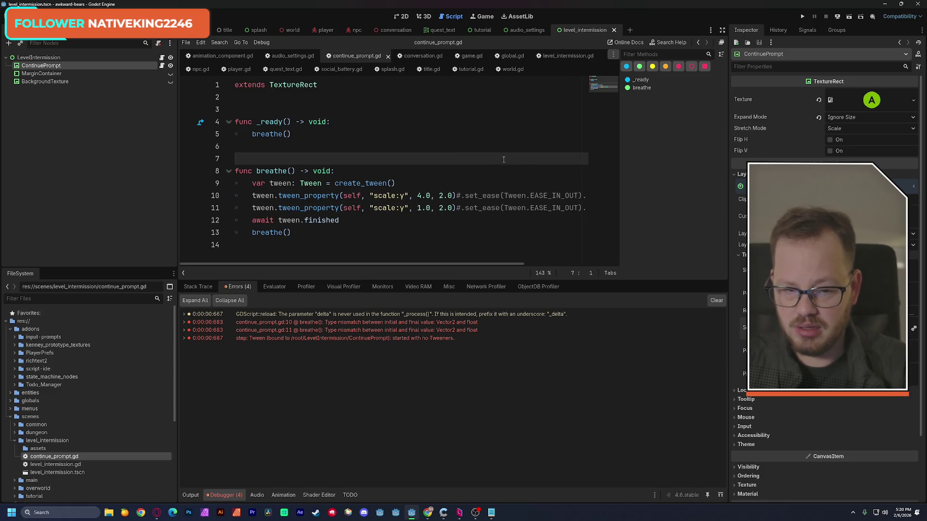
pyautogui.click(849, 17)
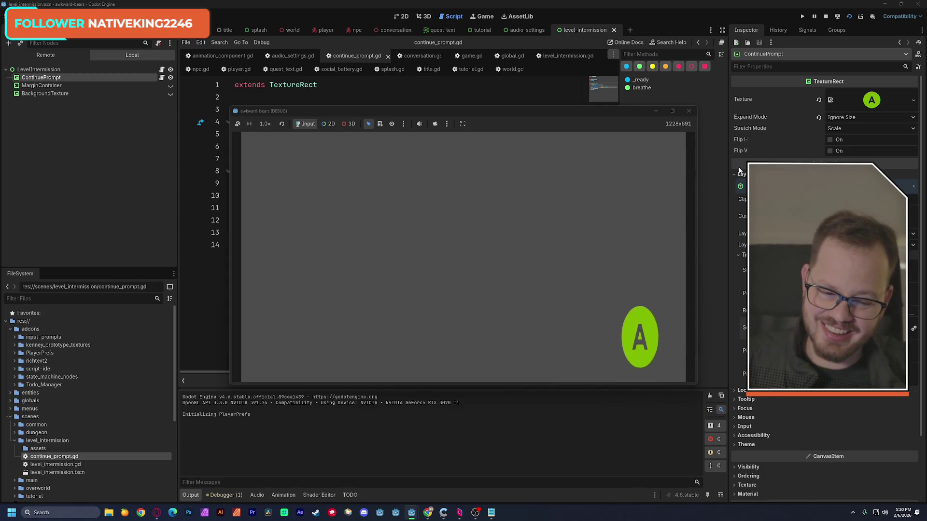
# Close the running game and change both tween properties from scale:y to scale.
pyautogui.click(690, 112)
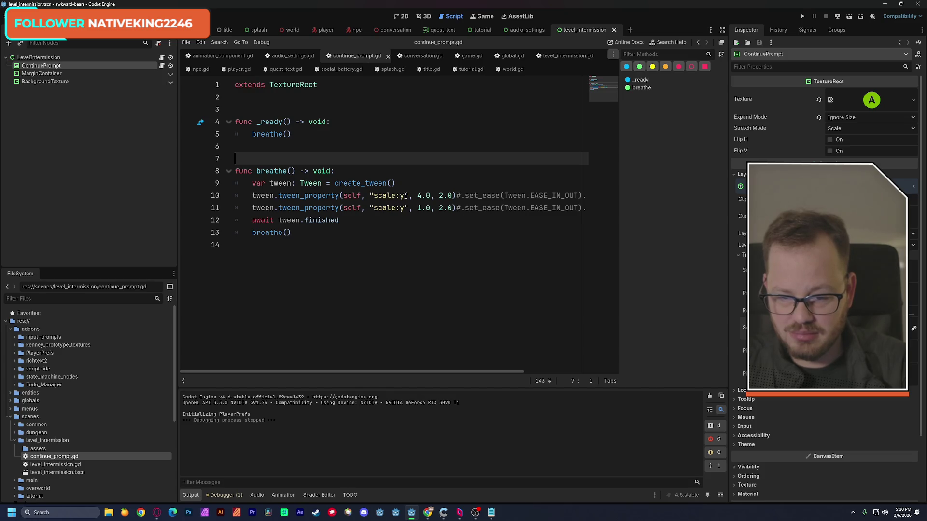
pyautogui.click(406, 195)
pyautogui.press('BackSpace')
pyautogui.press('BackSpace')
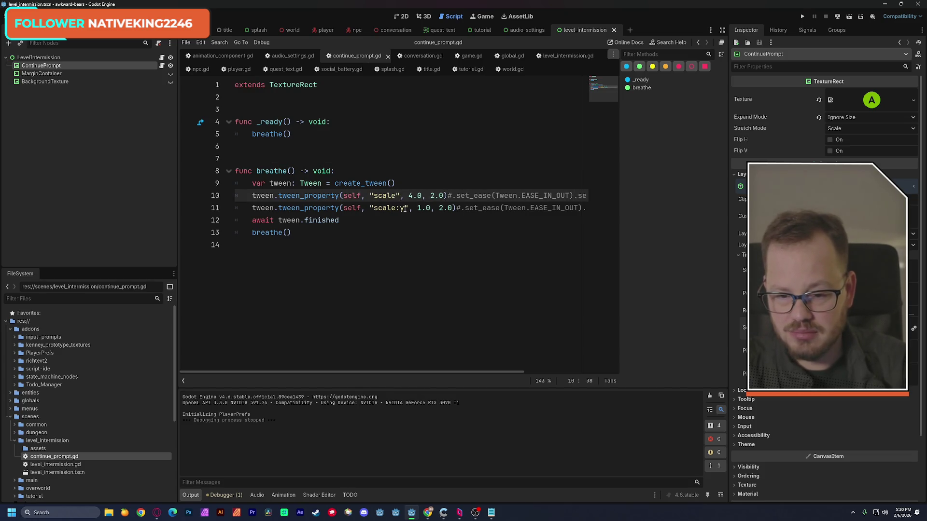
pyautogui.click(405, 208)
pyautogui.press('BackSpace')
pyautogui.press('BackSpace')
# Replace the 4.0 value on line 10 with Vector2(1.2, 1.2).
pyautogui.doubleClick(414, 196)
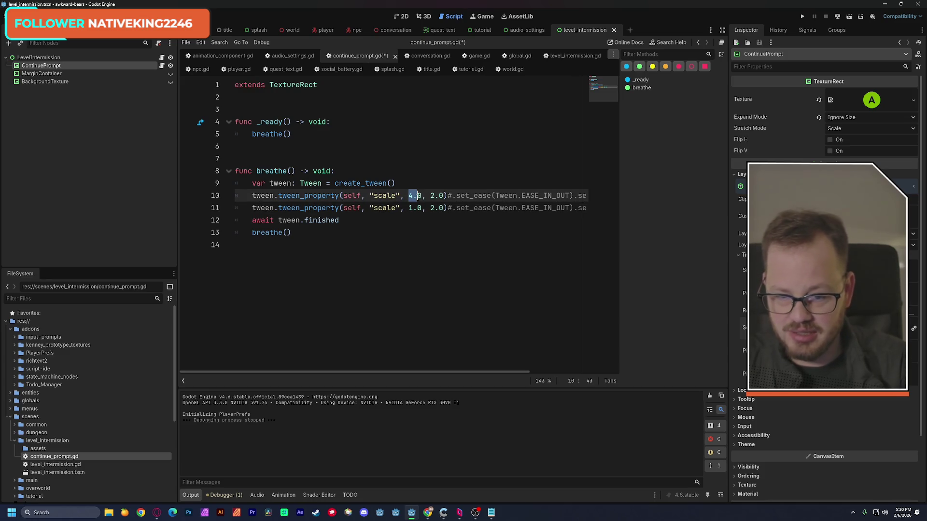
pyautogui.write('vector')
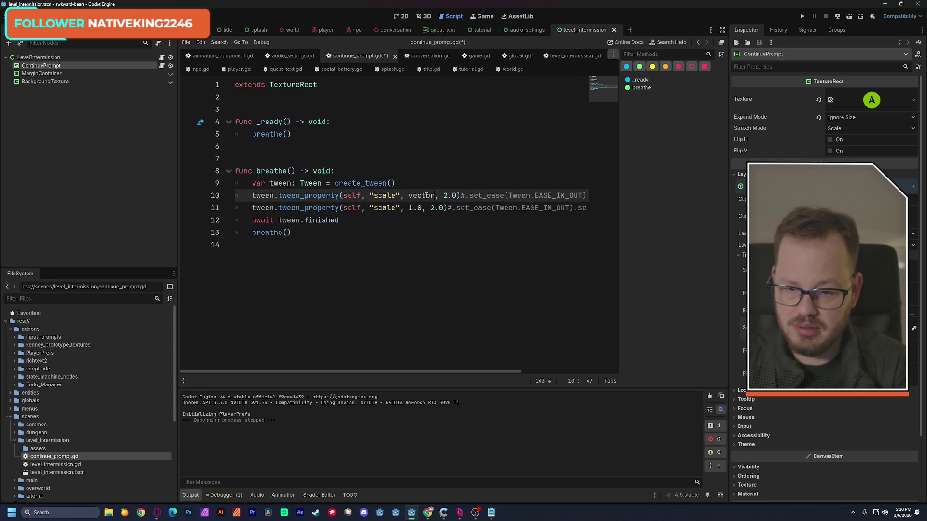
pyautogui.press('Return')
pyautogui.write('(')
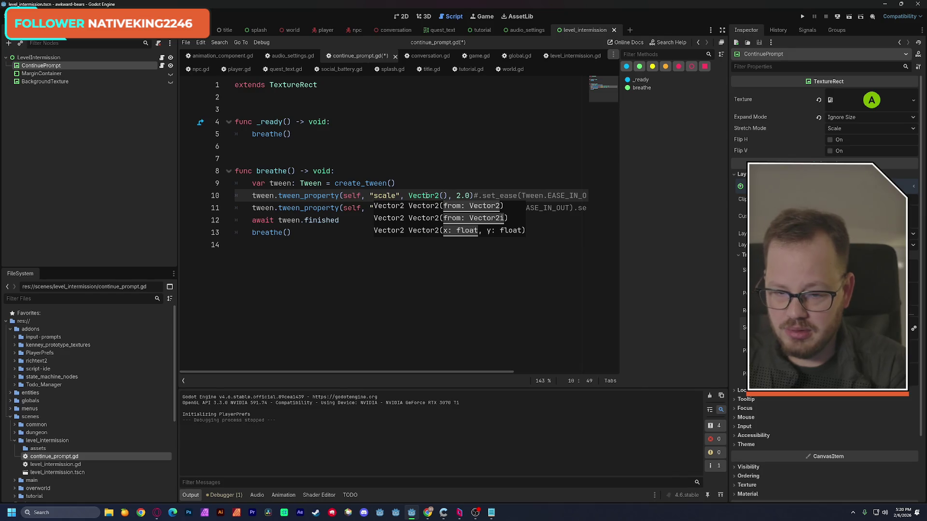
pyautogui.write('1.2')
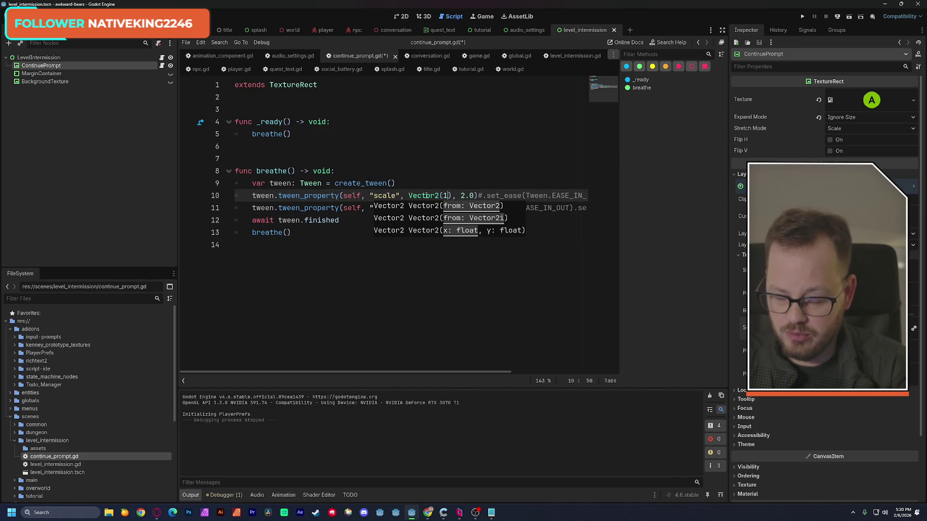
pyautogui.write(', 1.2')
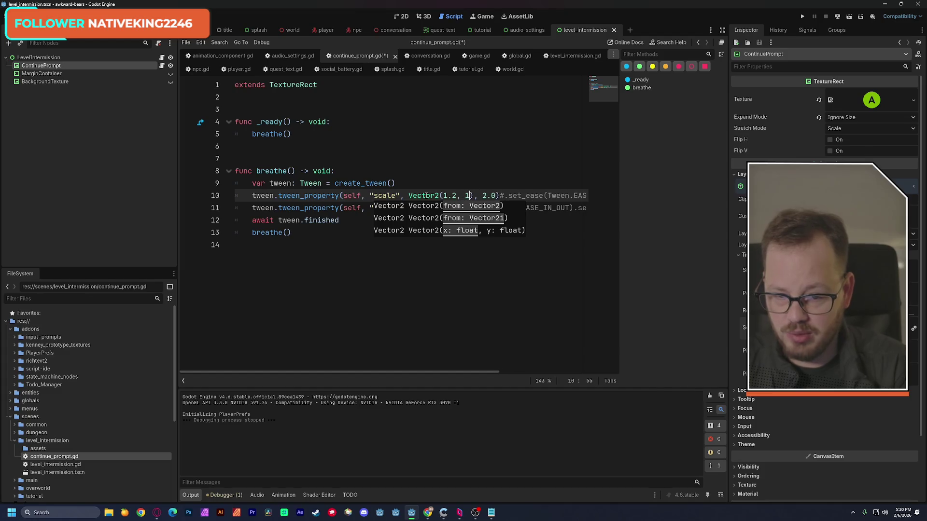
pyautogui.click(485, 122)
# Copy Vector2(1.2, 1.2) over 1.0 on line 11 and change it to Vector2(1.0, 1.2).
pyautogui.moveTo(483, 196); pyautogui.dragTo(408, 195)
pyautogui.hotkey('ctrl', 'c')
pyautogui.doubleClick(419, 208)
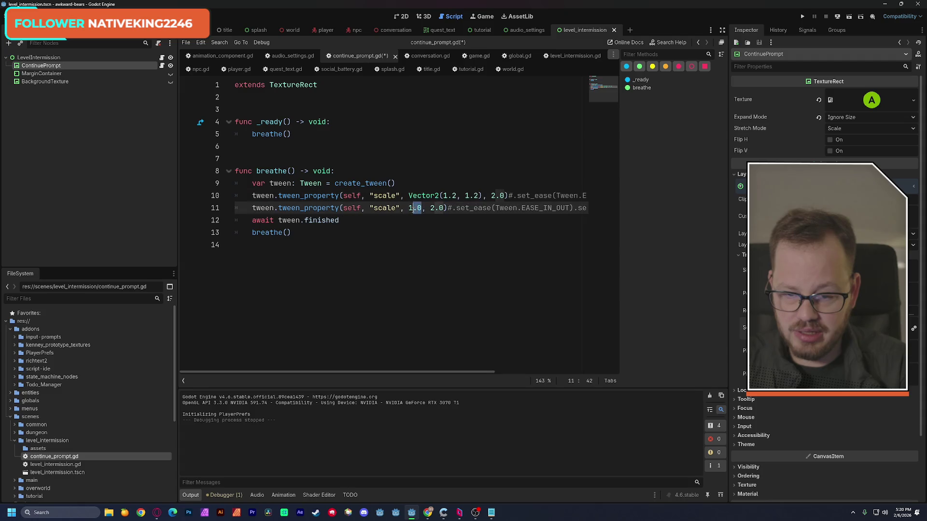
pyautogui.hotkey('ctrl', 'v')
pyautogui.click(461, 167)
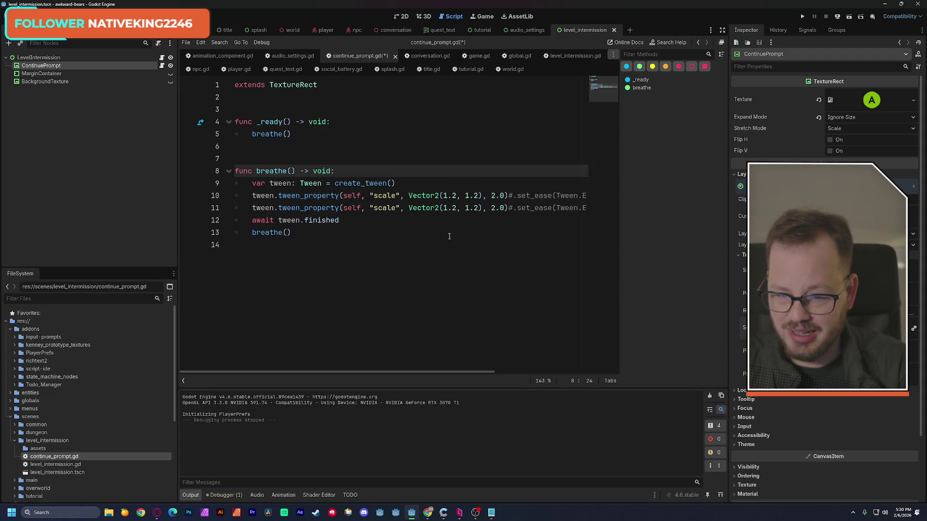
pyautogui.hotkey('shift', 'Left')
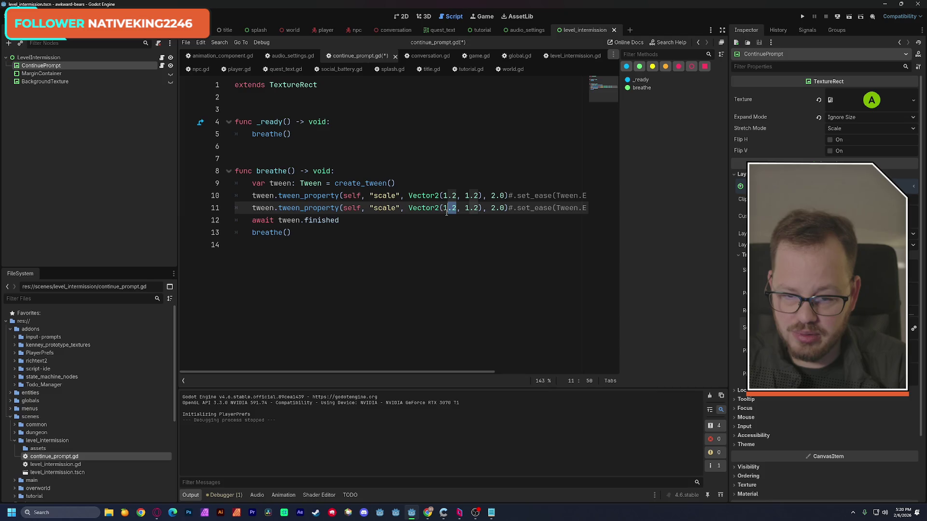
pyautogui.write('0')
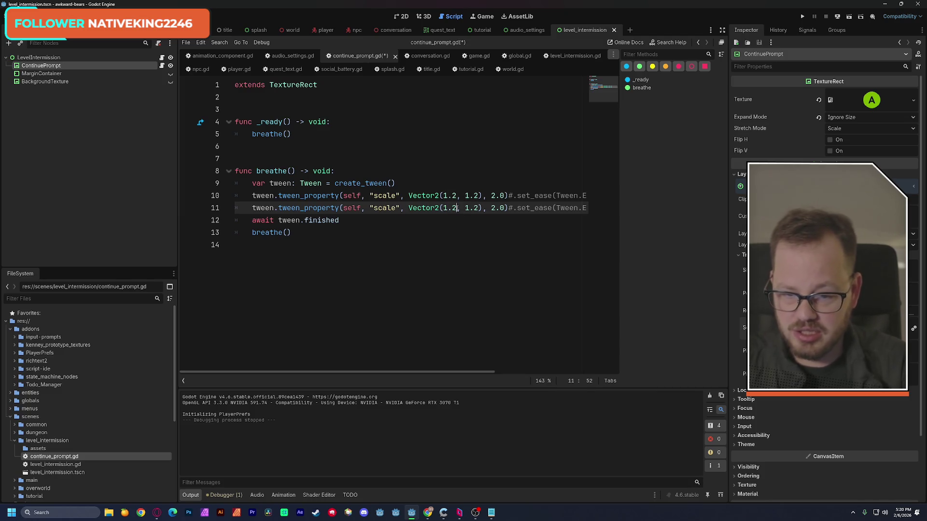
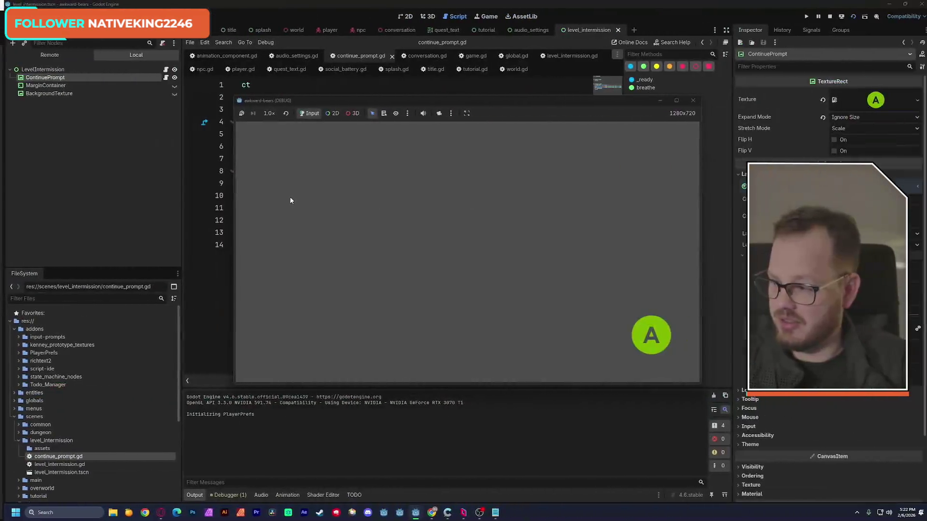
# Stop the running game and drag ContinuePrompt to the centre of the 2D canvas.
pyautogui.moveTo(449, 100)
pyautogui.mouseDown()
pyautogui.moveTo(358, 89)
pyautogui.moveTo(352, 79)
pyautogui.mouseUp()
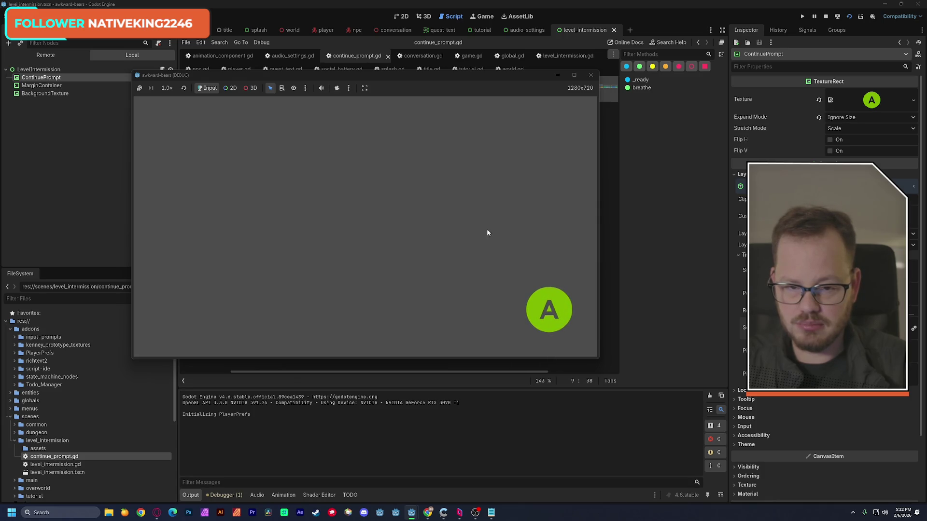
pyautogui.click(590, 75)
pyautogui.click(403, 16)
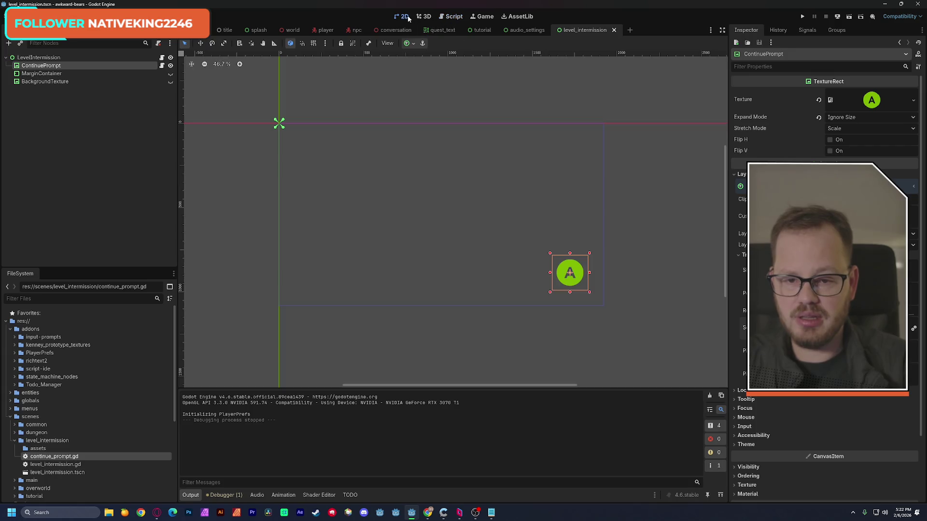
pyautogui.moveTo(571, 282)
pyautogui.mouseDown()
pyautogui.moveTo(513, 238)
pyautogui.moveTo(434, 220)
pyautogui.mouseUp()
# Change line 11's tween duration in continue_prompt.gd from 5.0 to 2.0, save, and run the scene.
pyautogui.hotkey('ctrl', 'F3')
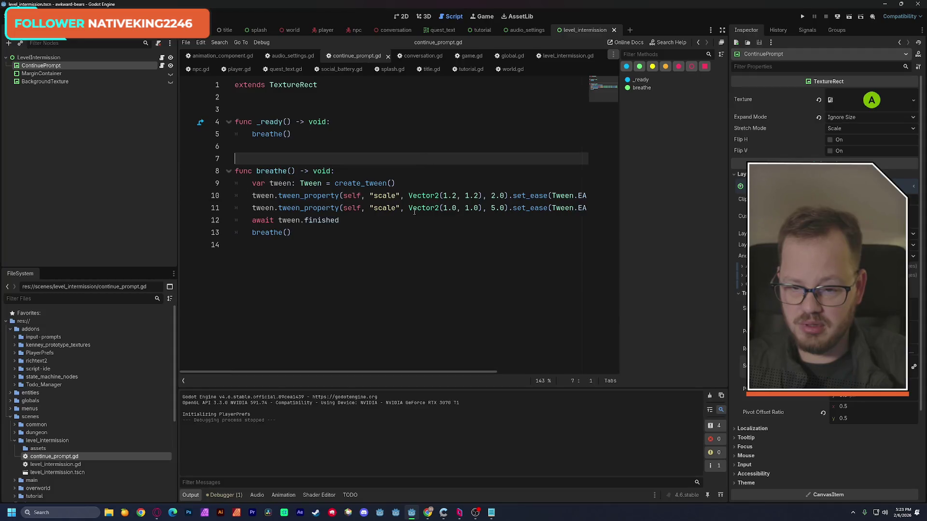
pyautogui.click(493, 208)
pyautogui.write('2')
pyautogui.click(237, 159)
pyautogui.hotkey('ctrl', 's')
pyautogui.press('F6')
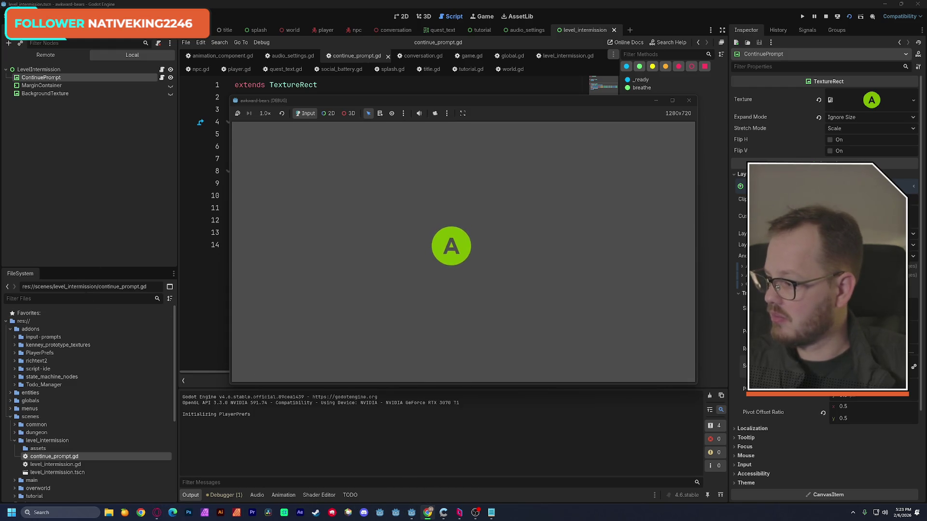
# Search Google for 'godot ui jitters with tween scale' in Chrome.
pyautogui.click(427, 512)
pyautogui.moveTo(247, 64); pyautogui.dragTo(196, 52)
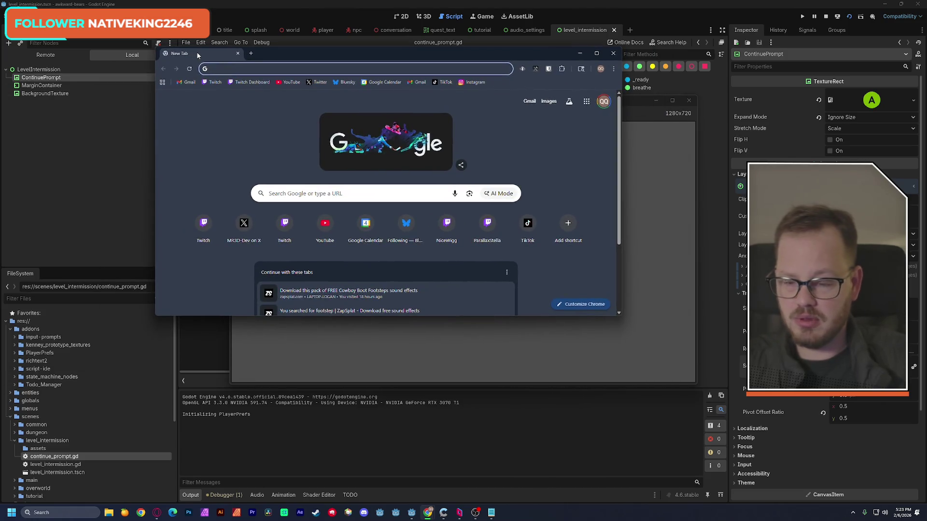
pyautogui.write('godot ui')
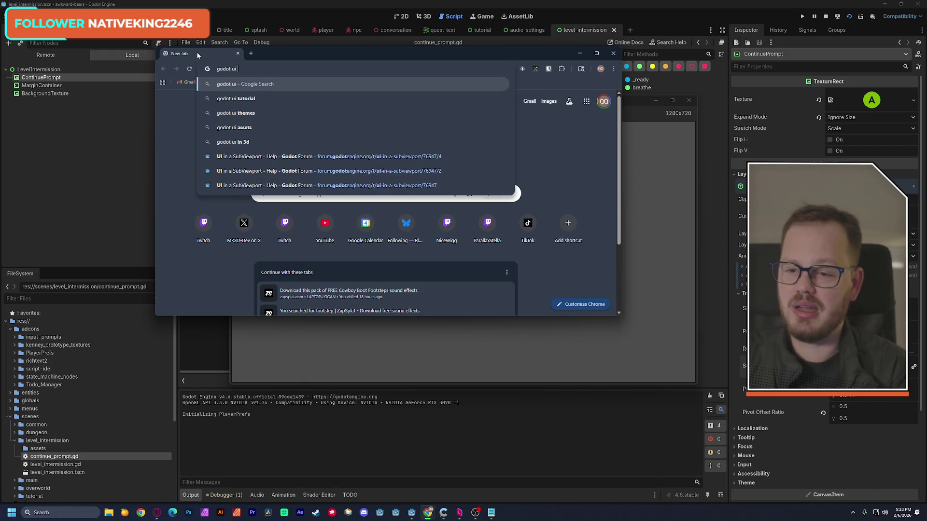
pyautogui.write(' jitt')
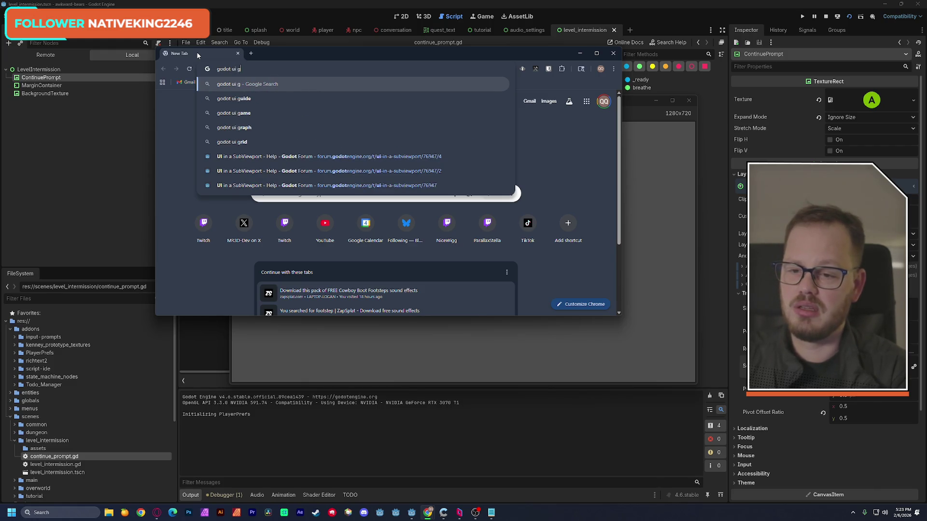
pyautogui.write('ers when')
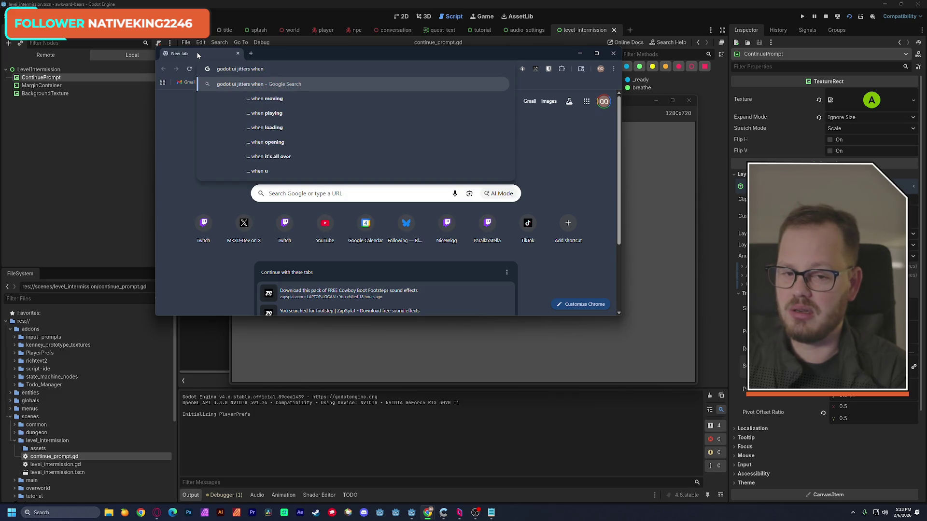
pyautogui.press('BackSpace')
pyautogui.press('BackSpace')
pyautogui.press('BackSpace')
pyautogui.write('ith tween ')
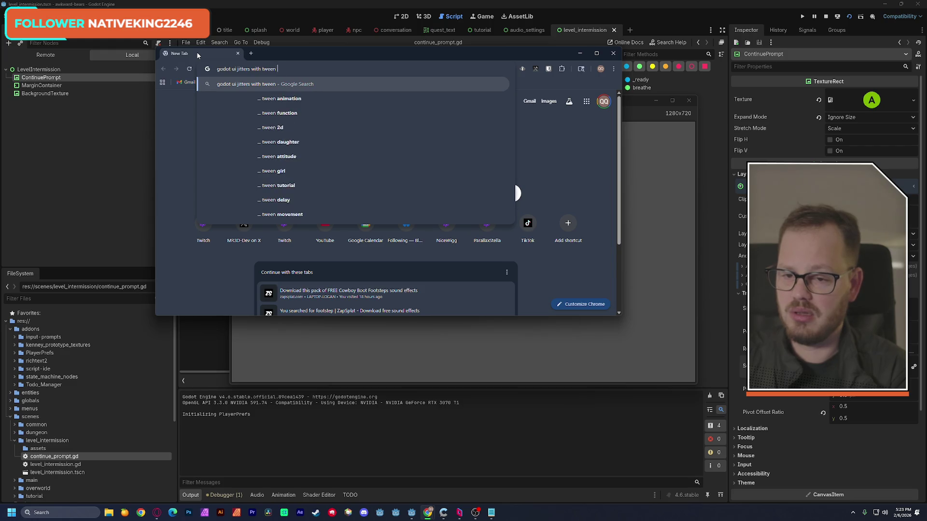
pyautogui.write('scale')
pyautogui.press('Return')
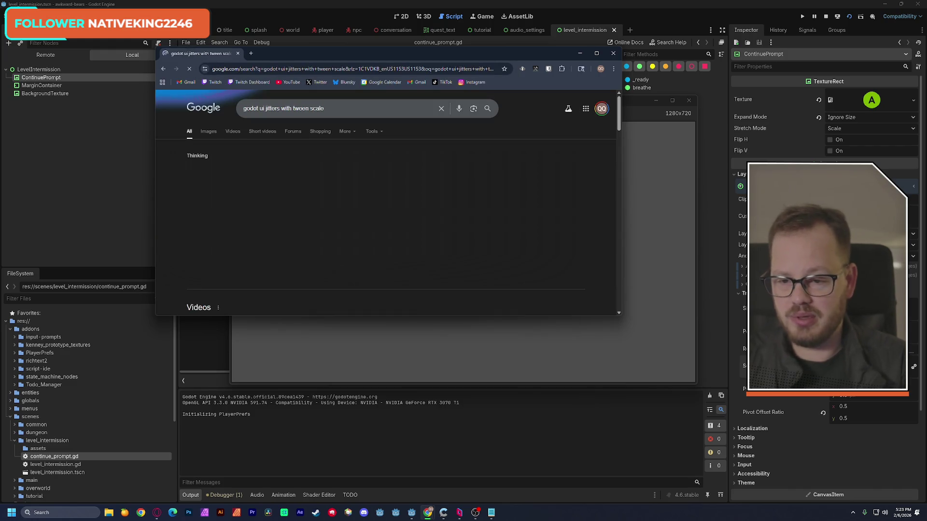
# Open the Reddit post about tween stutter and play its video full screen.
pyautogui.scroll(-3, 181, 239)
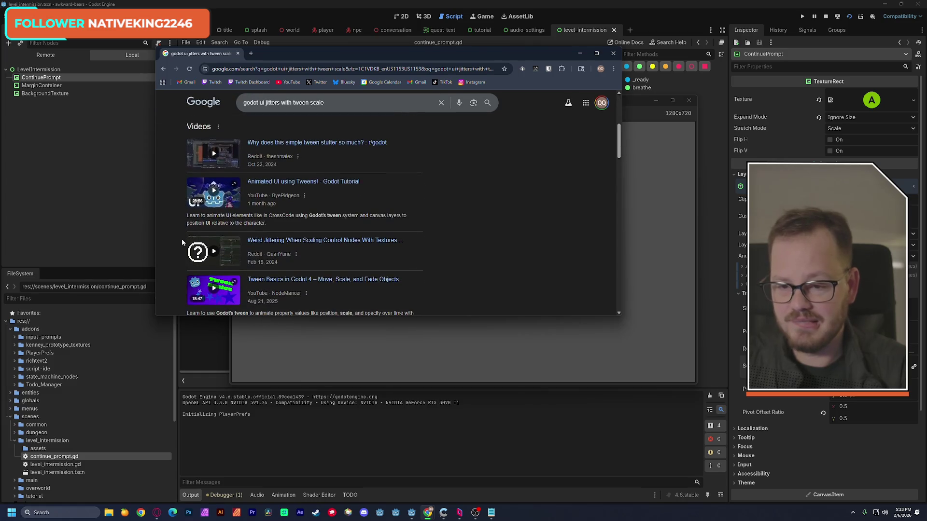
pyautogui.click(359, 143)
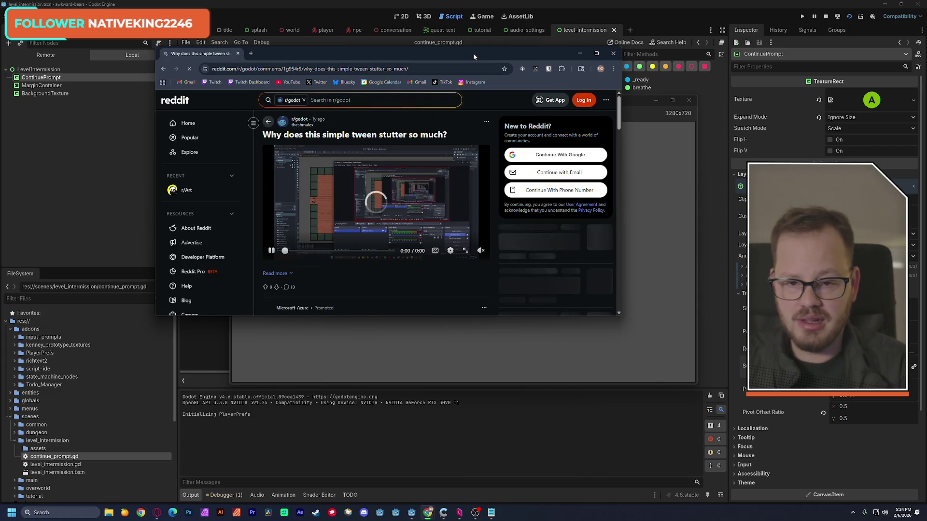
pyautogui.doubleClick(473, 54)
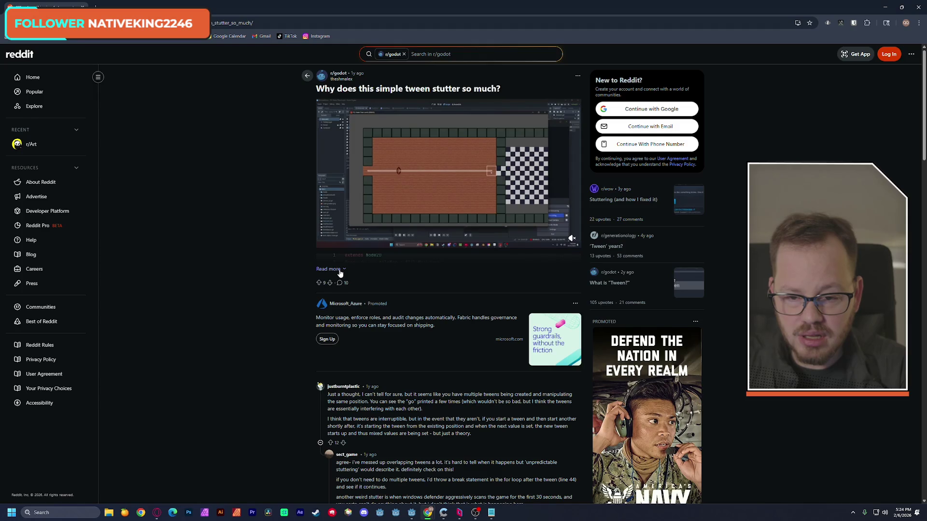
pyautogui.click(554, 240)
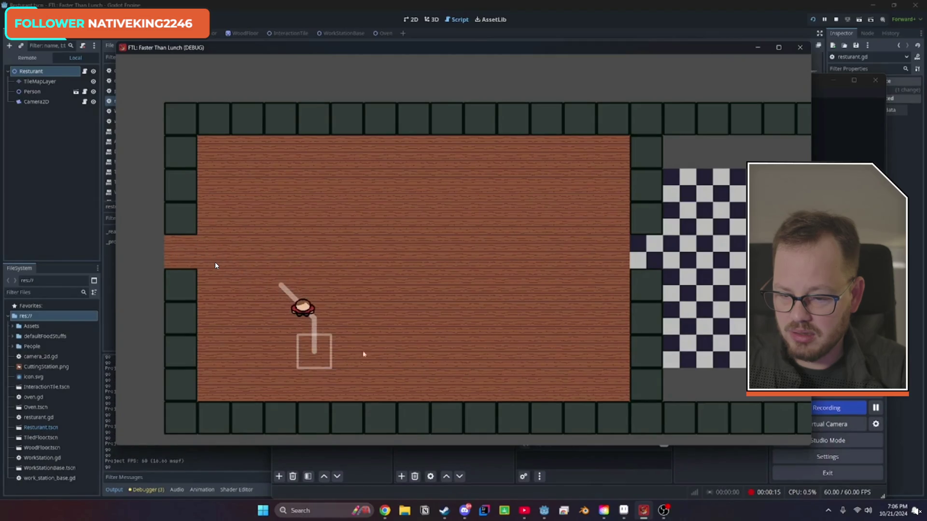
pyautogui.click(319, 208)
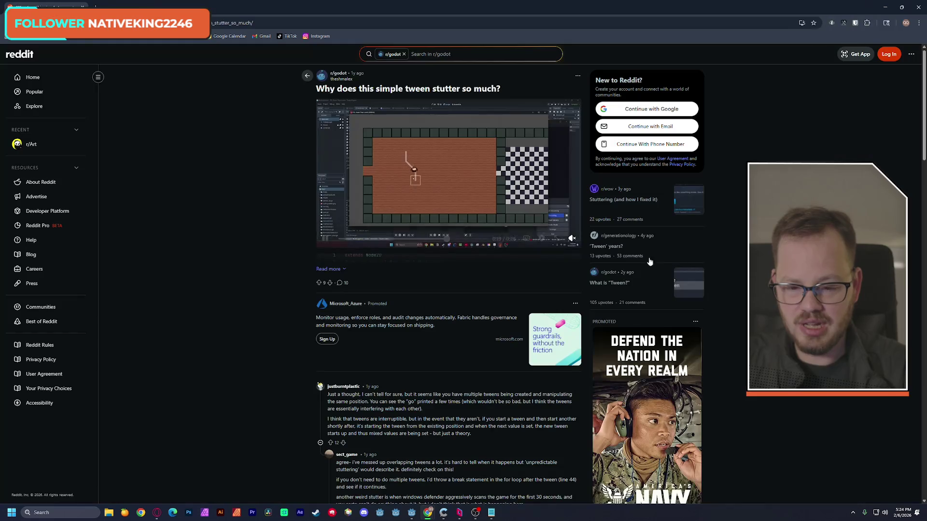
# Read the comments on overlapping tweens, then return to the Google results.
pyautogui.scroll(-3, 237, 326)
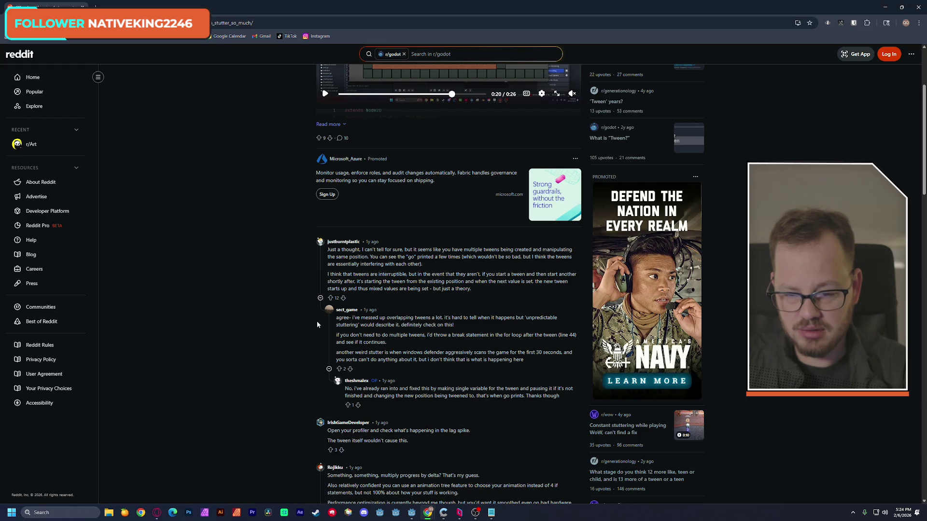
pyautogui.moveTo(336, 318); pyautogui.dragTo(438, 317)
pyautogui.moveTo(462, 317); pyautogui.dragTo(541, 318)
pyautogui.click(542, 319)
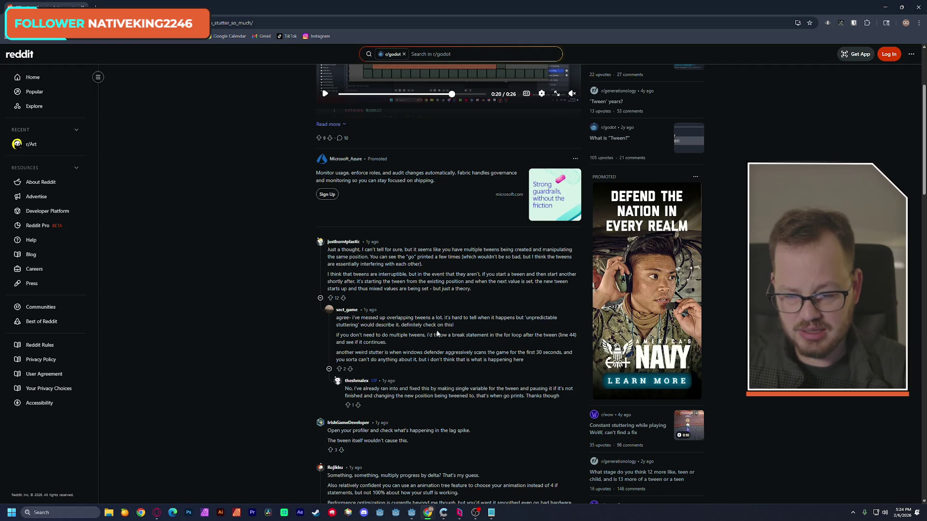
pyautogui.scroll(-2, 401, 342)
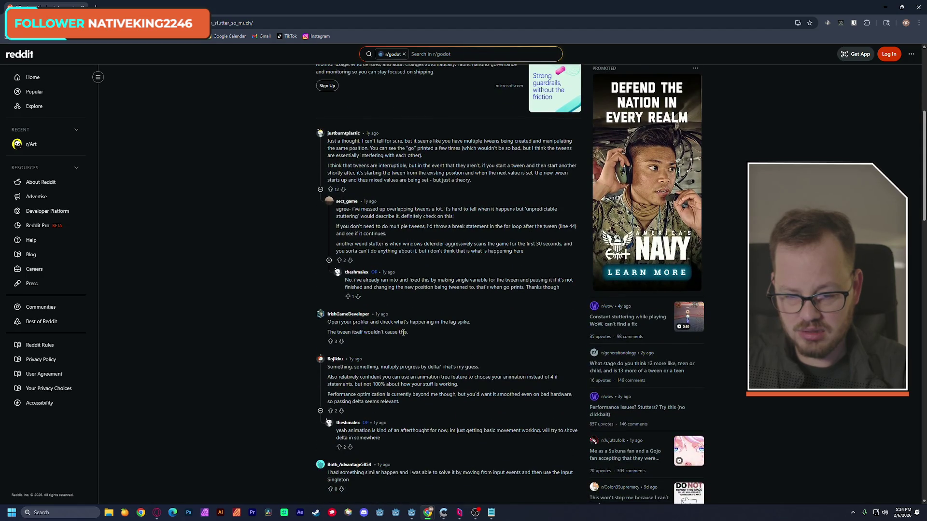
pyautogui.scroll(-2, 403, 332)
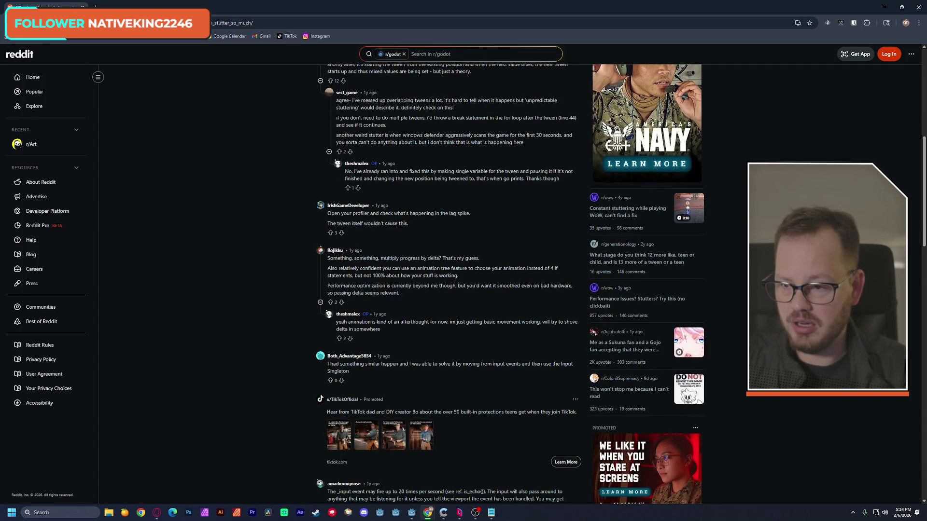
pyautogui.hotkey('alt', 'Left')
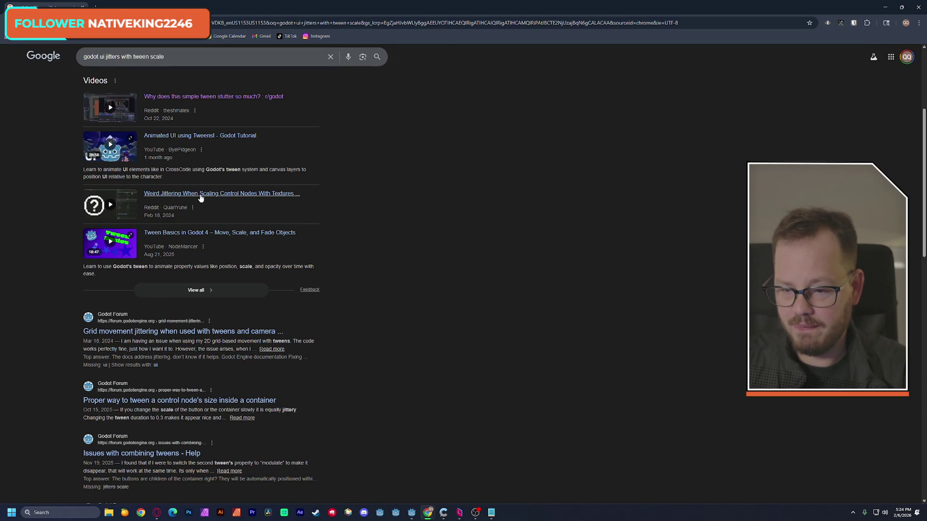
# Skim the post on jittering when scaling textures, then open the 'Animated UI using Tweens!' tutorial.
pyautogui.click(200, 194)
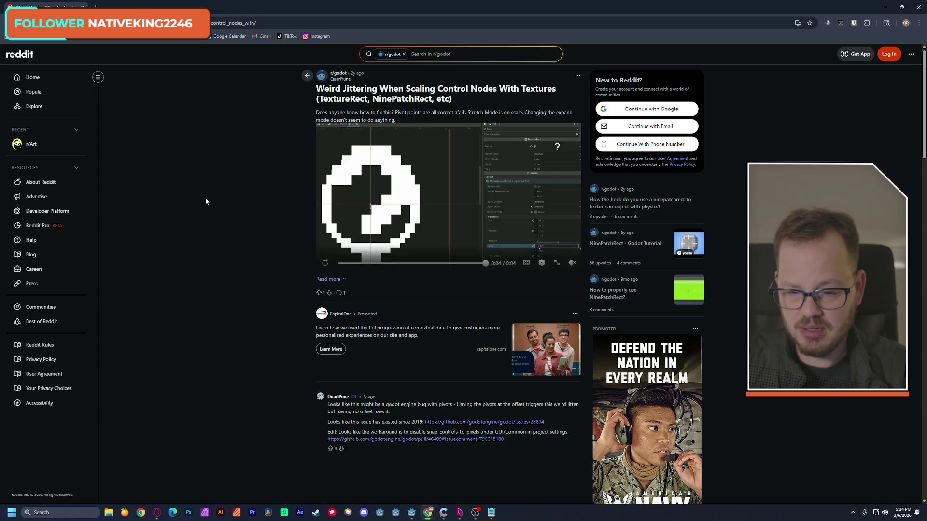
pyautogui.scroll(-3, 290, 268)
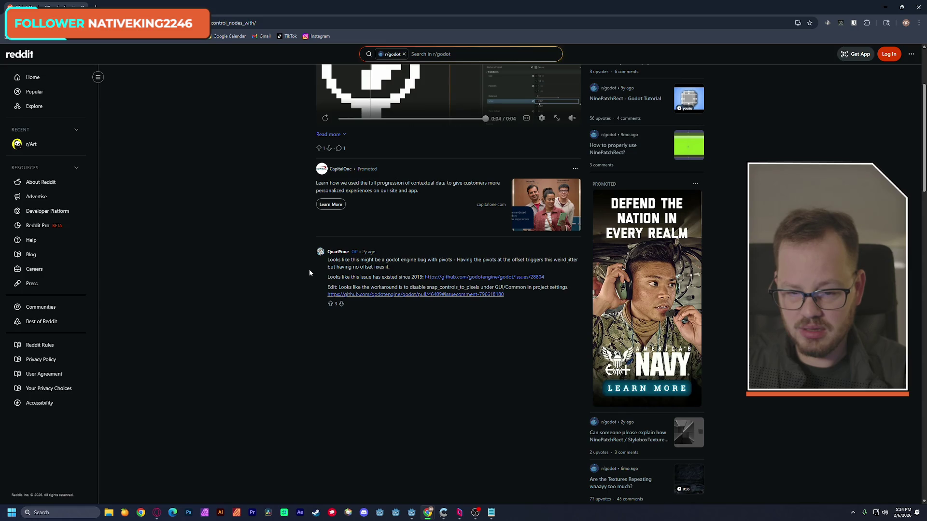
pyautogui.hotkey('alt', 'Left')
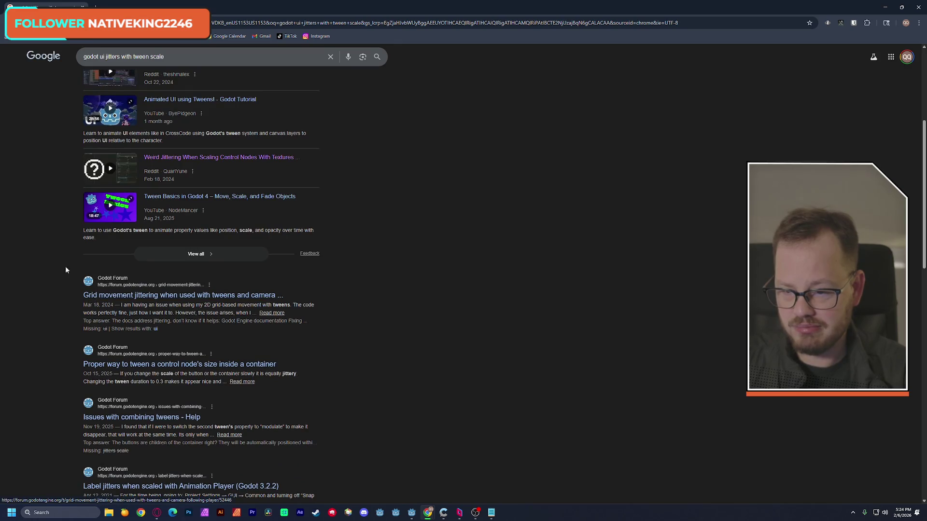
pyautogui.scroll(1, 62, 172)
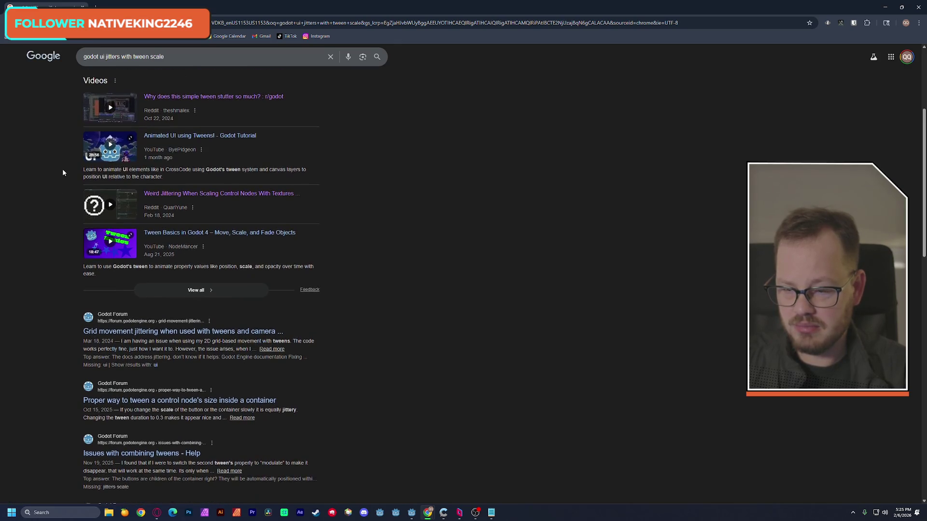
pyautogui.click(173, 137)
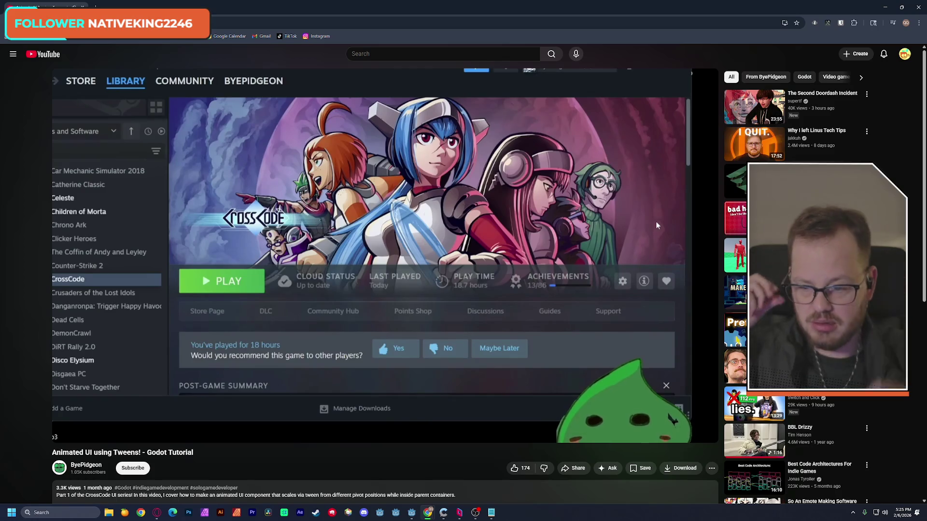
# Turn the video volume to full, pause at 1:00, and minimize Chrome to return to Godot.
pyautogui.moveTo(92, 437)
pyautogui.moveTo(92, 435); pyautogui.dragTo(107, 433)
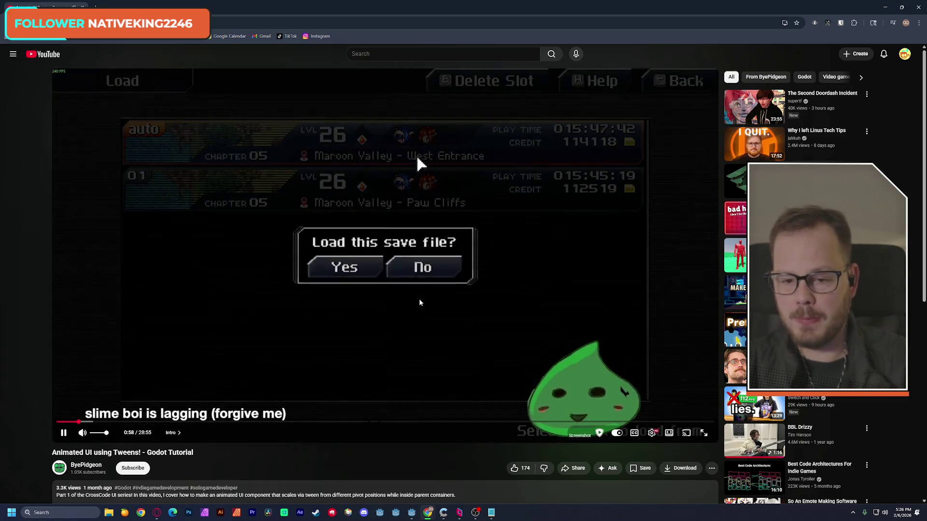
pyautogui.click(331, 168)
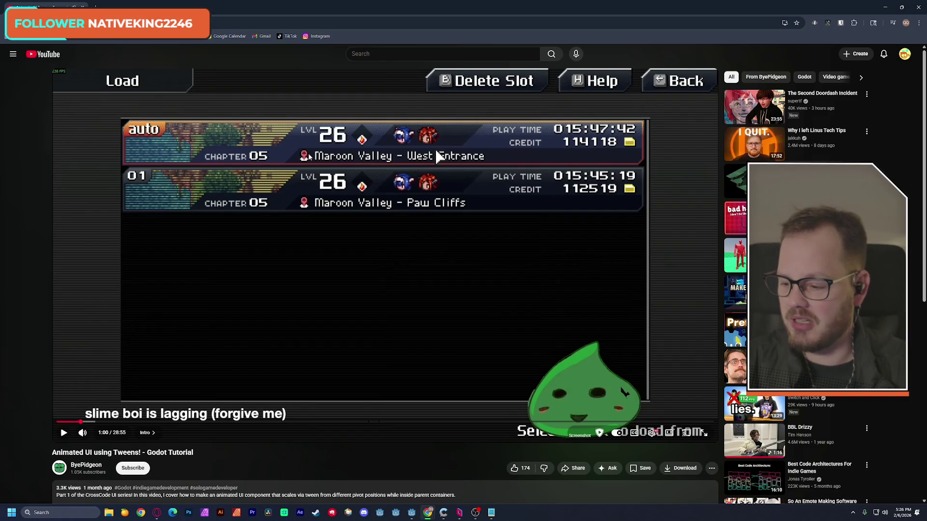
pyautogui.click(884, 7)
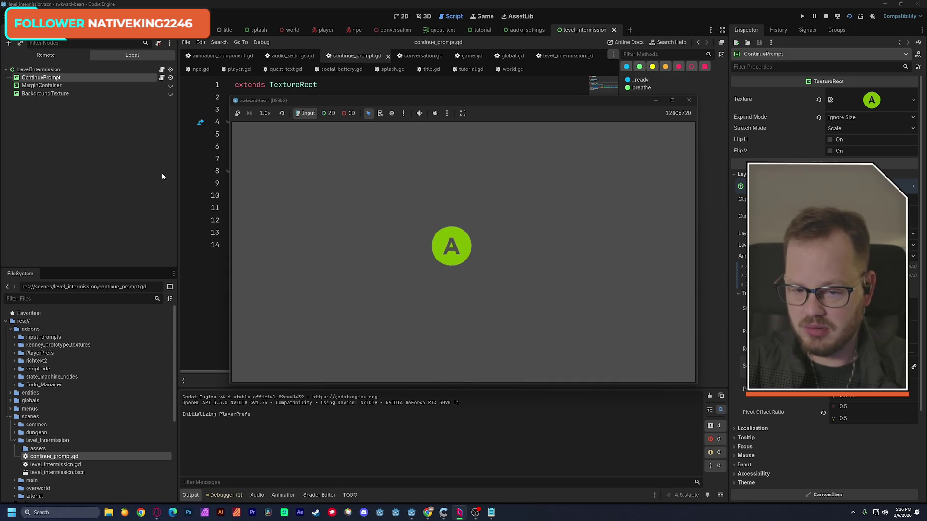
# Stop the game, add # at the ends of tween lines 10 and 11, rerun, then stop it.
pyautogui.click(689, 101)
pyautogui.click(509, 197)
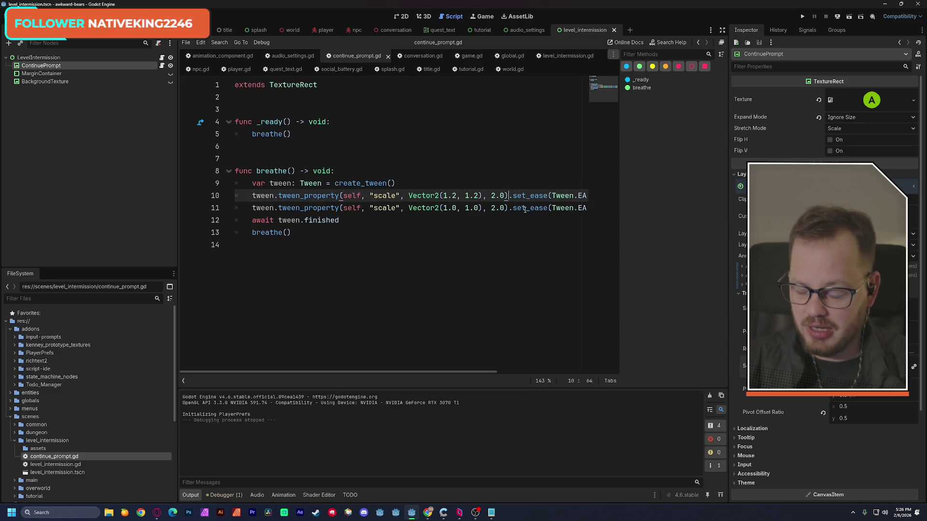
pyautogui.write('#')
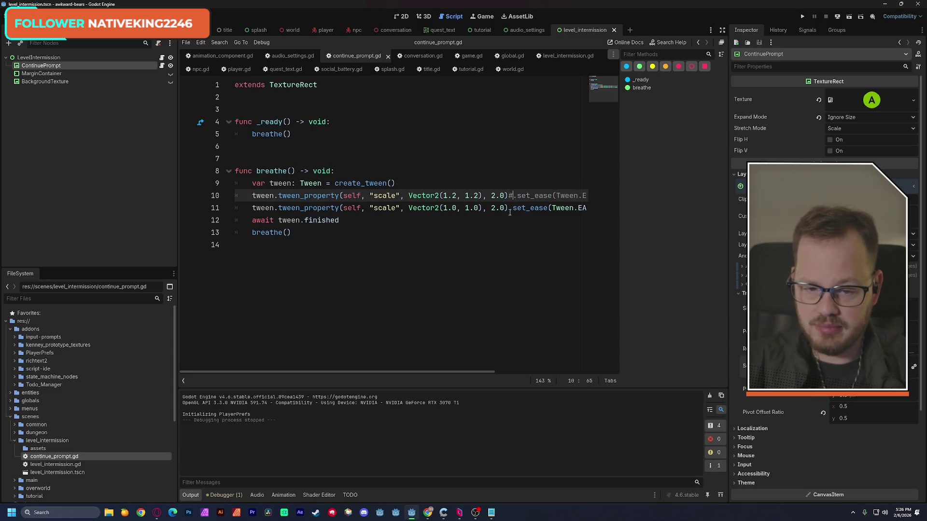
pyautogui.click(510, 208)
pyautogui.write('#')
pyautogui.press('F6')
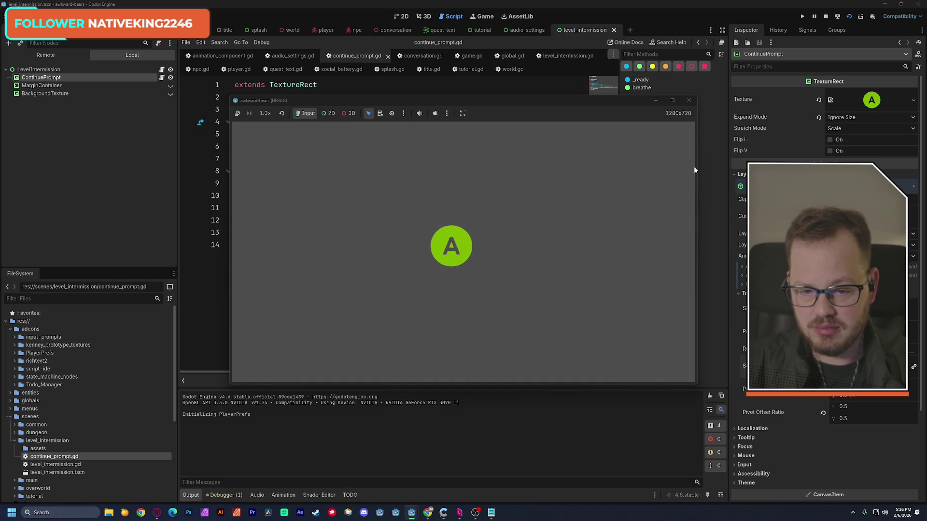
pyautogui.click(689, 100)
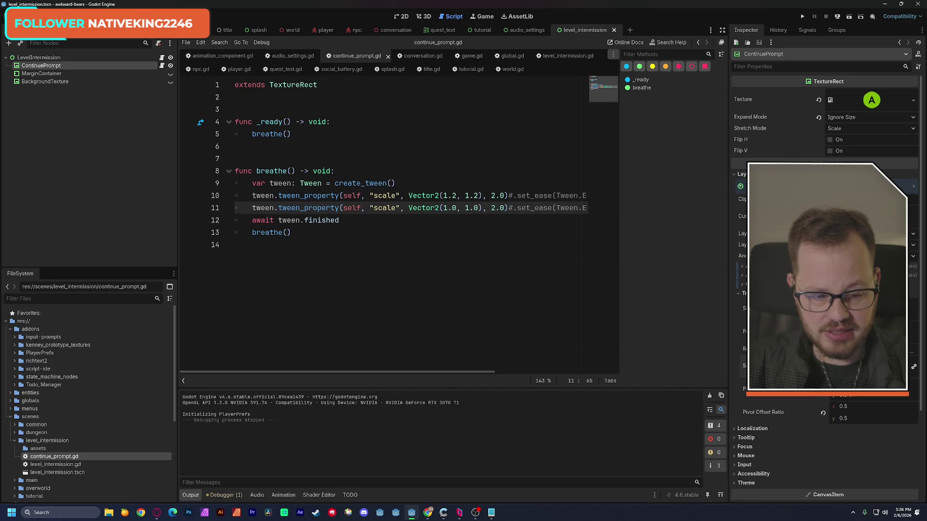
# Reset Pivot Offset Ratio to 0.0, 0.0, test-run, tweak the pivot offset, and run again.
pyautogui.click(822, 414)
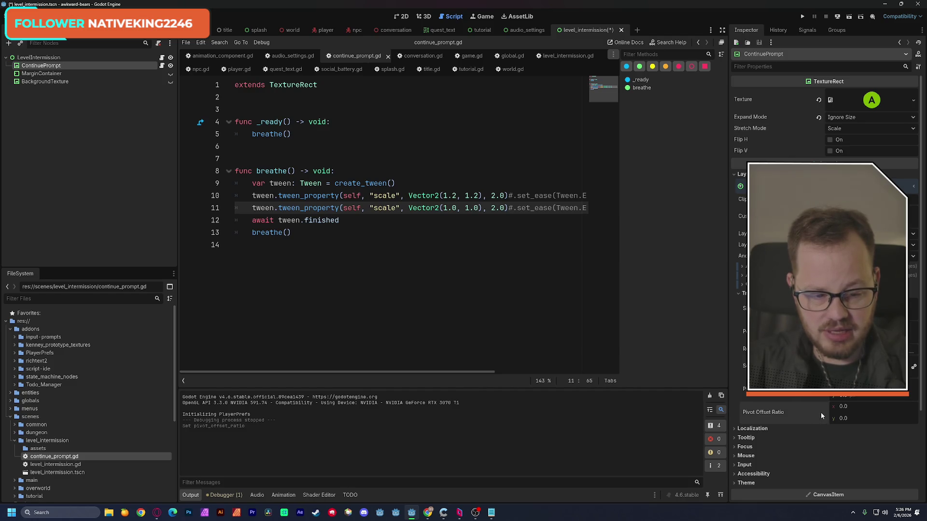
pyautogui.press('F6')
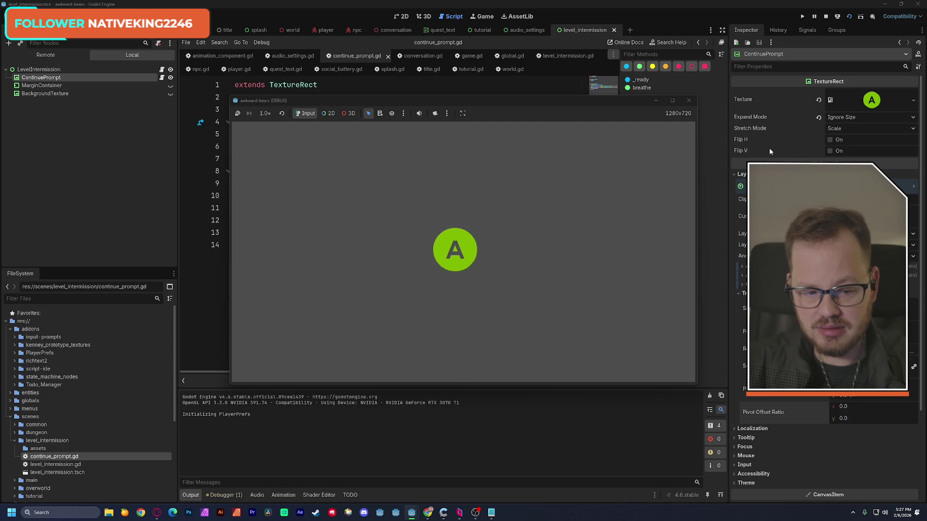
pyautogui.click(689, 100)
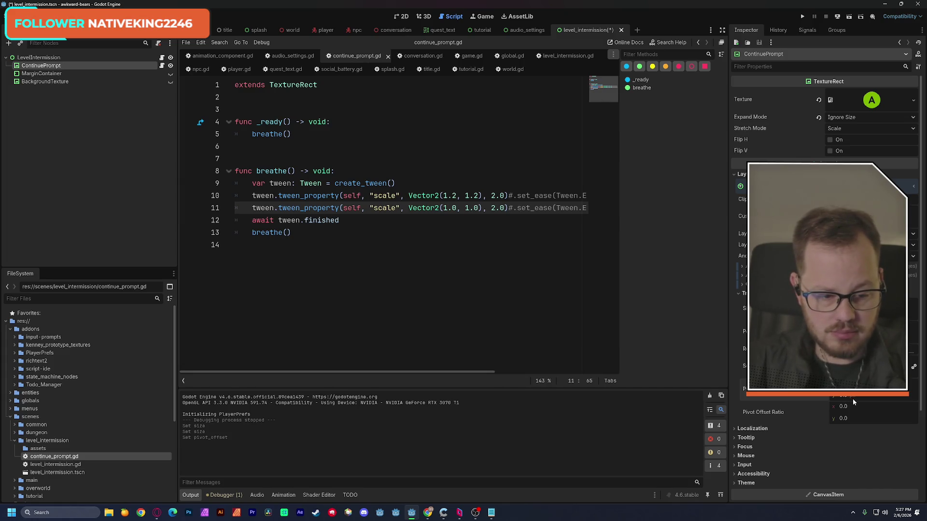
pyautogui.click(850, 444)
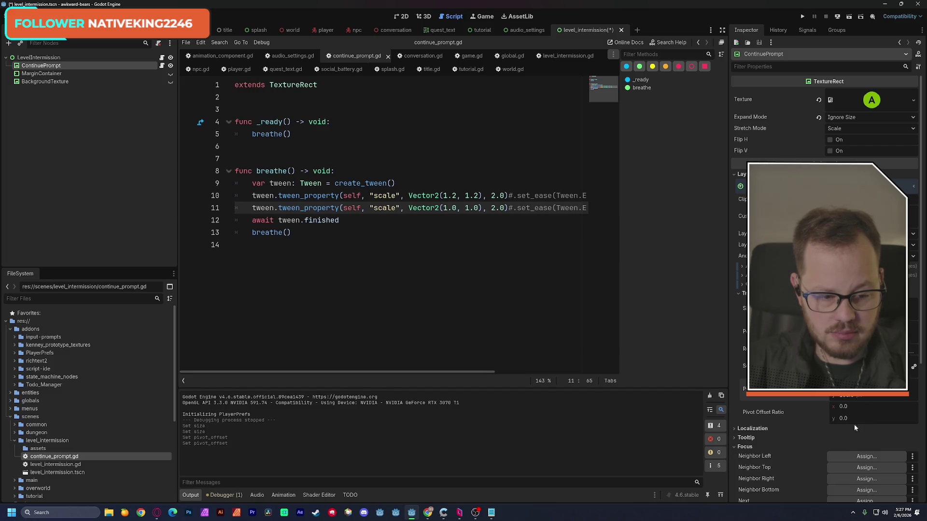
pyautogui.click(758, 444)
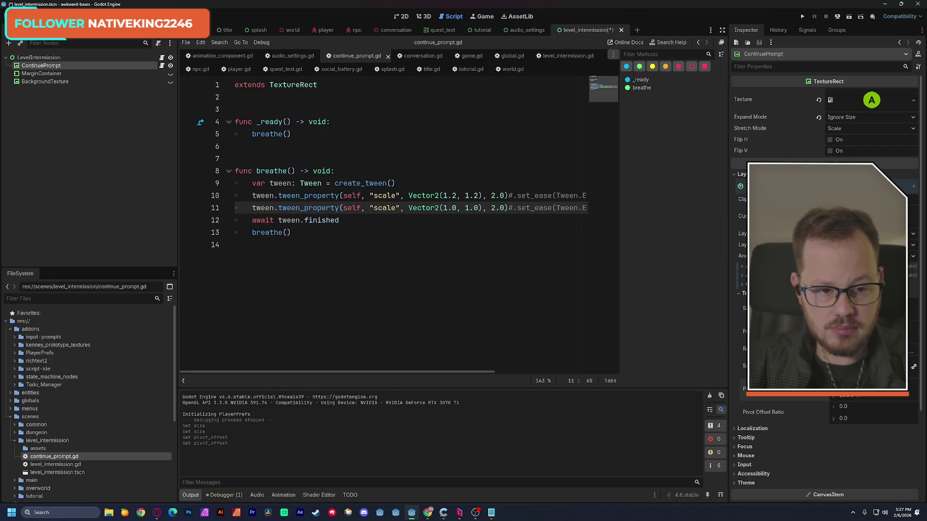
pyautogui.click(849, 17)
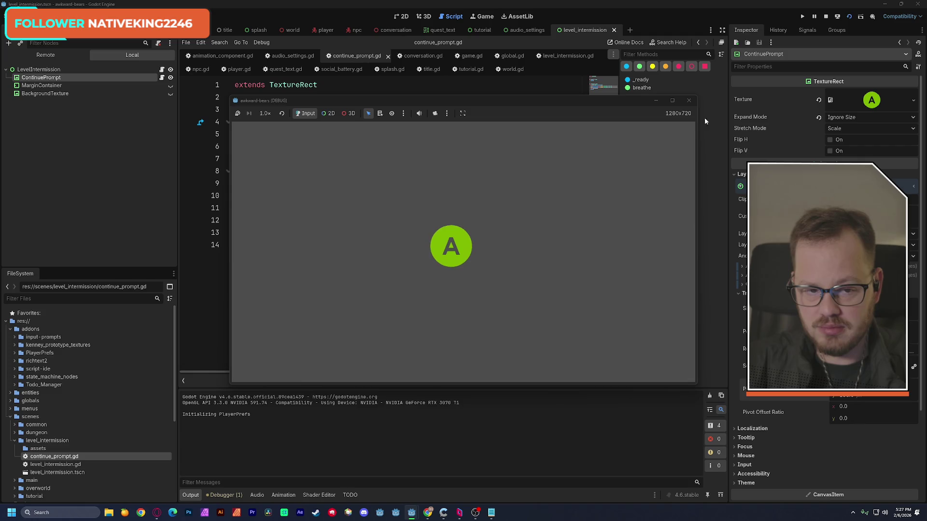
# Stop the game, uncomment .set_ease and comment out .set_trans on tween lines 10 and 11.
pyautogui.click(689, 101)
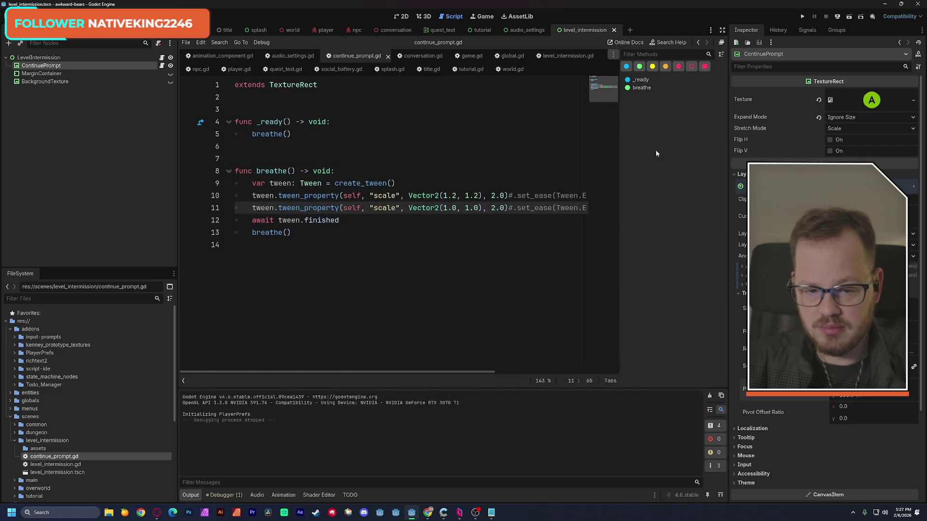
pyautogui.hotkey('shift', 'alt', 'Up')
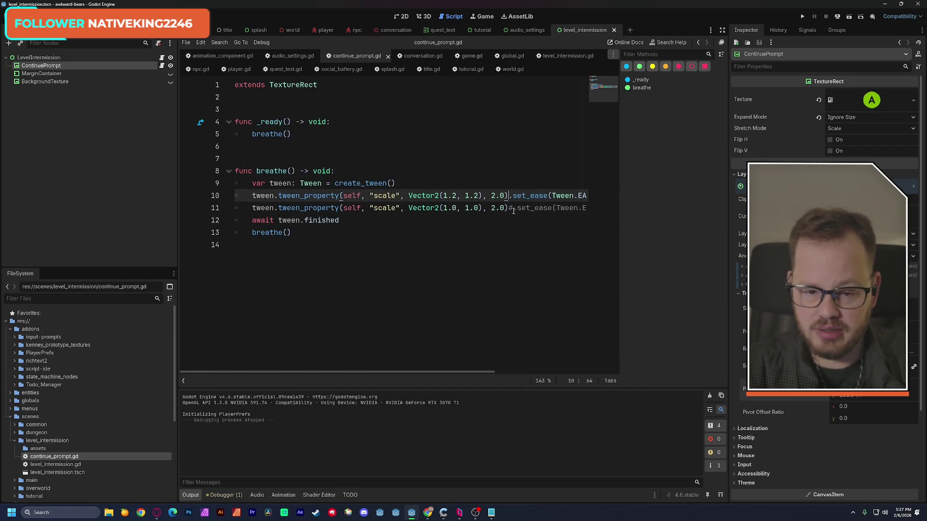
pyautogui.press('BackSpace')
pyautogui.moveTo(487, 374); pyautogui.dragTo(569, 373)
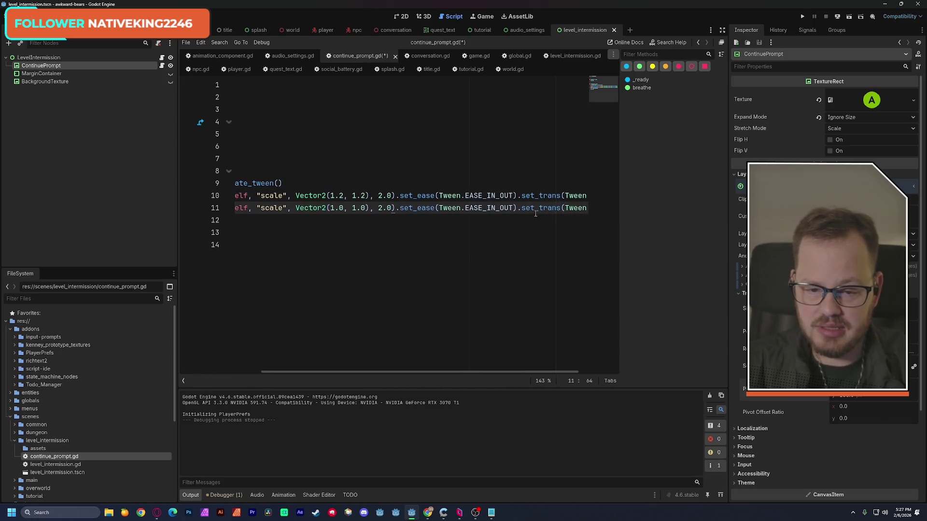
pyautogui.click(518, 196)
pyautogui.write('#')
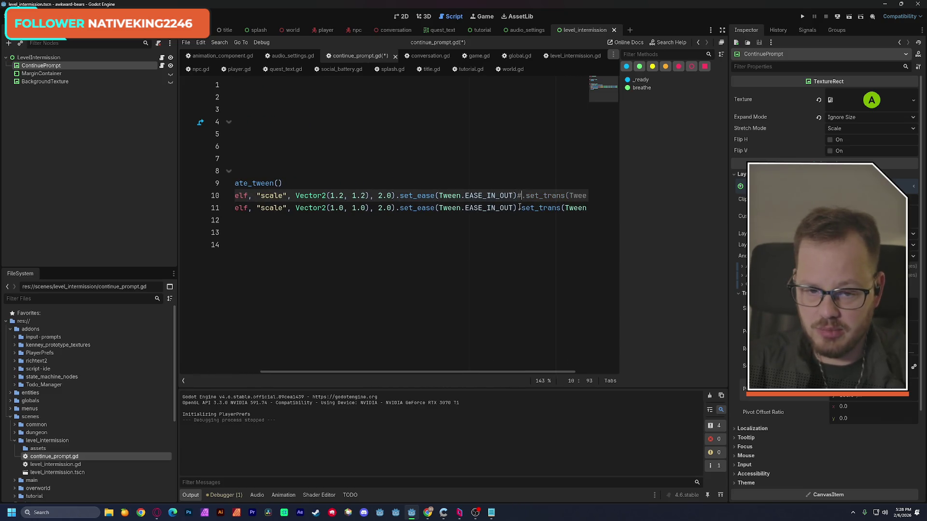
pyautogui.click(519, 208)
pyautogui.write('#')
# Save, test-run the easing, stop it, and adjust the prompt's pivot offset.
pyautogui.hotkey('ctrl', 's')
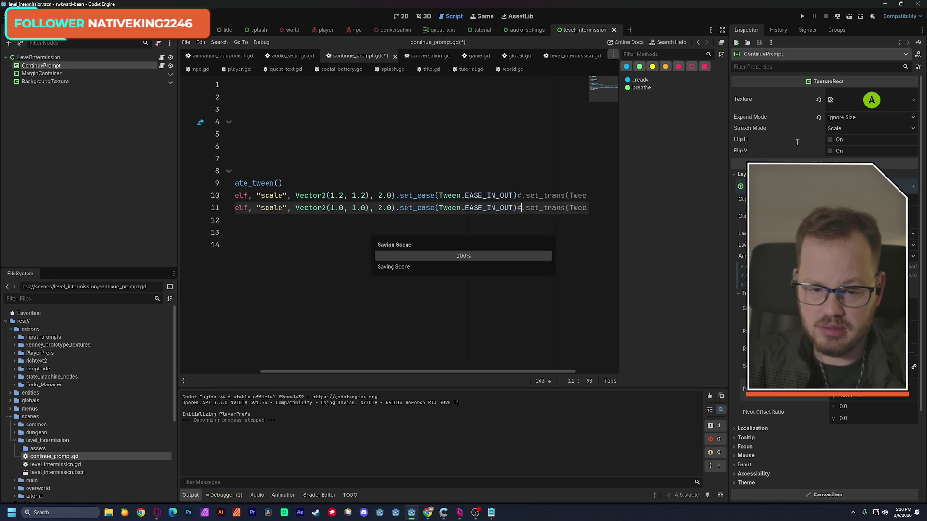
pyautogui.click(849, 17)
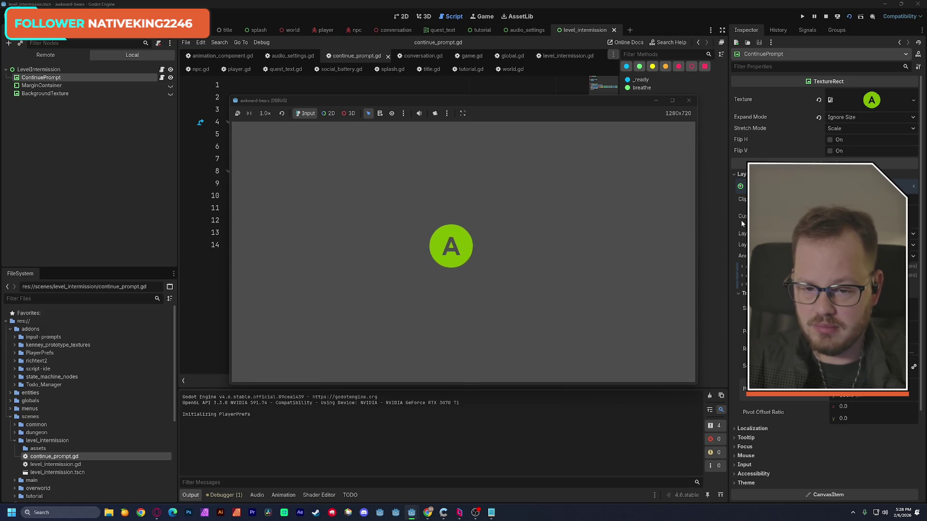
pyautogui.click(689, 100)
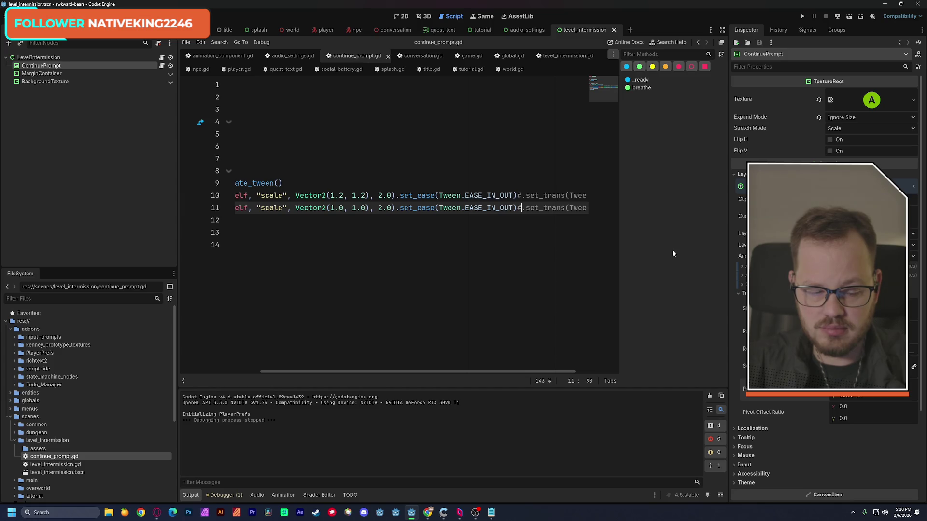
pyautogui.moveTo(555, 371)
pyautogui.mouseDown()
pyautogui.moveTo(603, 373)
pyautogui.moveTo(441, 361)
pyautogui.mouseUp()
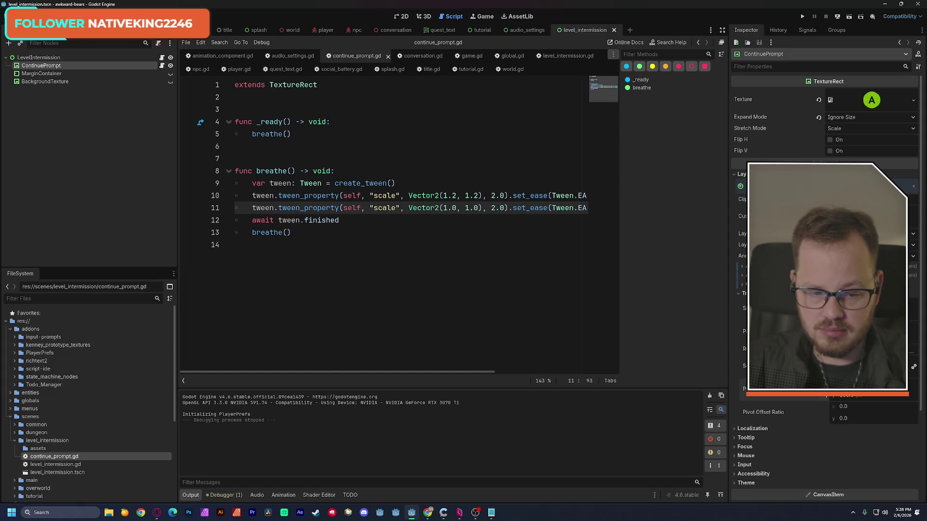
pyautogui.click(826, 395)
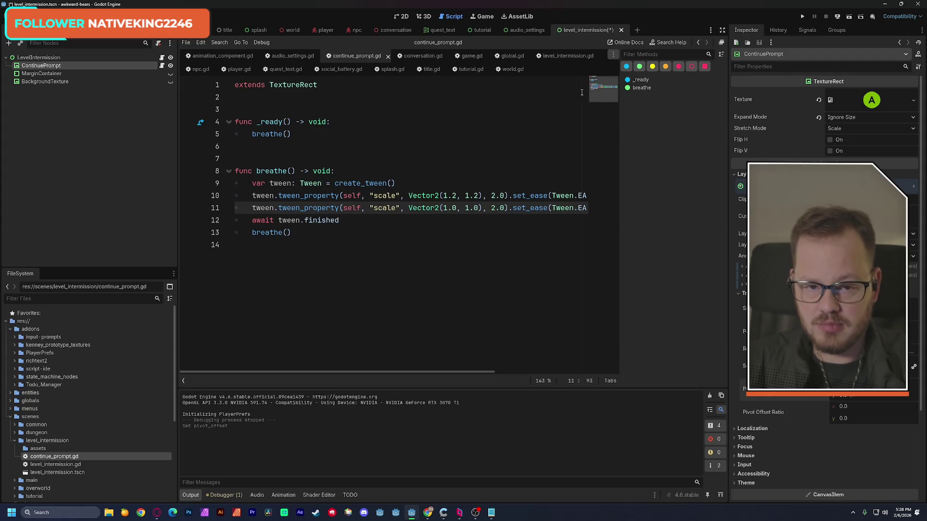
# Save and test-run the scene, then uncomment .set_trans(Tween.TRANS_CIRC) on both tween lines.
pyautogui.hotkey('ctrl', 's')
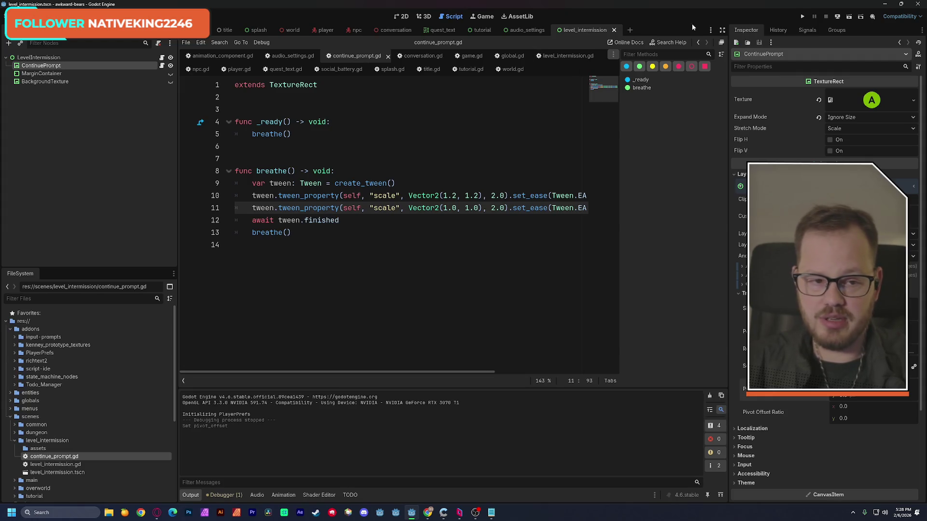
pyautogui.click(850, 19)
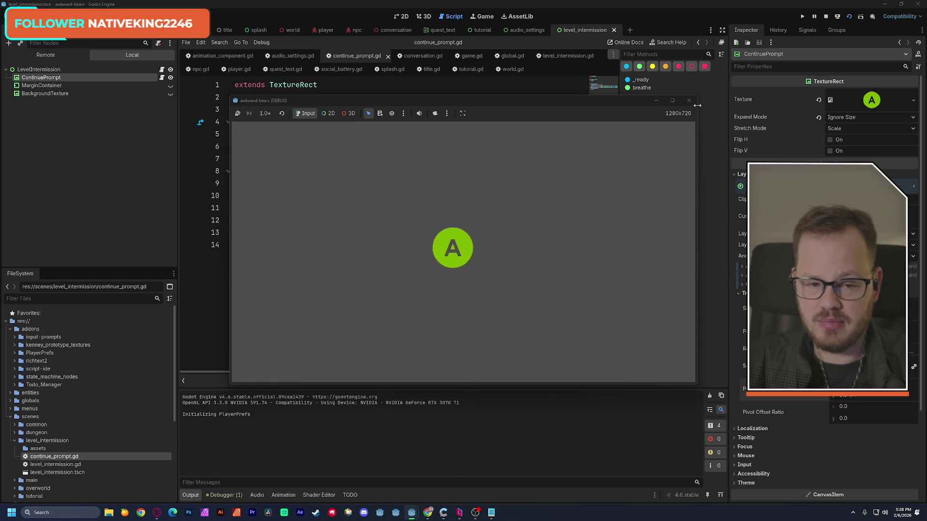
pyautogui.press('F8')
pyautogui.hscroll(5, 502, 373)
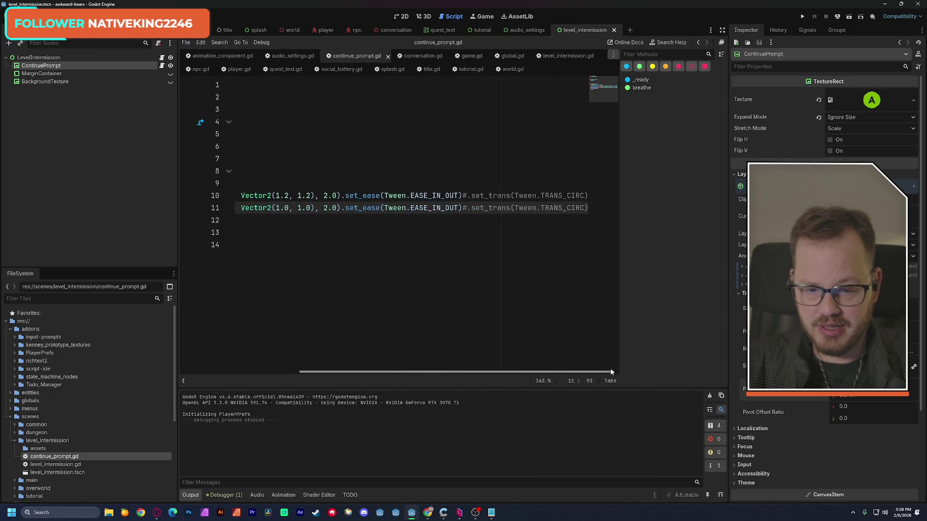
pyautogui.press('BackSpace')
pyautogui.press('Up')
pyautogui.press('Delete')
pyautogui.press('Down')
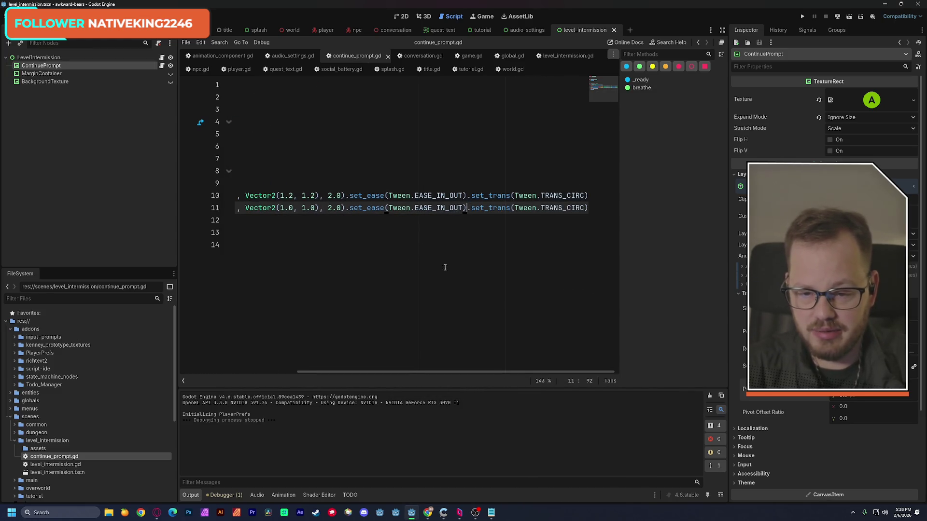
# Change both tween durations from 2.0 to 5.0, save, and test-run the slower pulse.
pyautogui.doubleClick(331, 196)
pyautogui.write('5')
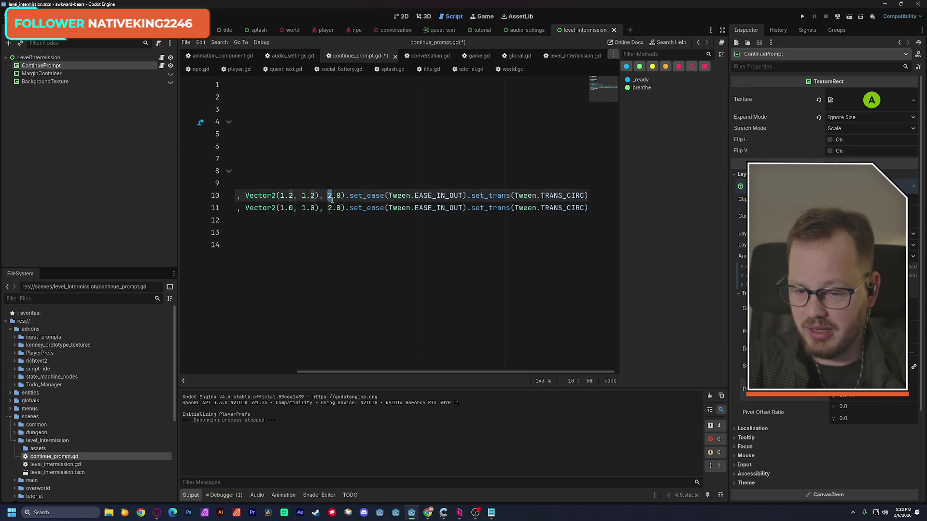
pyautogui.click(332, 208)
pyautogui.write('5')
pyautogui.click(235, 159)
pyautogui.hotkey('ctrl', 's')
pyautogui.press('F6')
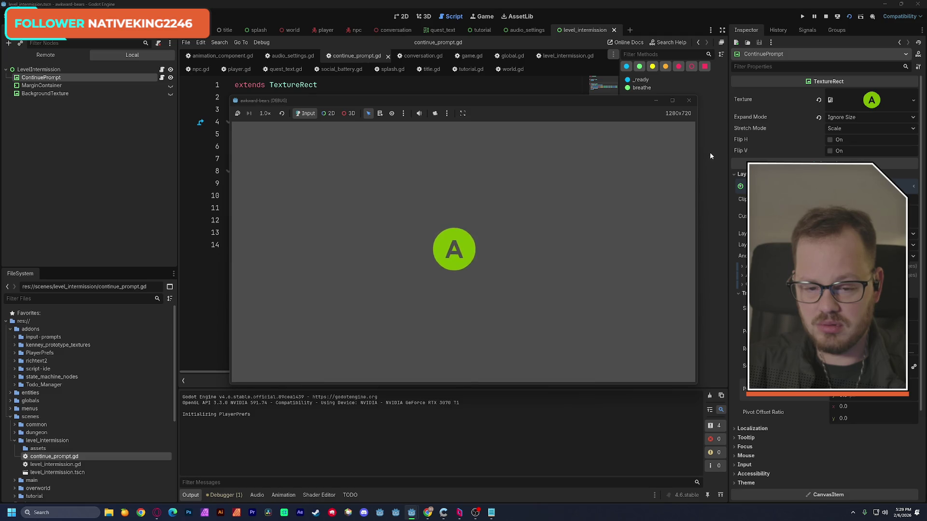
pyautogui.click(689, 101)
# Replace TRANS_CIRC with TRANS_QUAD on line 10 via autocomplete, save, and test-run the scene.
pyautogui.moveTo(497, 370)
pyautogui.mouseDown()
pyautogui.moveTo(583, 363)
pyautogui.moveTo(586, 231)
pyautogui.mouseUp()
pyautogui.click(584, 195)
pyautogui.doubleClick(584, 196)
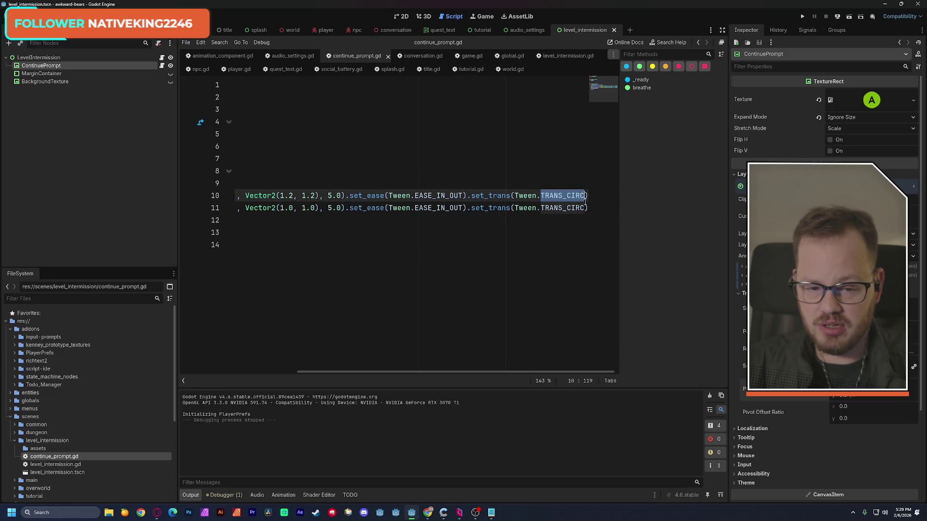
pyautogui.write('trans')
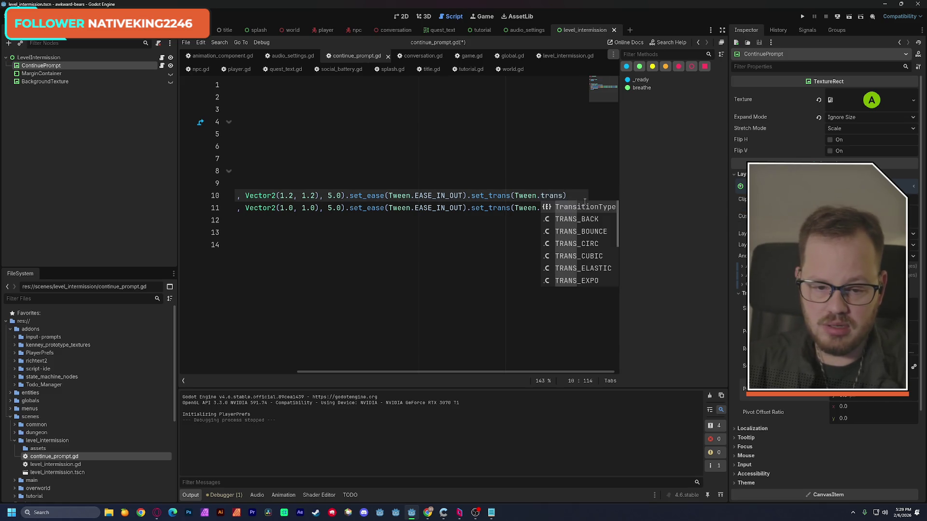
pyautogui.moveTo(618, 227); pyautogui.dragTo(620, 251)
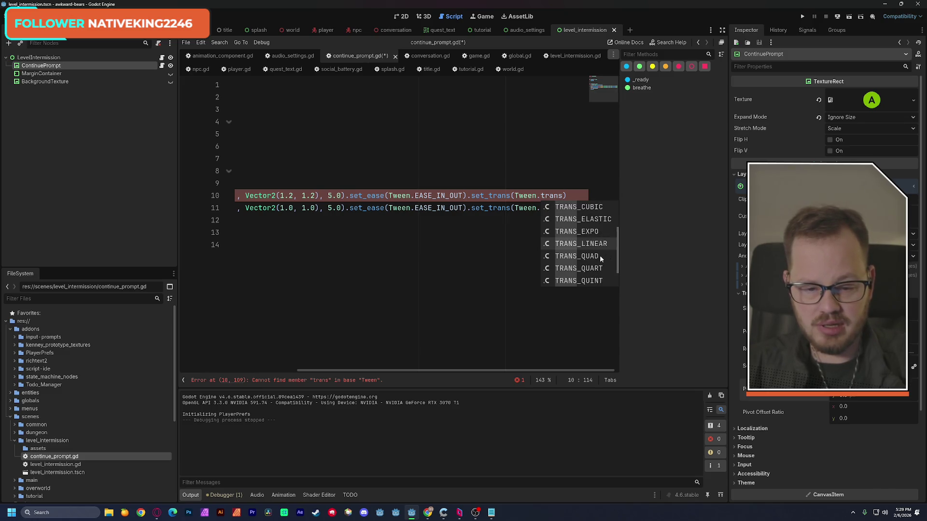
pyautogui.click(599, 268)
pyautogui.click(411, 159)
pyautogui.hotkey('ctrl', 's')
pyautogui.click(850, 19)
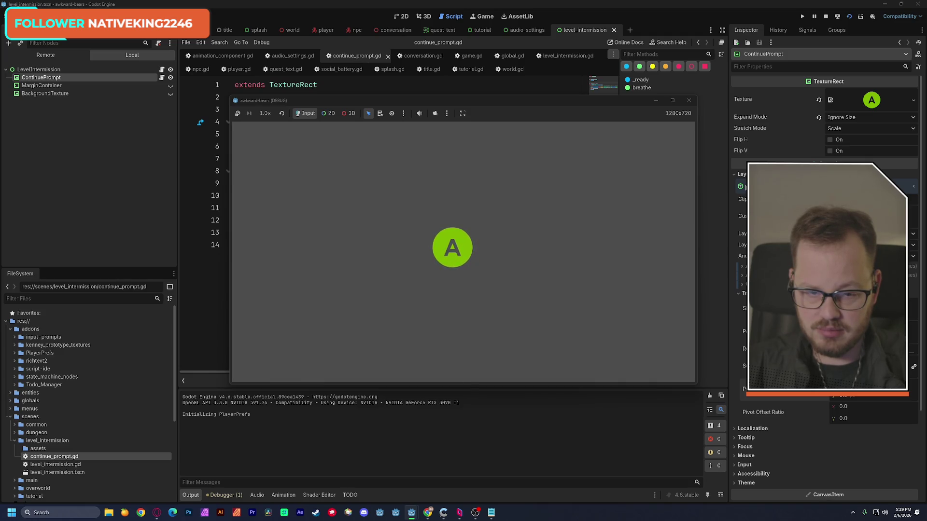
pyautogui.click(689, 100)
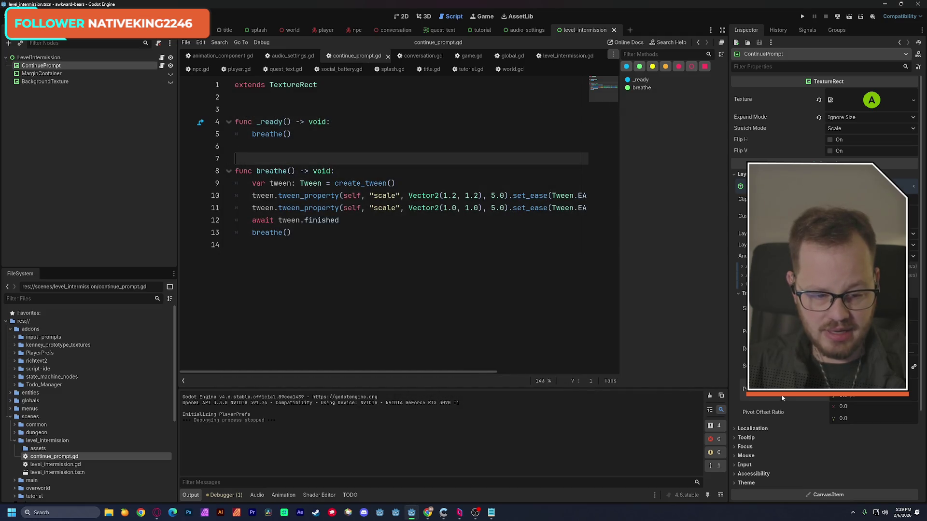
# Switch line 11 to TRANS_QUAD, set ContinuePrompt's Pivot Offset Ratio y to 1.0, and save.
pyautogui.moveTo(852, 400); pyautogui.dragTo(860, 400)
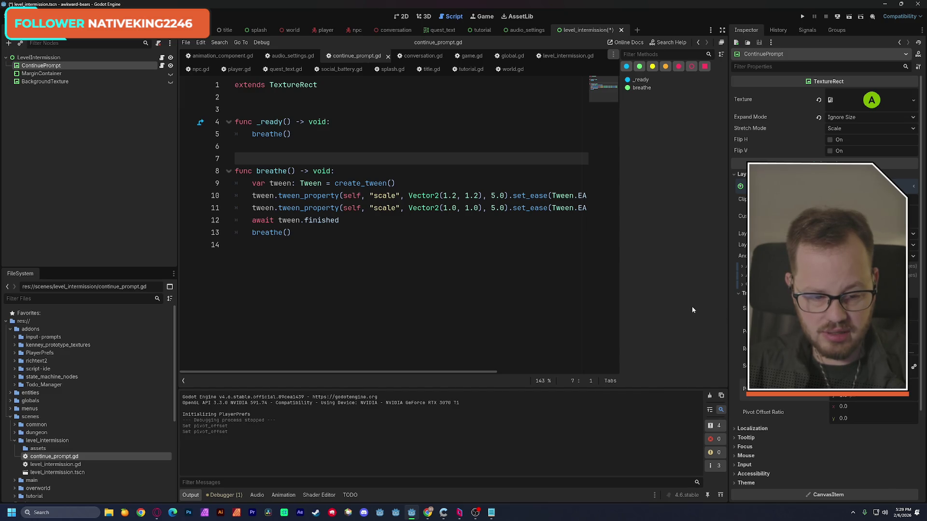
pyautogui.hotkey('ctrl', 'z')
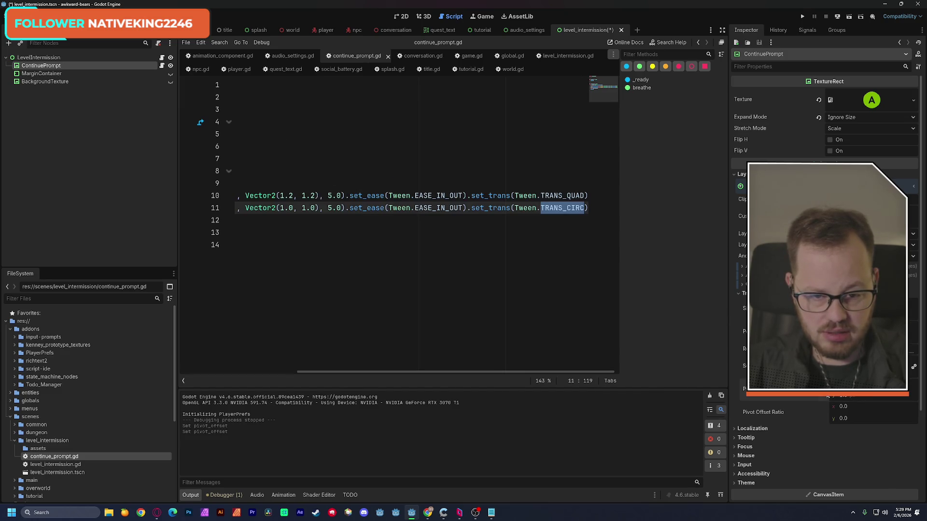
pyautogui.hotkey('ctrl', 'y')
pyautogui.click(856, 406)
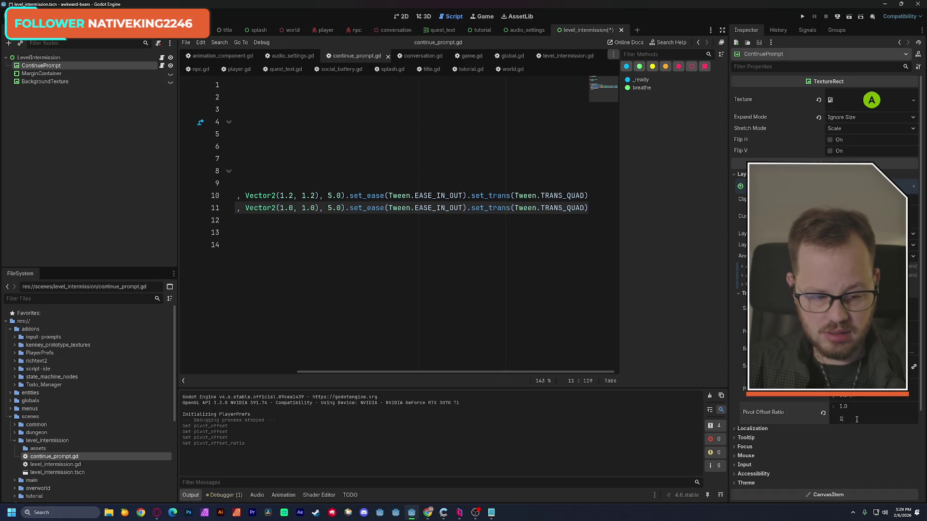
pyautogui.press('Return')
pyautogui.hotkey('ctrl', 's')
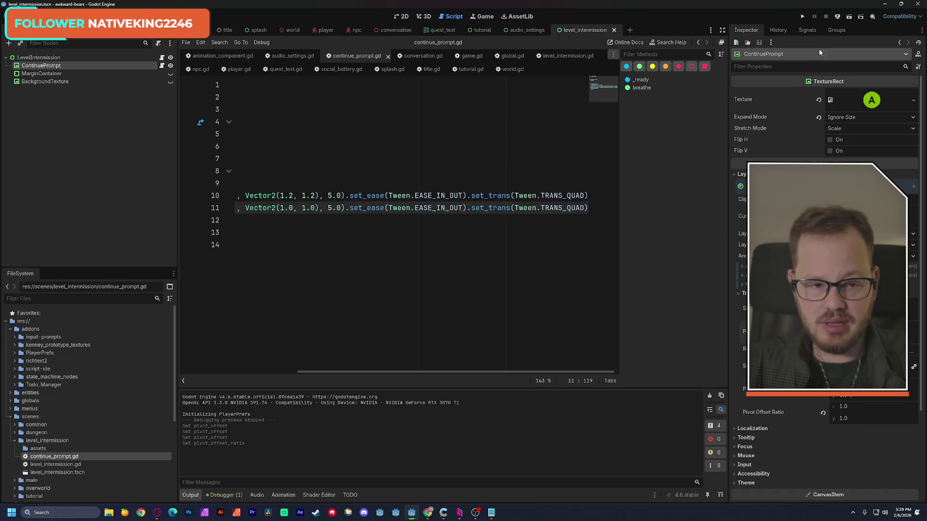
# Test-run the scene, close the debug window, and view the layout in the 2D editor.
pyautogui.click(848, 18)
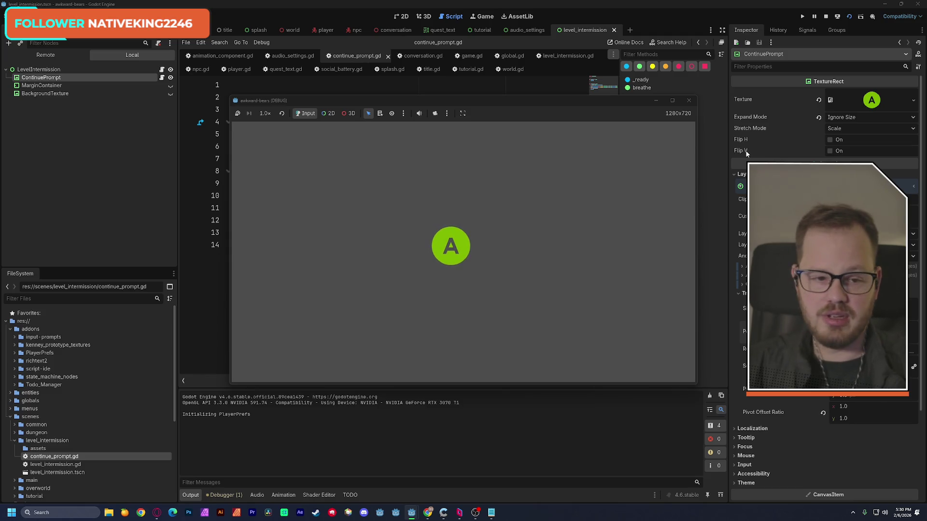
pyautogui.click(689, 100)
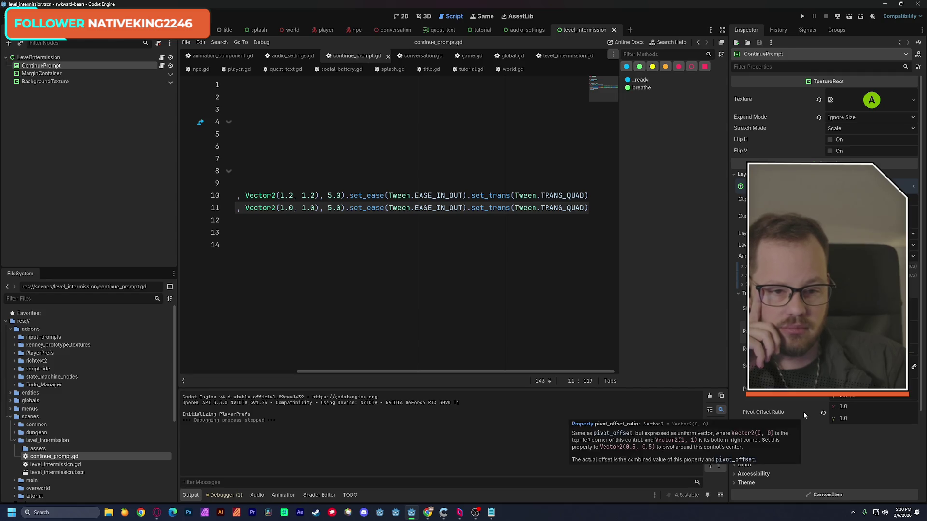
pyautogui.moveTo(802, 408)
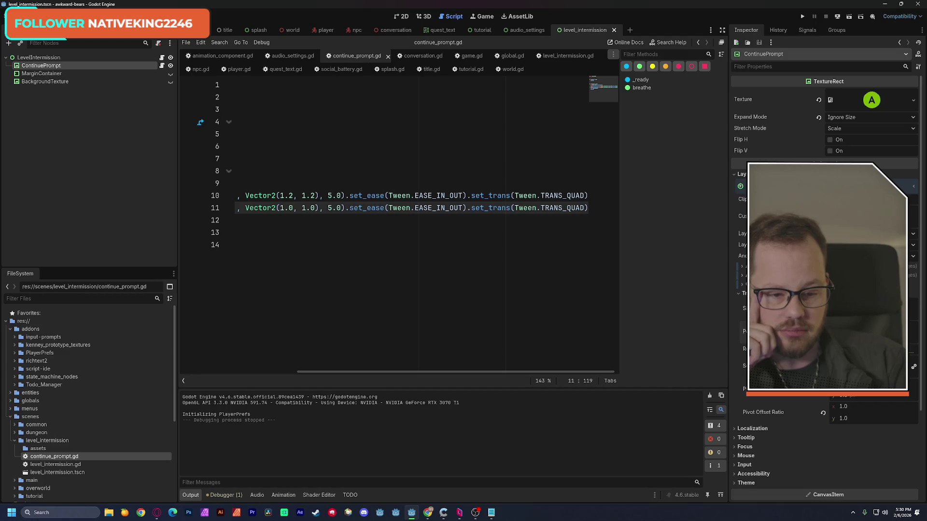
pyautogui.scroll(3, 802, 367)
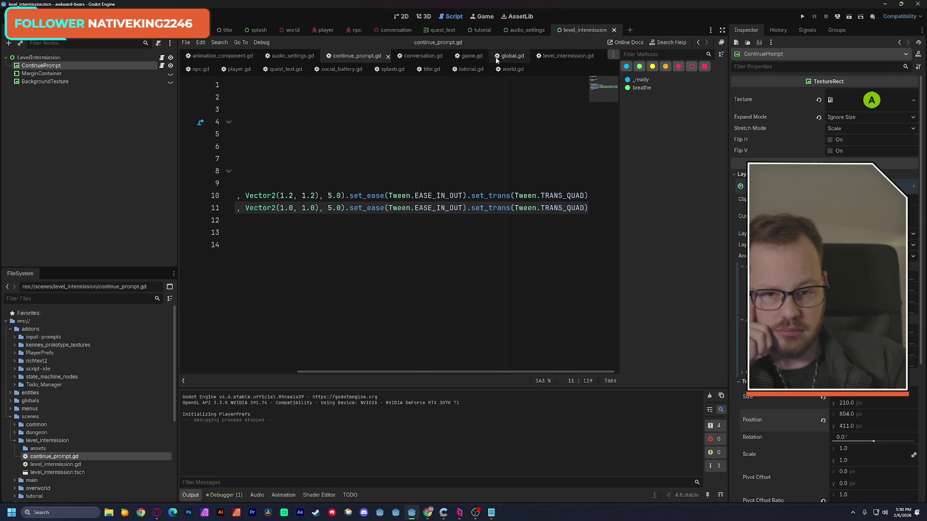
pyautogui.click(405, 17)
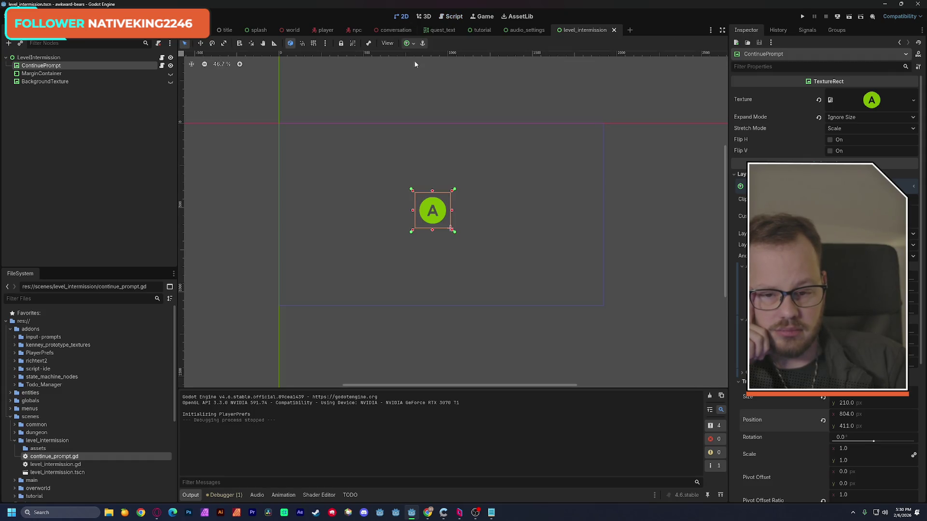
# Adjust ContinuePrompt's anchor, set its pivot offset ratio y to 0, then save and test-run.
pyautogui.moveTo(426, 192); pyautogui.dragTo(452, 231)
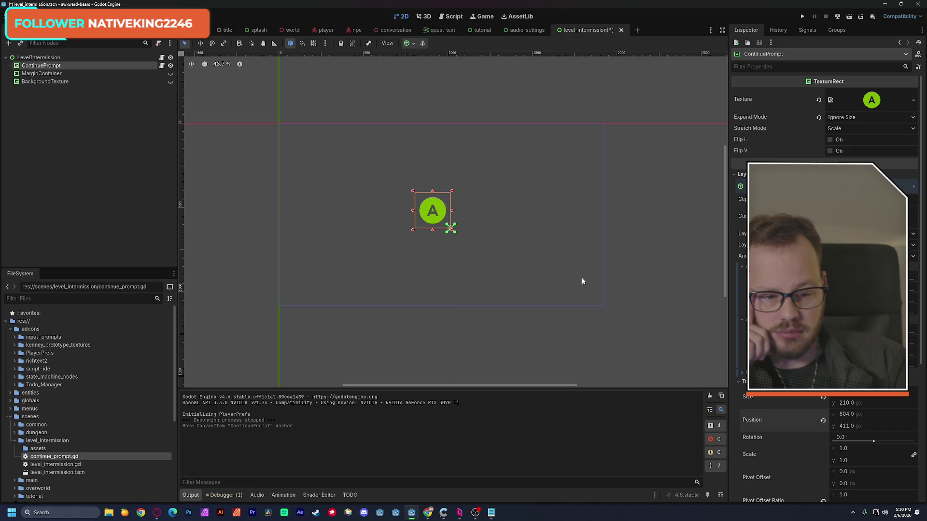
pyautogui.scroll(7, 447, 234)
pyautogui.scroll(2, 451, 241)
pyautogui.moveTo(476, 118)
pyautogui.mouseDown()
pyautogui.moveTo(477, 127)
pyautogui.moveTo(463, 118)
pyautogui.moveTo(472, 122)
pyautogui.mouseUp()
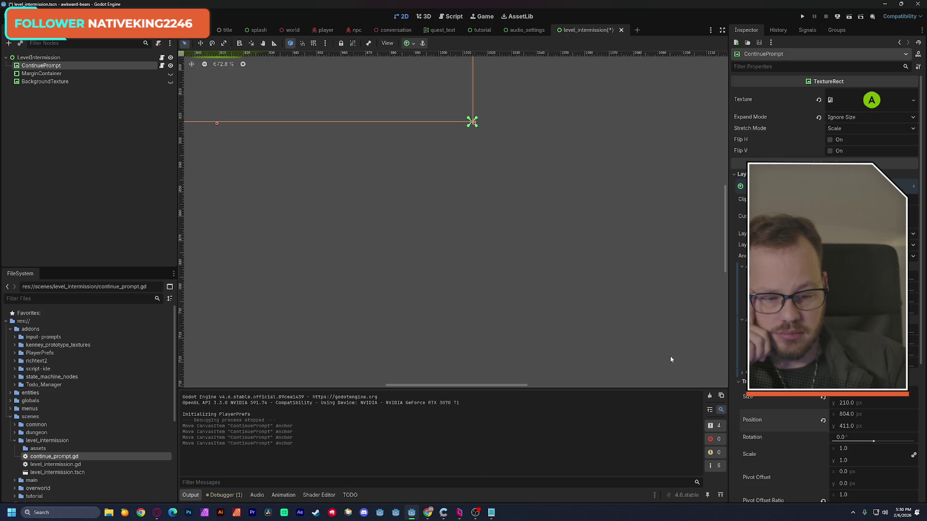
pyautogui.scroll(-5, 768, 408)
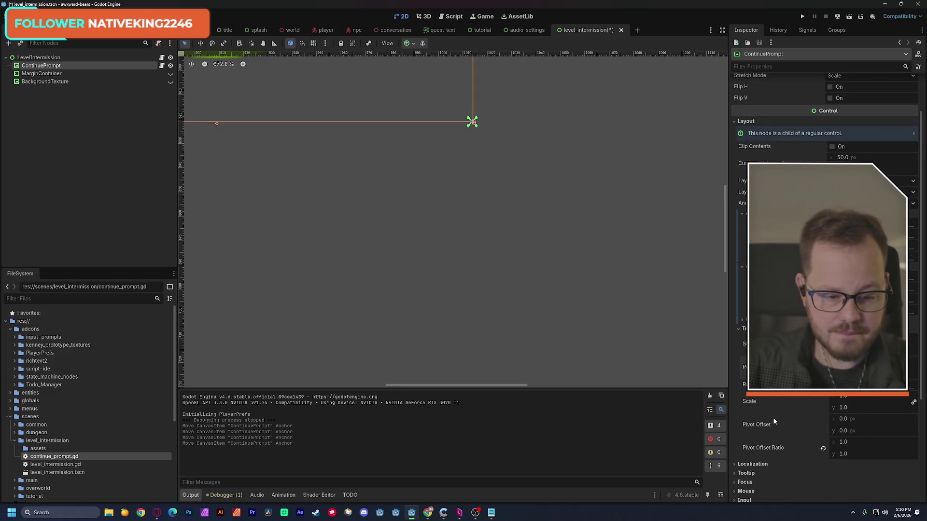
pyautogui.click(831, 405)
pyautogui.write('0')
pyautogui.press('Return')
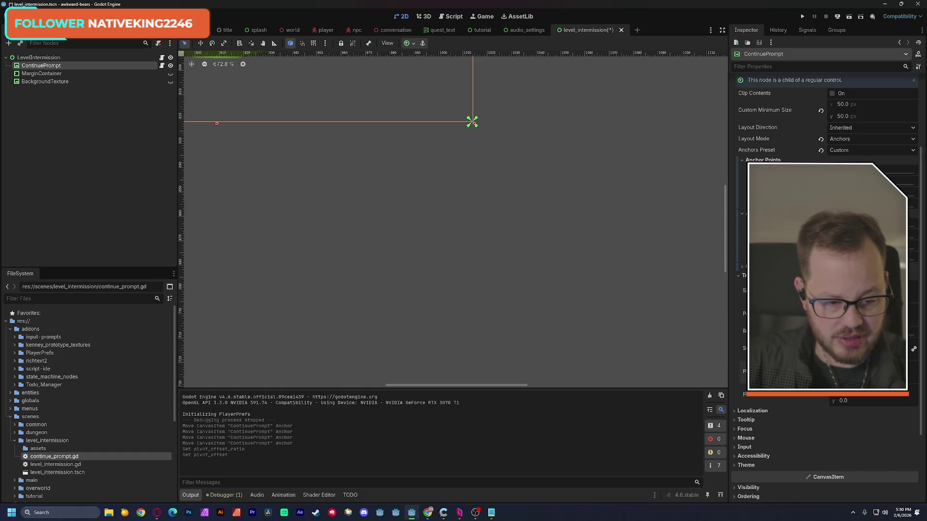
pyautogui.hotkey('ctrl', 's')
pyautogui.click(837, 17)
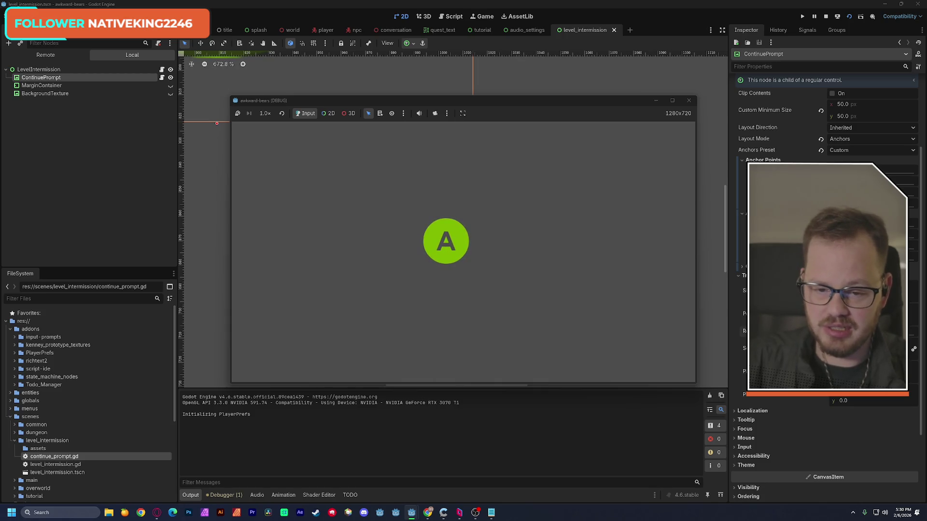
pyautogui.click(694, 103)
# Snap the prompt's anchor and pivot to its corner and move the green A prompt lower-right.
pyautogui.scroll(-5, 448, 227)
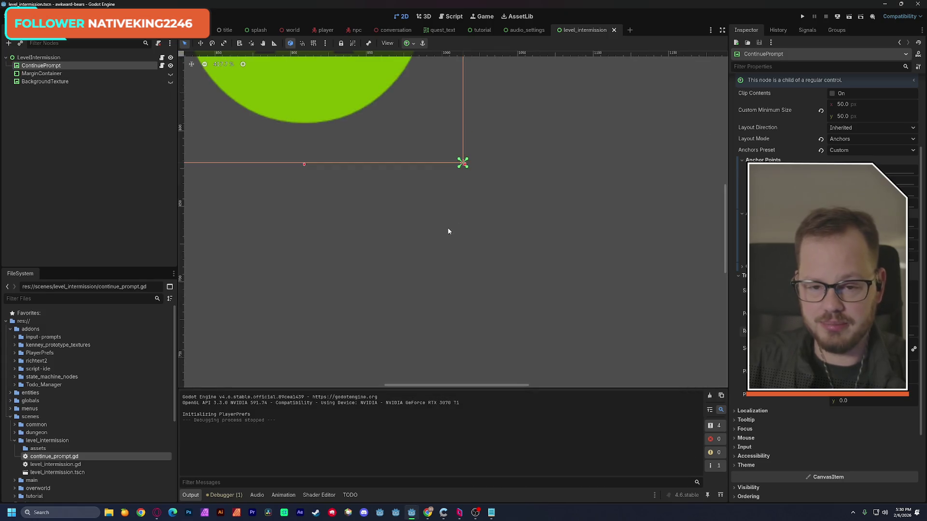
pyautogui.press('v')
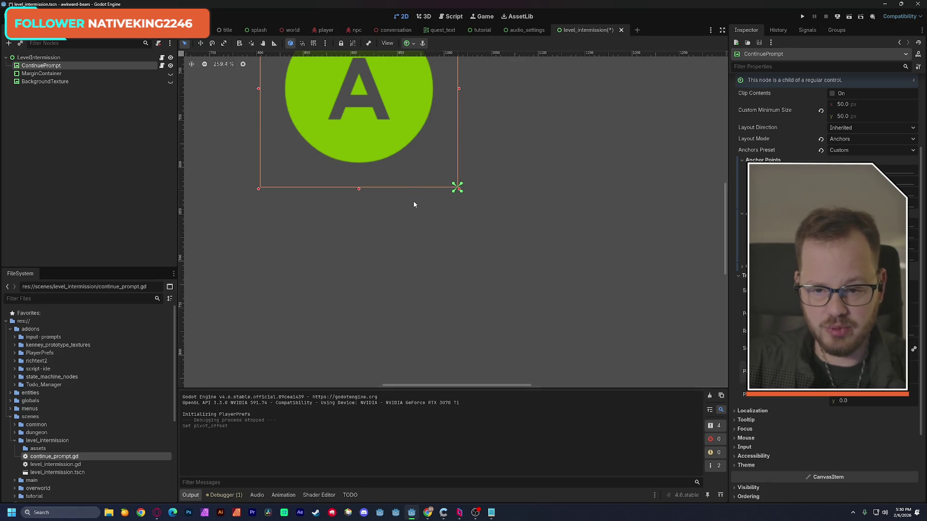
pyautogui.scroll(-5, 433, 288)
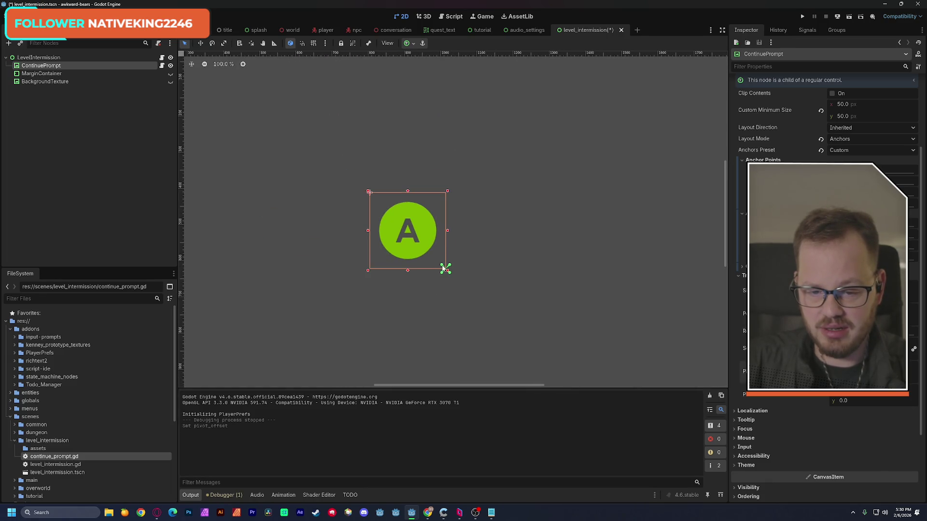
pyautogui.moveTo(361, 195); pyautogui.dragTo(369, 192)
pyautogui.scroll(-5, 374, 223)
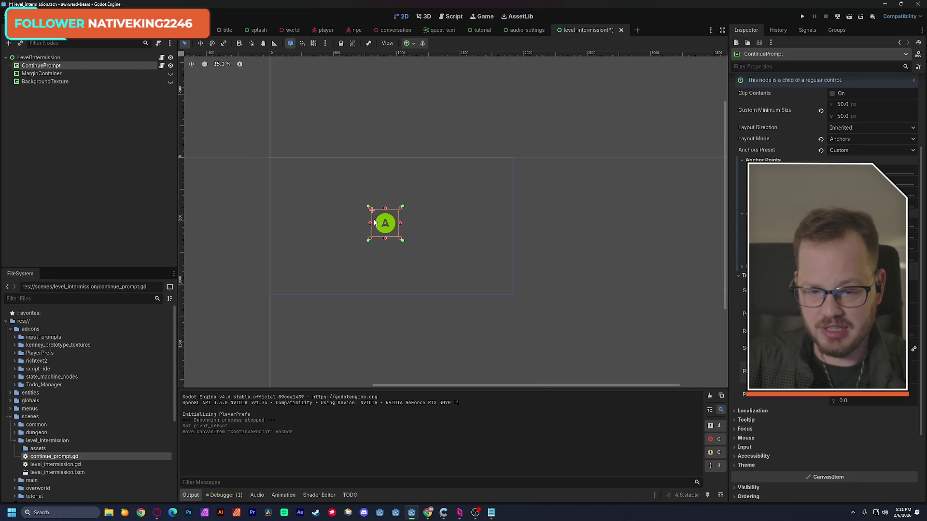
pyautogui.moveTo(385, 226)
pyautogui.mouseDown()
pyautogui.moveTo(457, 245)
pyautogui.moveTo(518, 309)
pyautogui.moveTo(481, 274)
pyautogui.moveTo(496, 296)
pyautogui.mouseUp()
pyautogui.scroll(1, 493, 276)
pyautogui.scroll(5, 493, 277)
pyautogui.scroll(-5, 476, 273)
pyautogui.moveTo(347, 201); pyautogui.dragTo(460, 253)
# Shrink ContinuePrompt to 205×205 and snap its anchor onto the frame's top-left corner.
pyautogui.scroll(6, 484, 276)
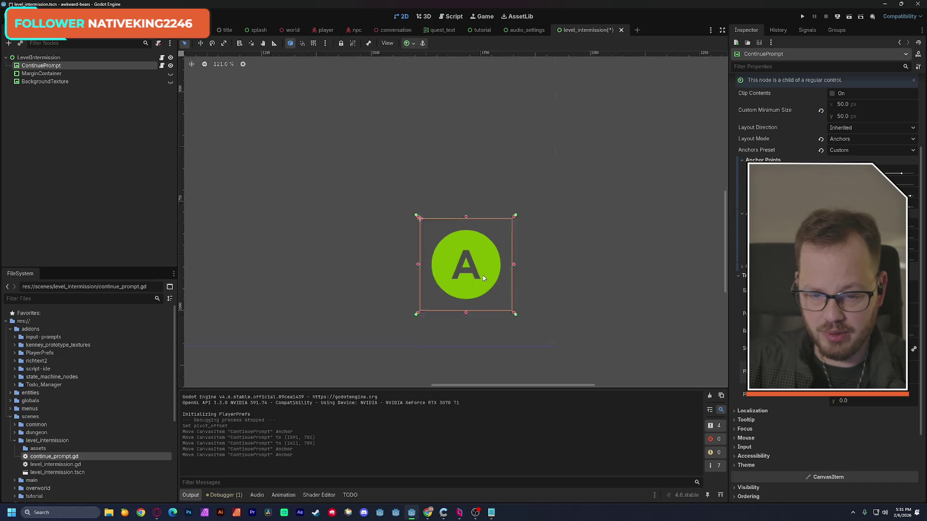
pyautogui.scroll(2, 481, 277)
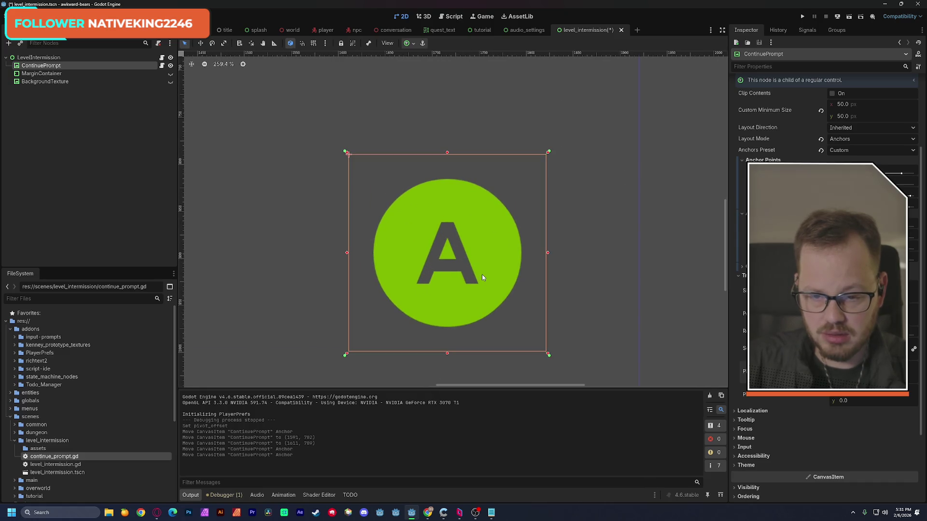
pyautogui.scroll(5, 531, 328)
pyautogui.scroll(-4, 545, 340)
pyautogui.scroll(3, 543, 340)
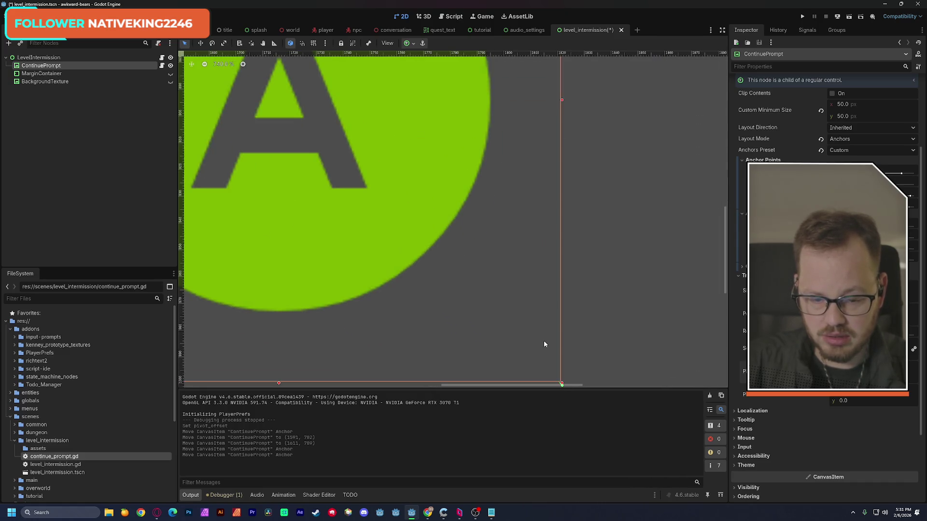
pyautogui.scroll(1, 513, 300)
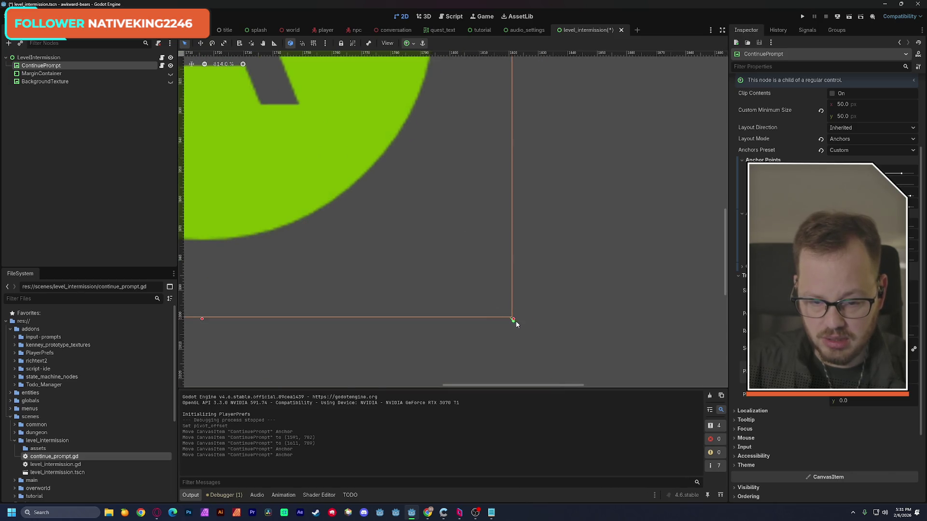
pyautogui.moveTo(516, 323)
pyautogui.mouseDown()
pyautogui.moveTo(484, 311)
pyautogui.moveTo(492, 304)
pyautogui.mouseUp()
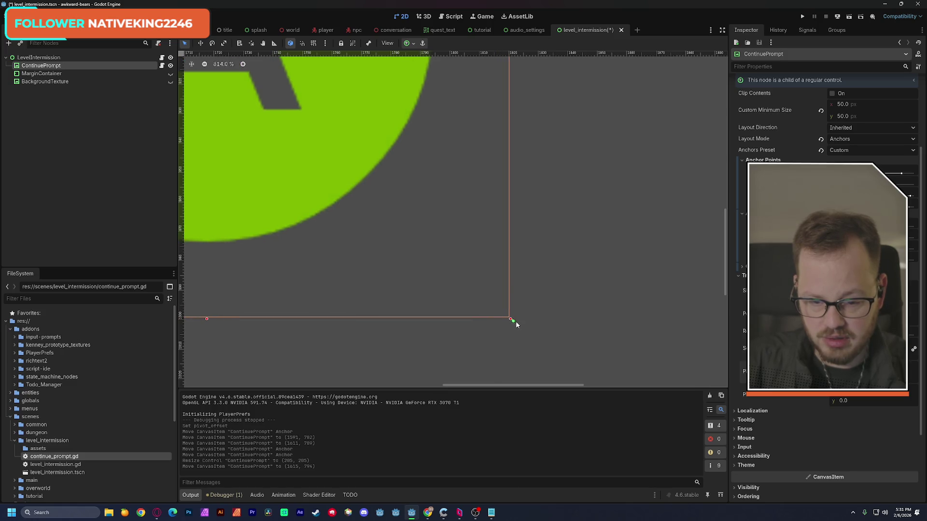
pyautogui.scroll(-9, 463, 276)
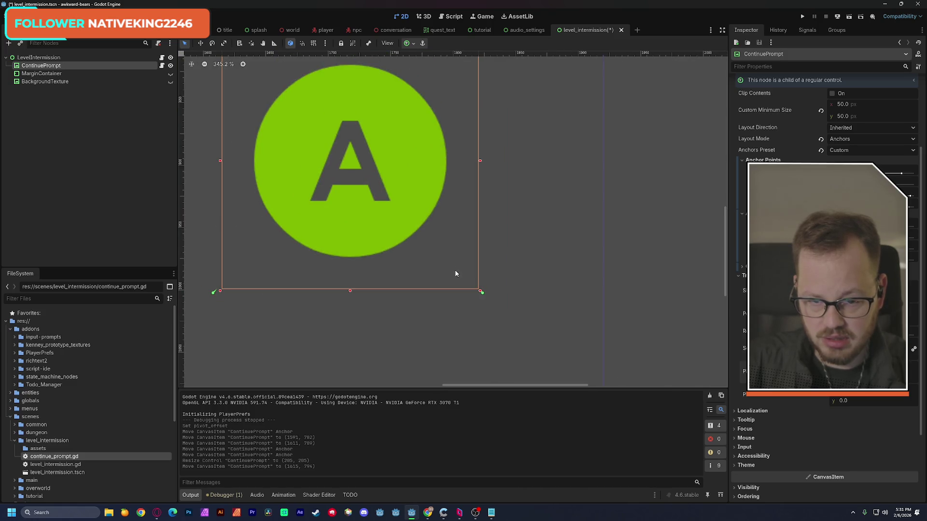
pyautogui.scroll(10, 455, 273)
pyautogui.scroll(1, 426, 267)
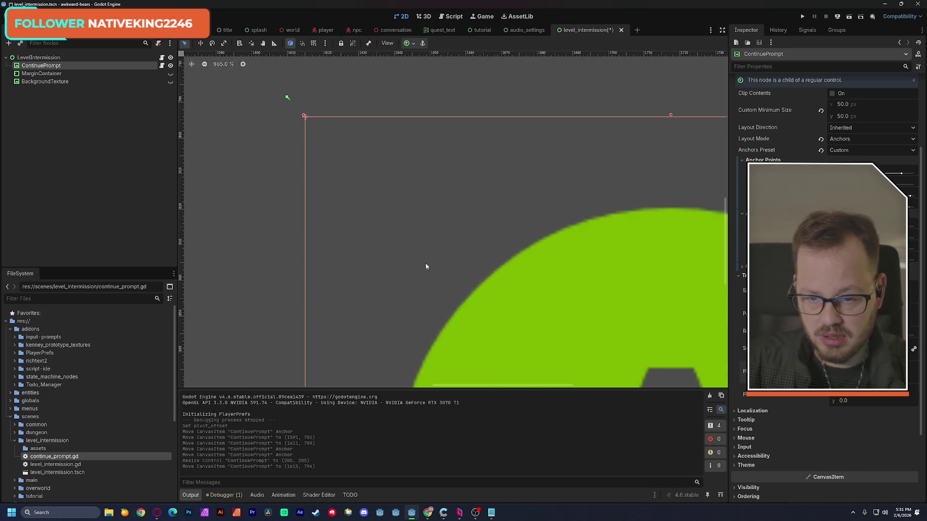
pyautogui.moveTo(289, 97); pyautogui.dragTo(302, 114)
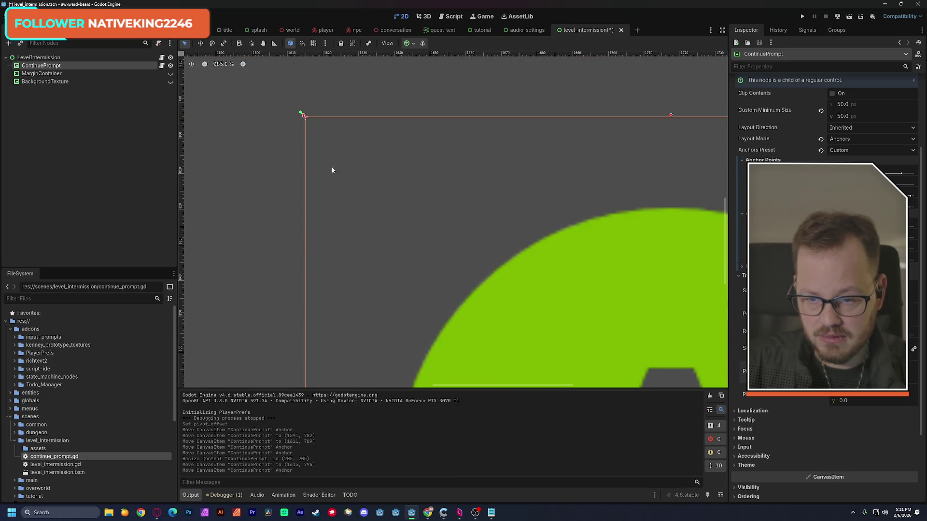
pyautogui.scroll(-20, 338, 183)
# Save the scene, test-run the new prompt placement, then switch to the title scene.
pyautogui.hotkey('ctrl', 's')
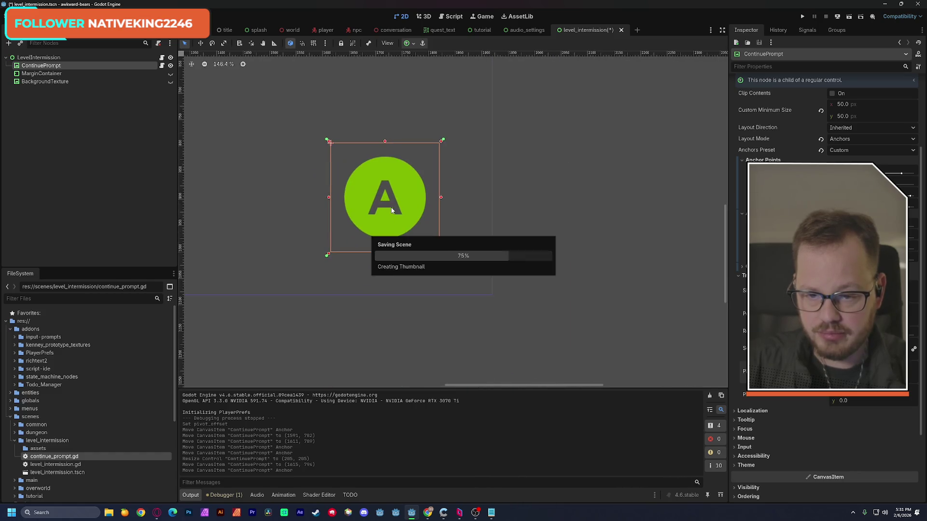
pyautogui.click(849, 17)
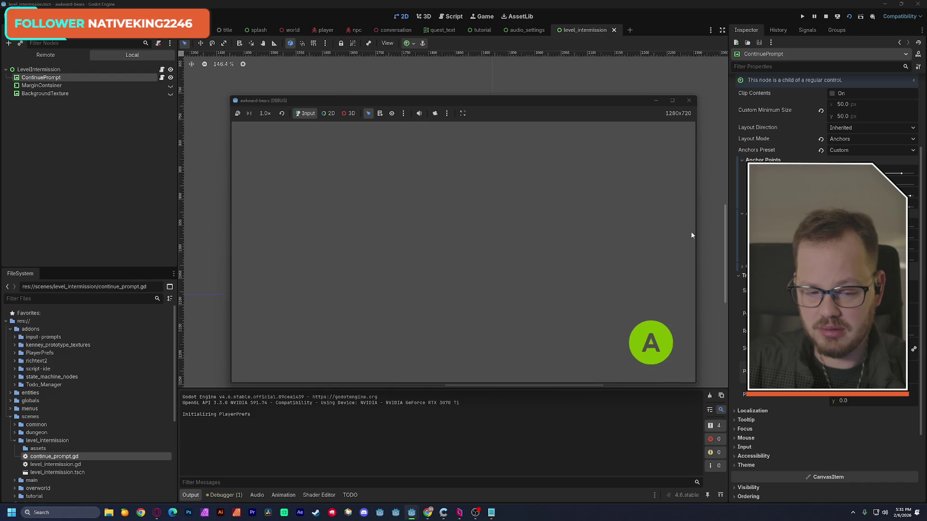
pyautogui.click(689, 101)
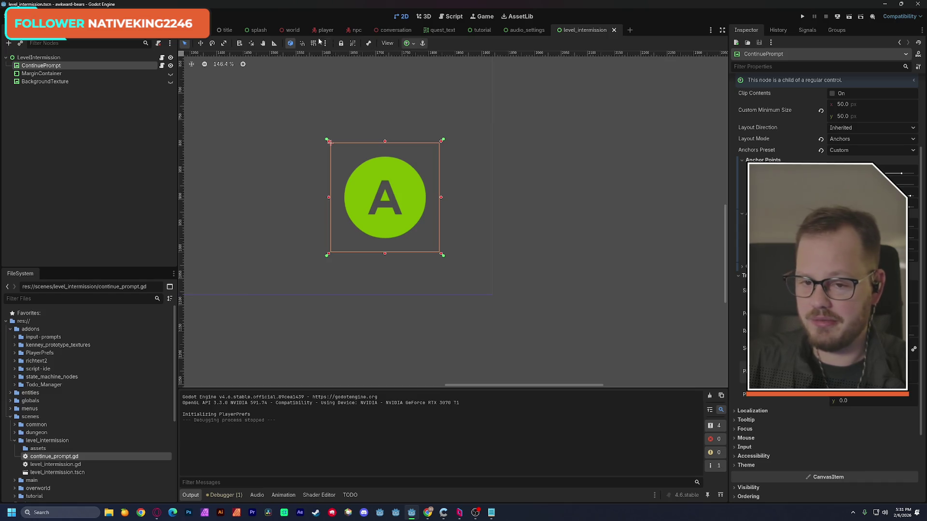
pyautogui.click(227, 30)
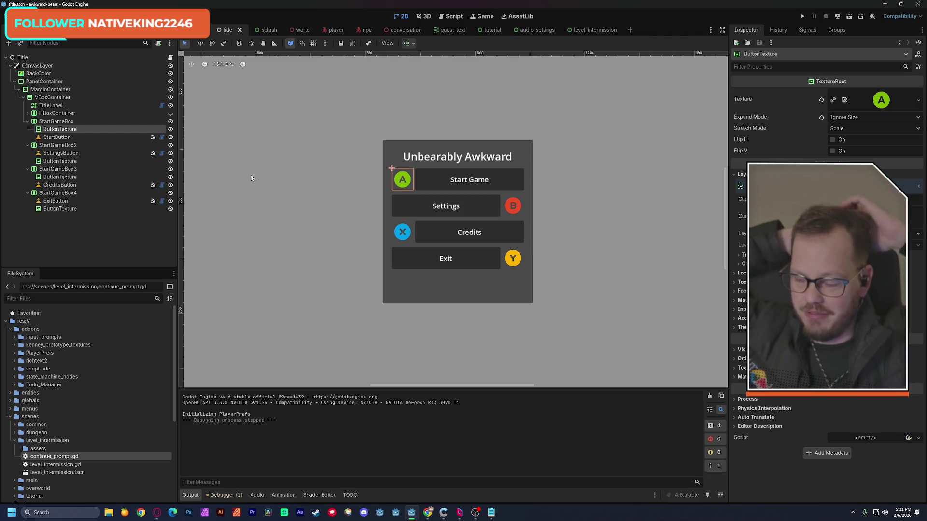
# Switch from the title menu to the audio_settings scene and test-run it in the debug window.
pyautogui.scroll(4, 380, 199)
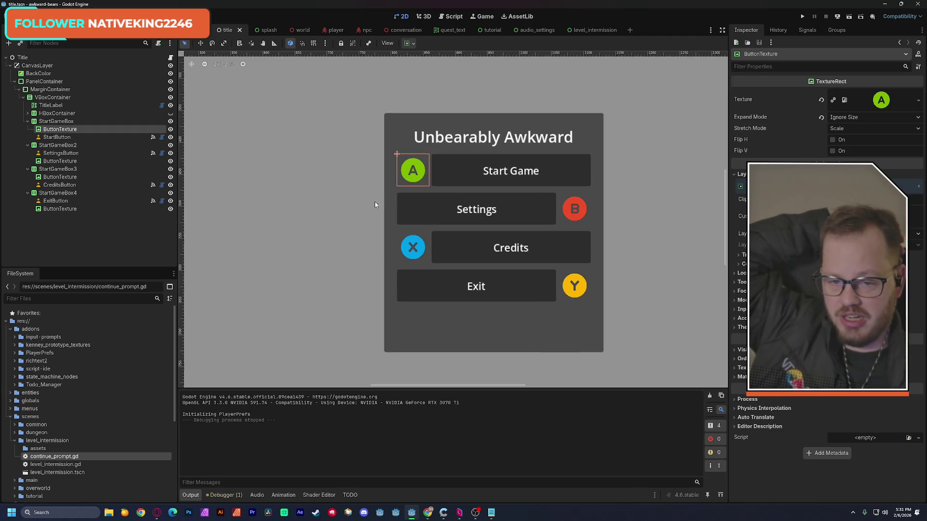
pyautogui.moveTo(421, 224); pyautogui.dragTo(429, 220)
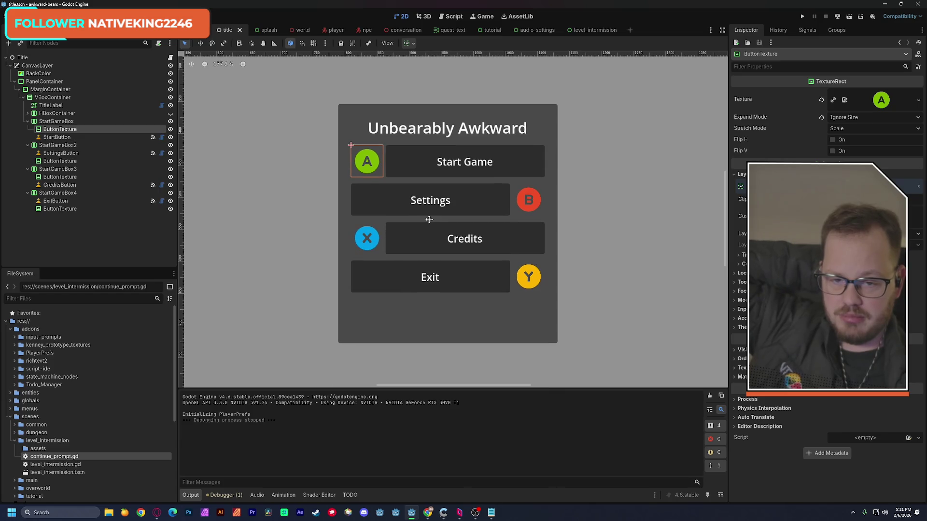
pyautogui.click(134, 242)
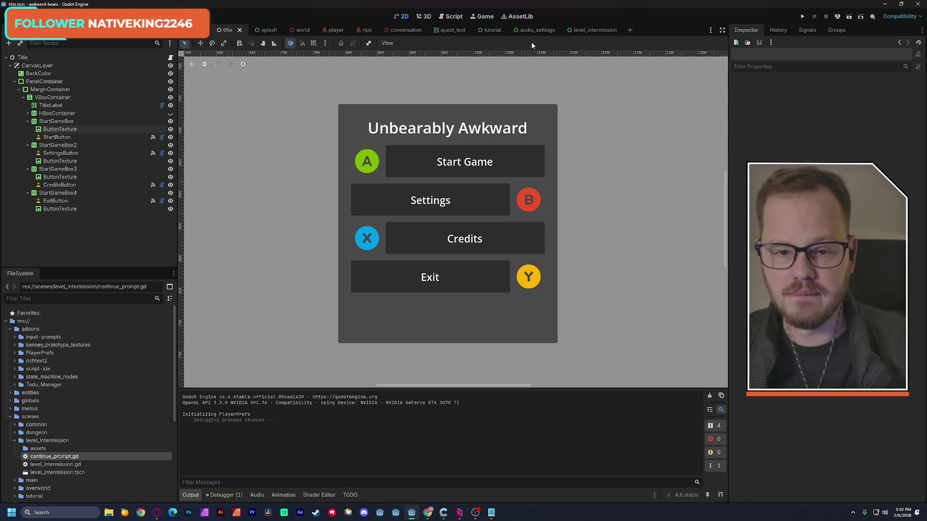
pyautogui.click(537, 30)
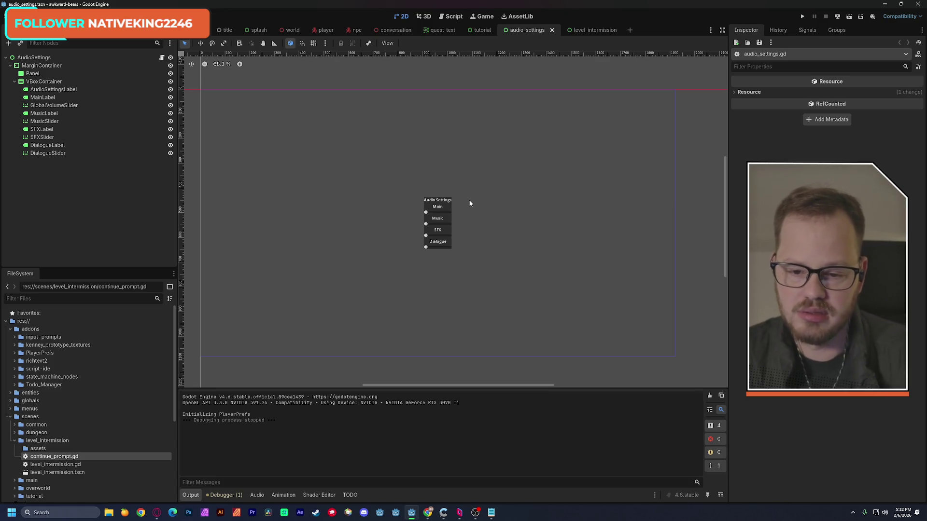
pyautogui.click(848, 17)
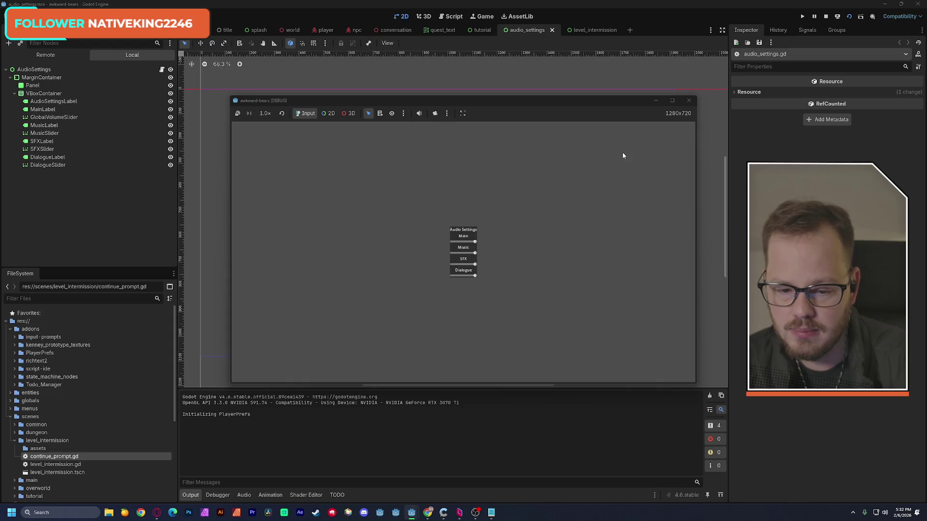
pyautogui.click(690, 102)
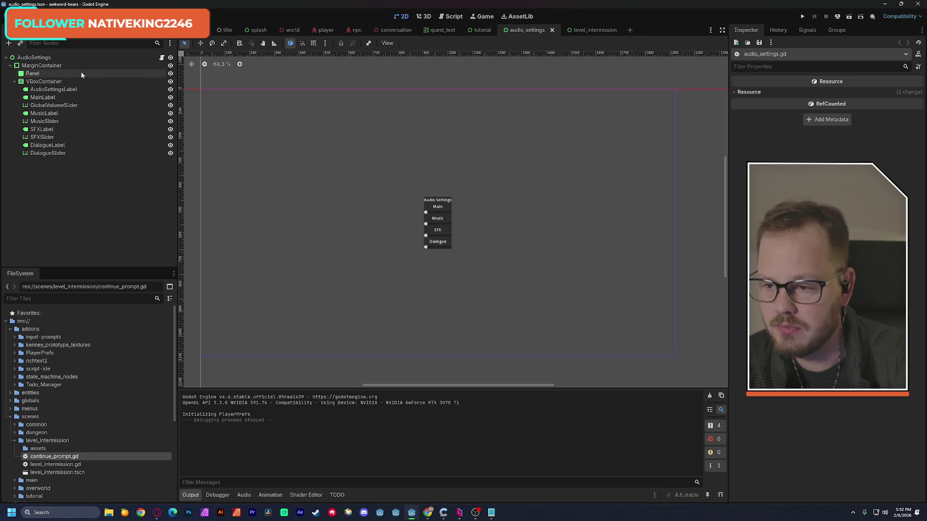
# Select the MarginContainer and drag its corner handle to enlarge it to 282×333.
pyautogui.click(74, 58)
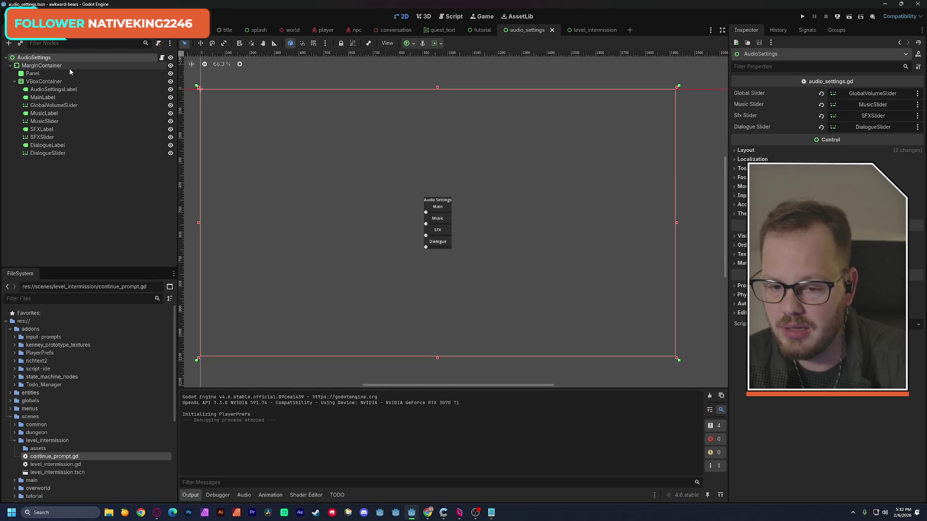
pyautogui.click(70, 66)
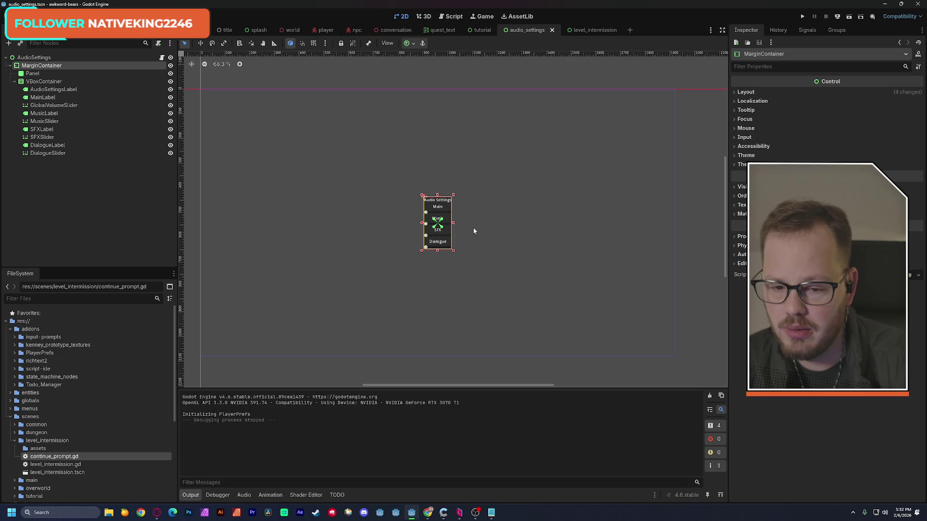
pyautogui.moveTo(453, 251); pyautogui.dragTo(496, 282)
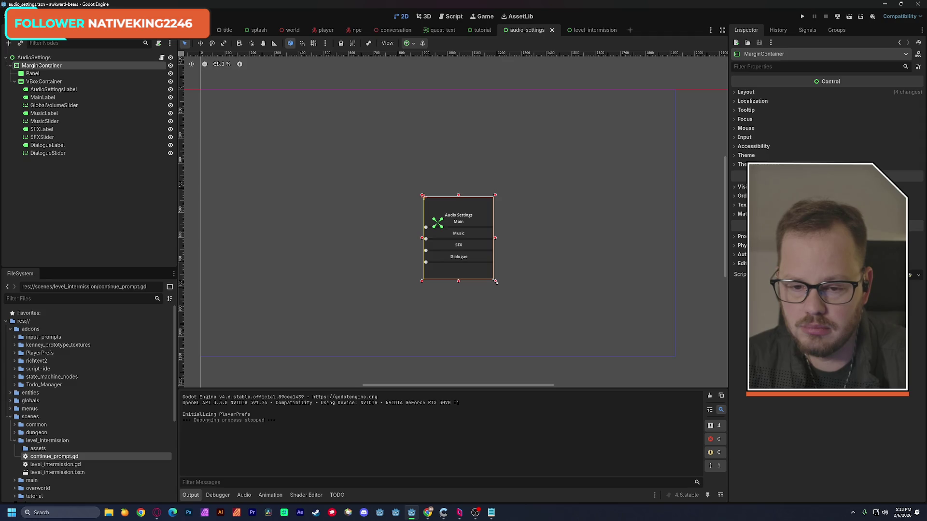
pyautogui.click(495, 282)
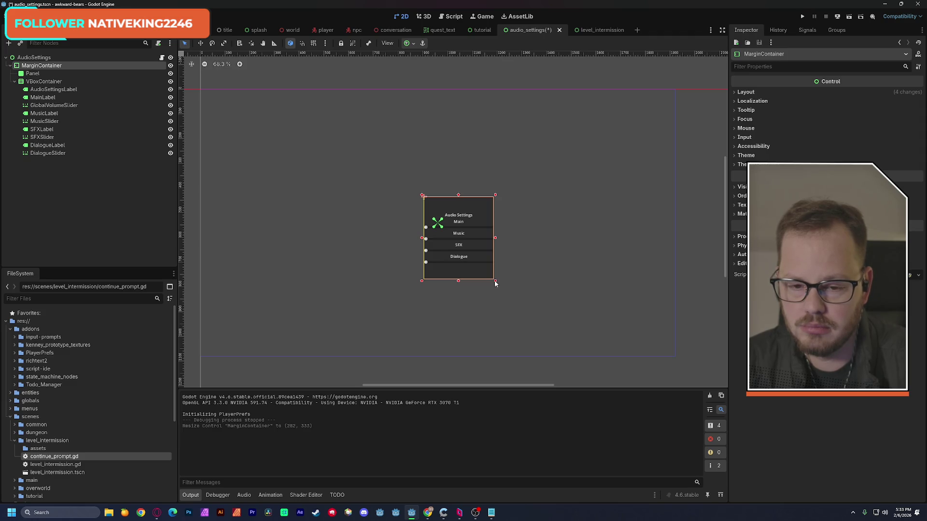
# Set the VBoxContainer's size flags to Fill both horizontally and vertically.
pyautogui.click(461, 203)
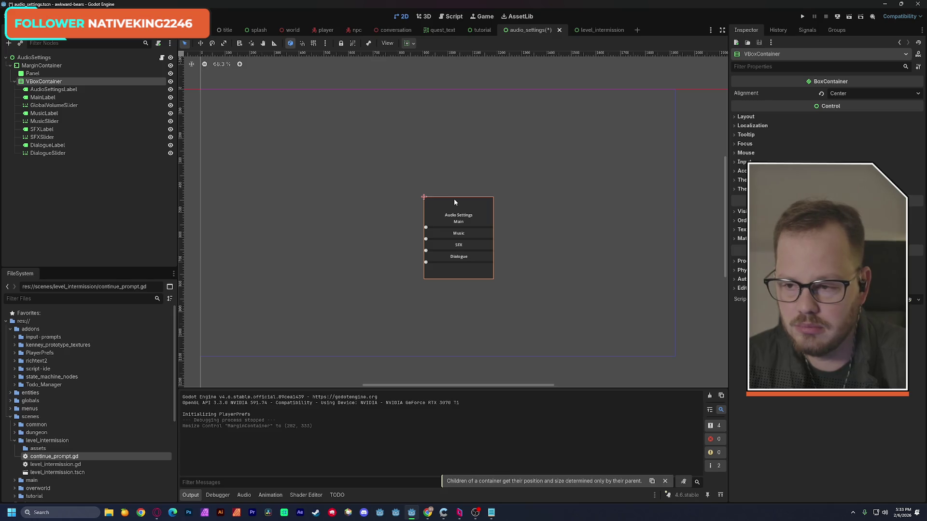
pyautogui.click(413, 44)
pyautogui.click(426, 114)
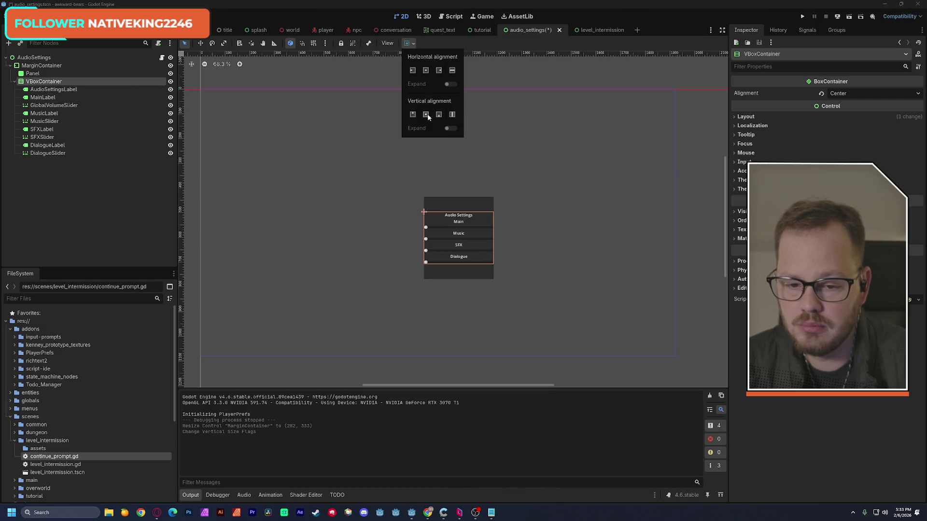
pyautogui.click(426, 70)
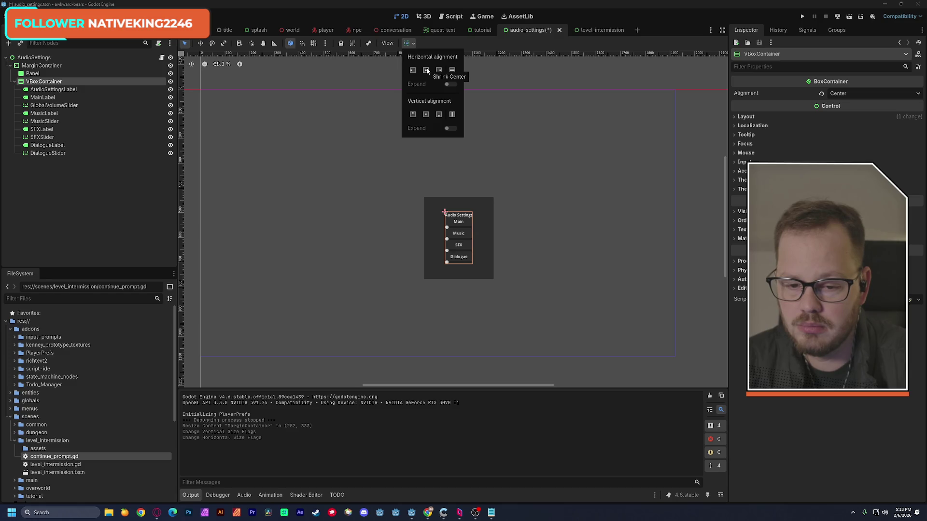
pyautogui.click(452, 71)
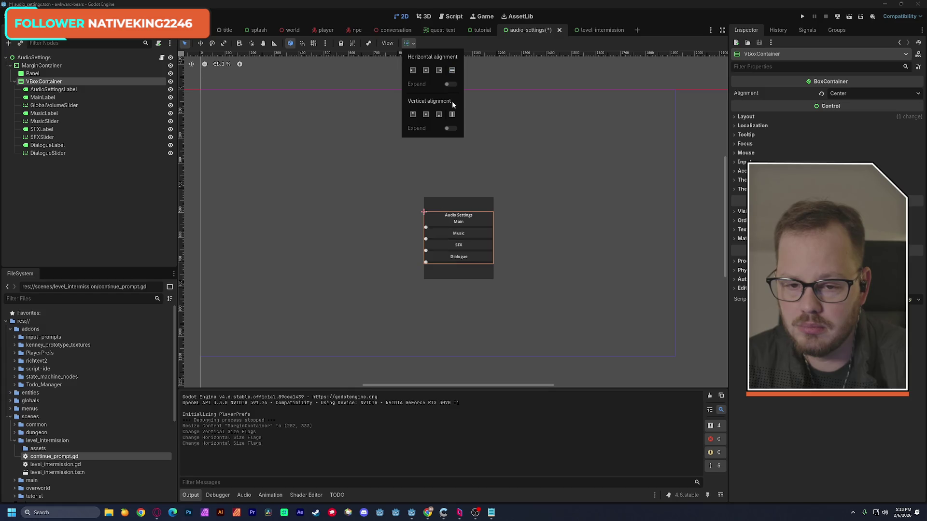
pyautogui.click(453, 116)
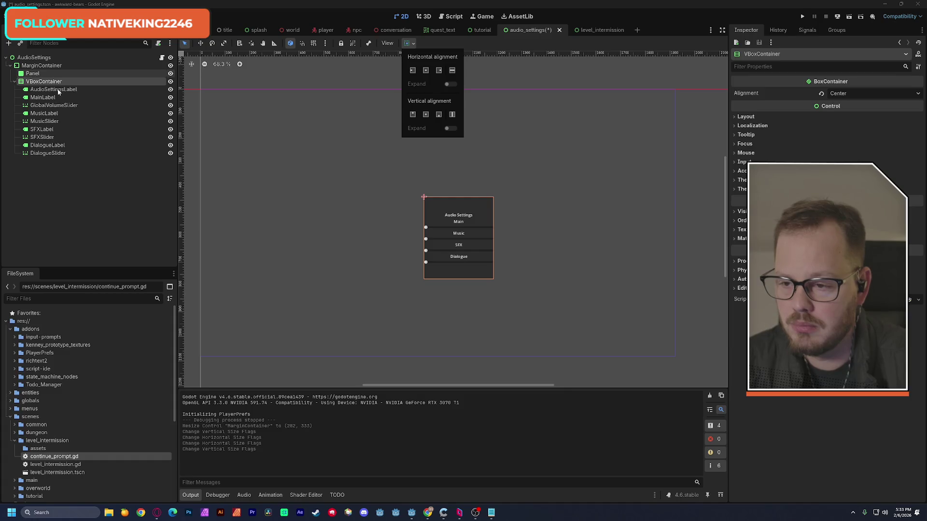
# Apply the Center anchor preset to the MarginContainer and save the audio settings scene.
pyautogui.click(42, 76)
pyautogui.click(42, 74)
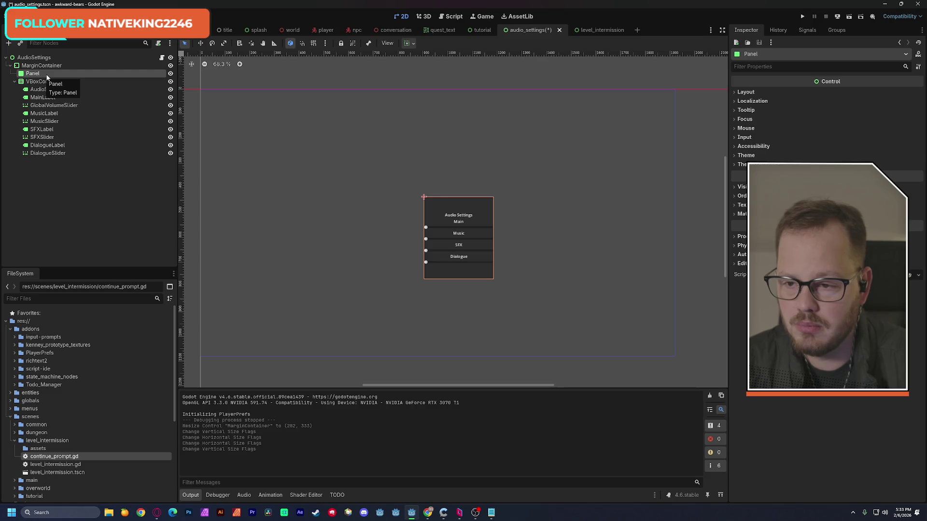
pyautogui.click(60, 65)
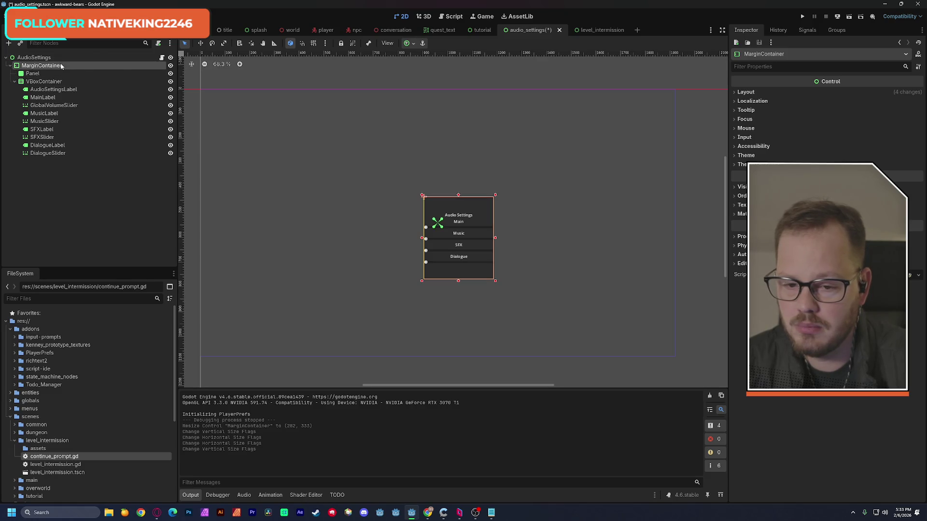
pyautogui.click(408, 43)
pyautogui.click(425, 84)
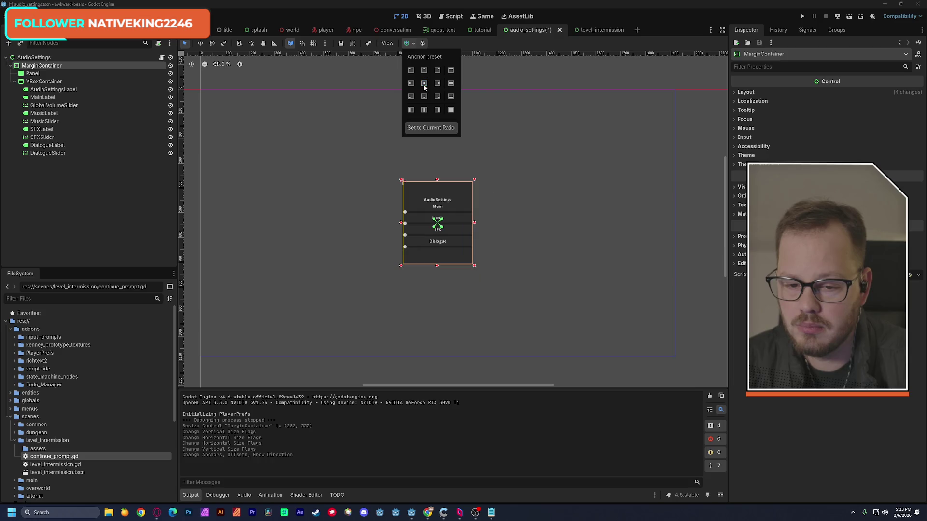
pyautogui.click(361, 144)
pyautogui.hotkey('ctrl', 's')
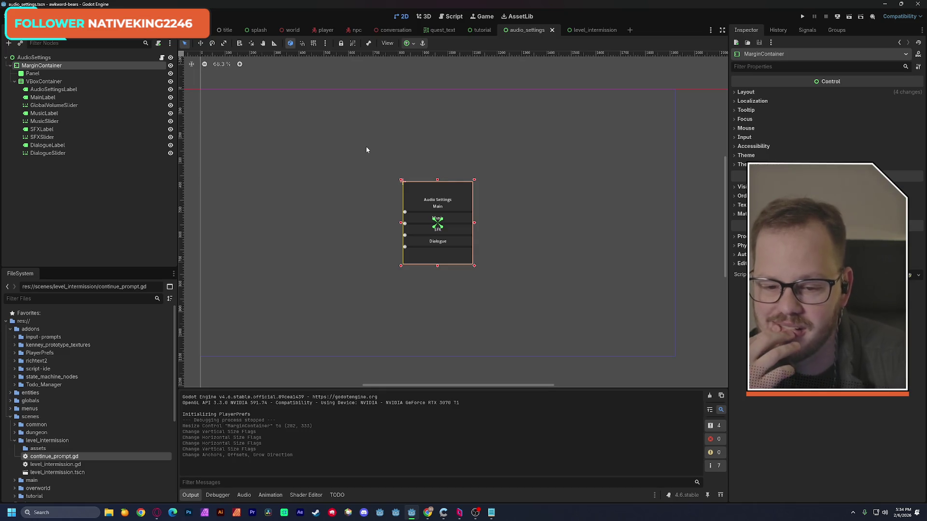
# Inspect the VBoxContainer, Panel and AudioSettings nodes, then switch to the tutorial scene.
pyautogui.click(68, 82)
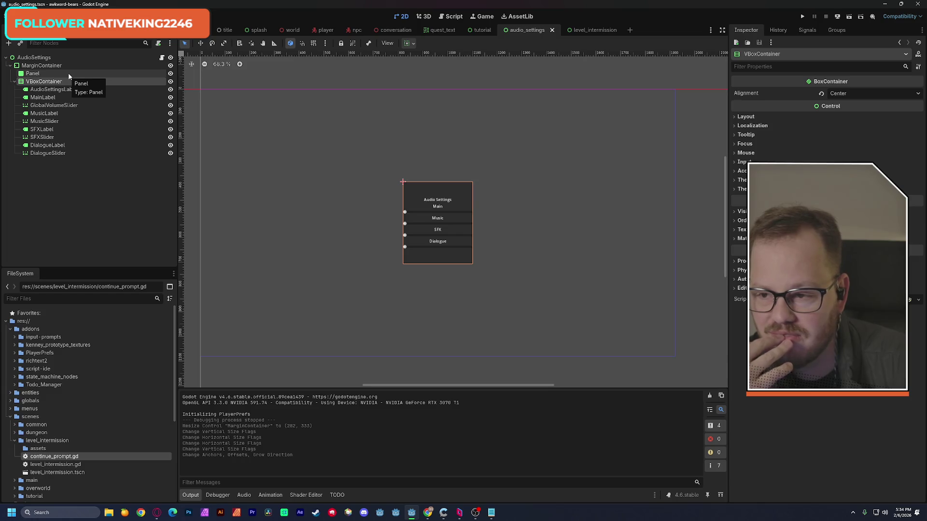
pyautogui.click(68, 74)
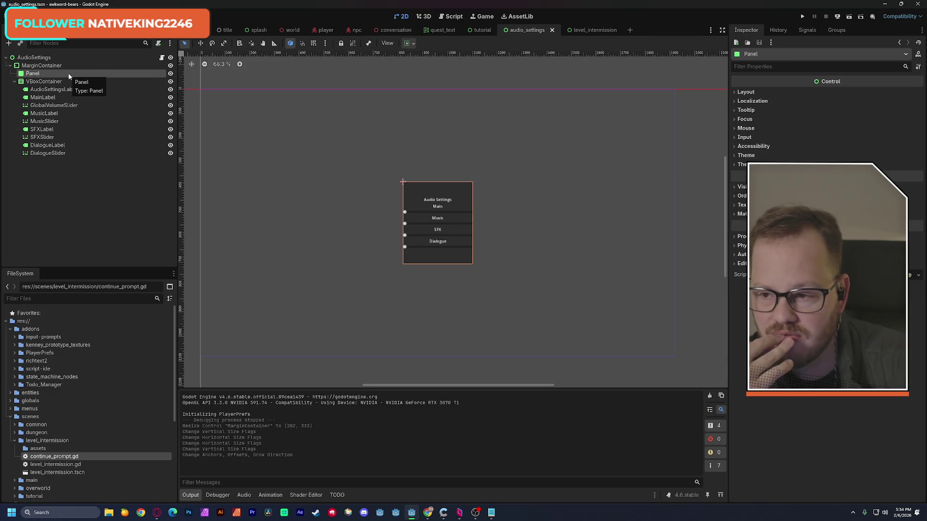
pyautogui.click(338, 186)
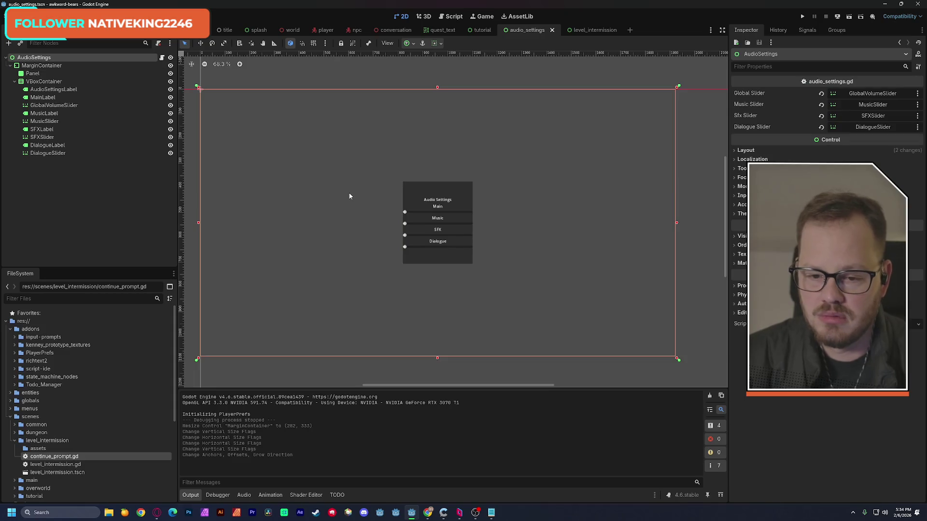
pyautogui.scroll(-1, 347, 191)
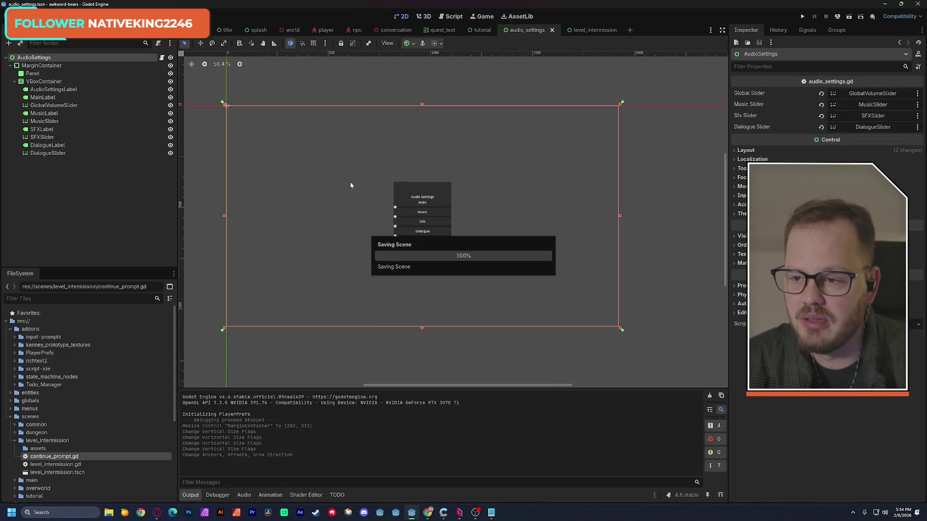
pyautogui.click(480, 30)
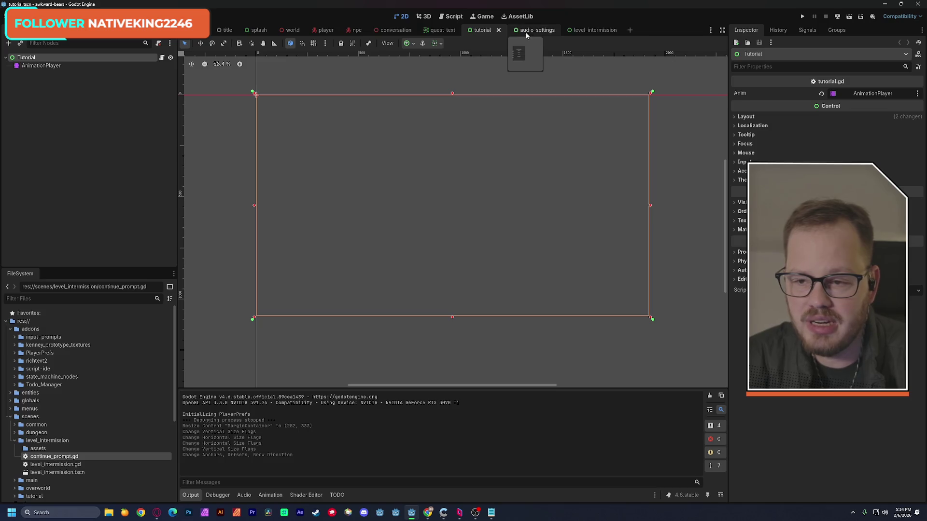
# Open the level_intermission scene and its root node's level_intermission.gd script.
pyautogui.click(594, 30)
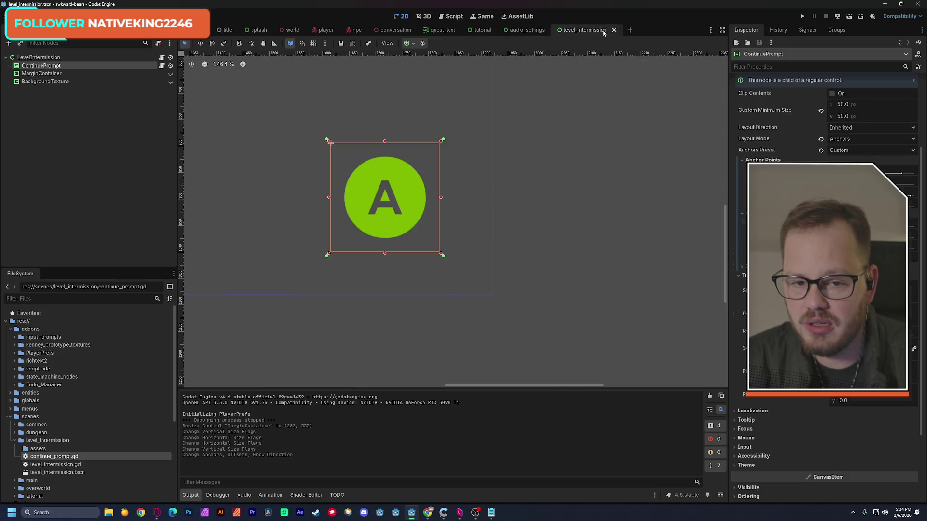
pyautogui.scroll(-5, 428, 166)
pyautogui.moveTo(315, 116); pyautogui.dragTo(478, 226)
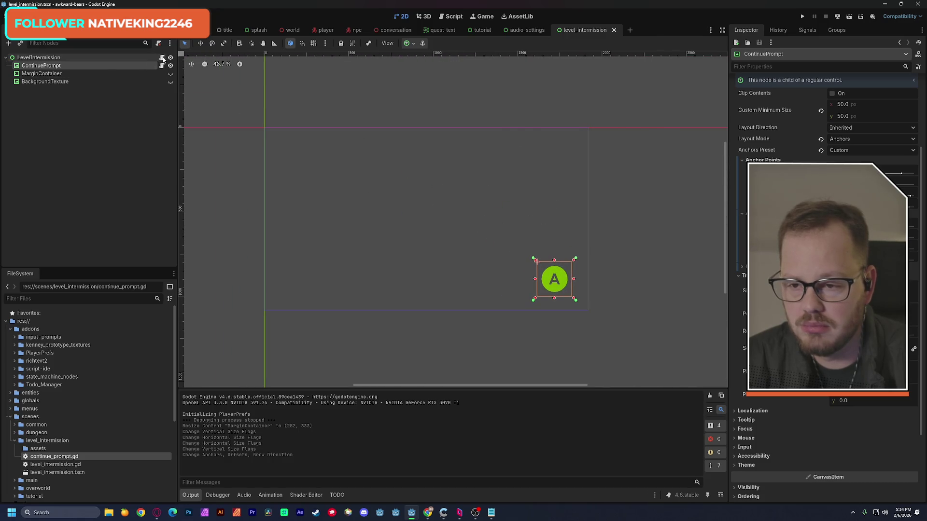
pyautogui.click(162, 57)
pyautogui.click(316, 255)
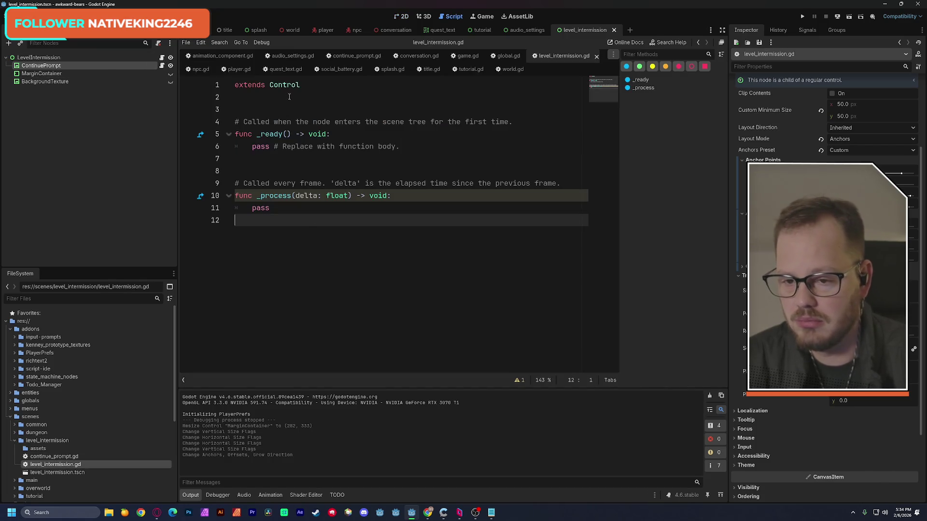
pyautogui.click(329, 97)
pyautogui.press('Return')
pyautogui.write('@export va')
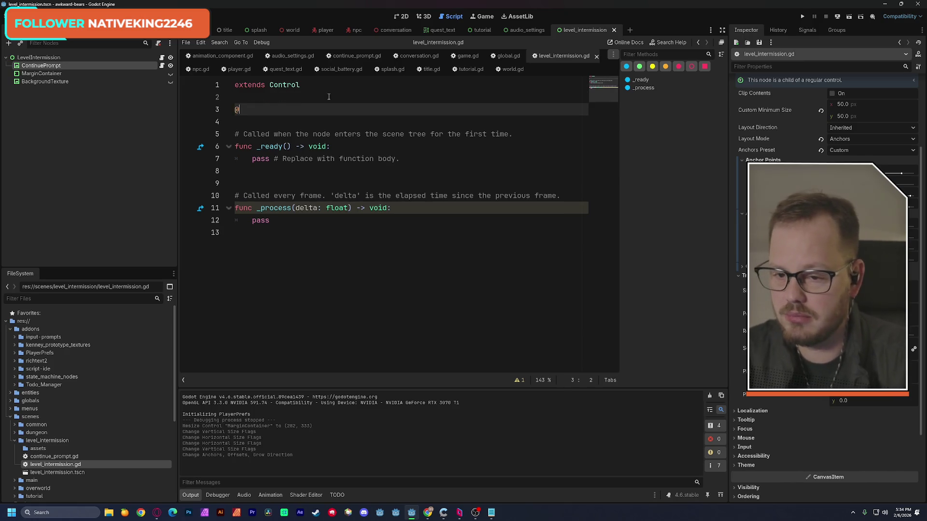
pyautogui.write('r')
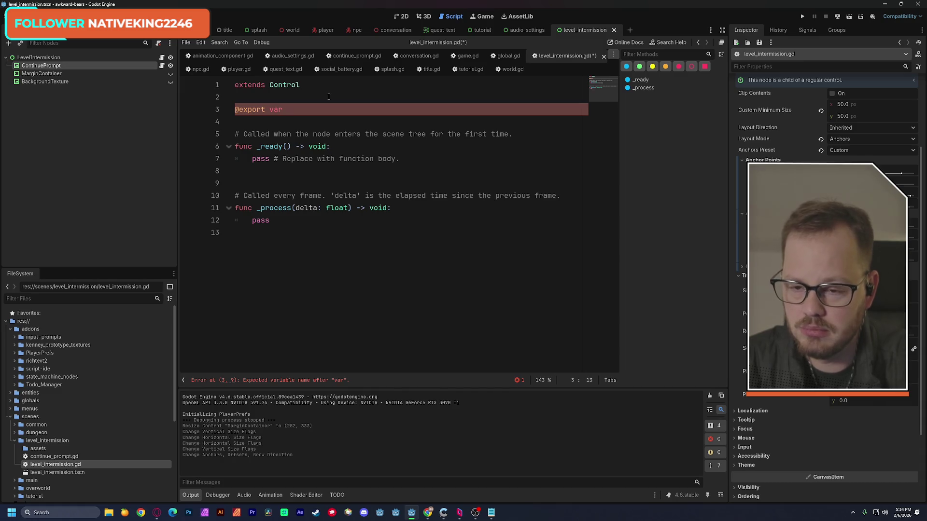
pyautogui.write('continue')
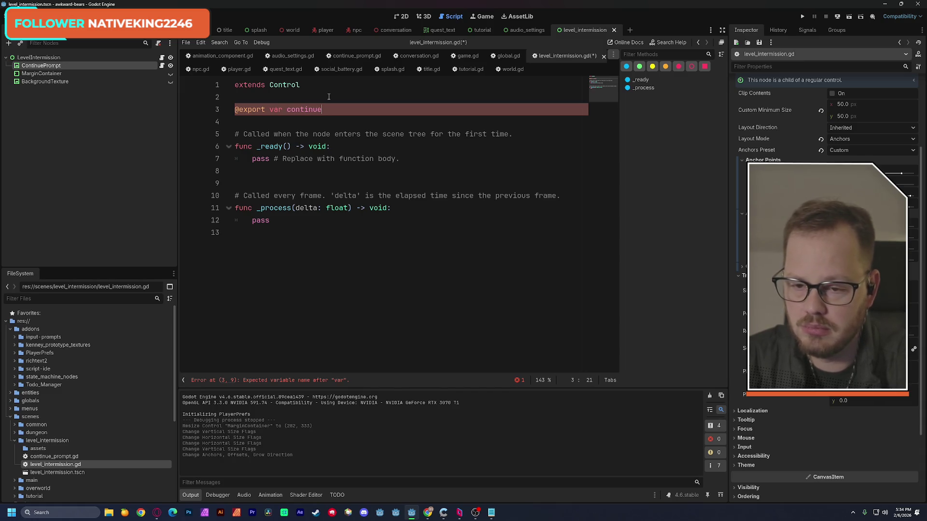
pyautogui.write('_delay:')
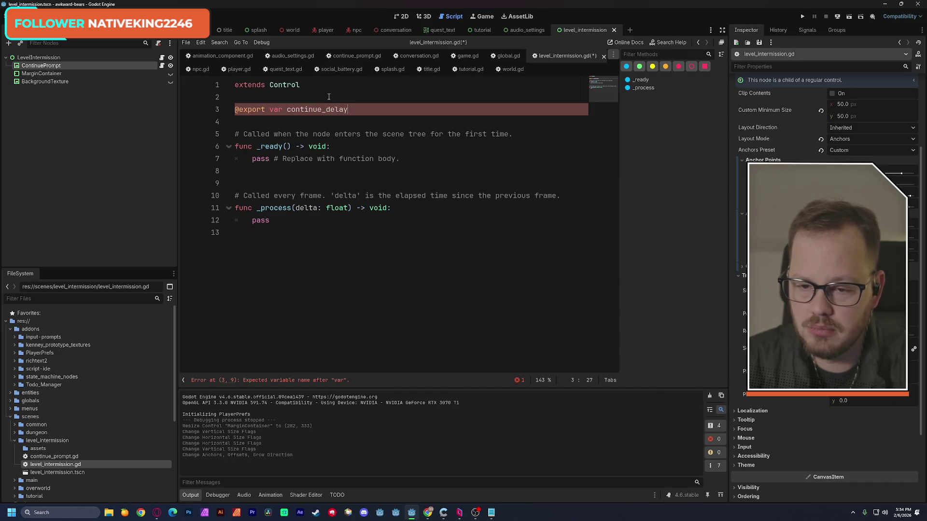
pyautogui.write(' float:')
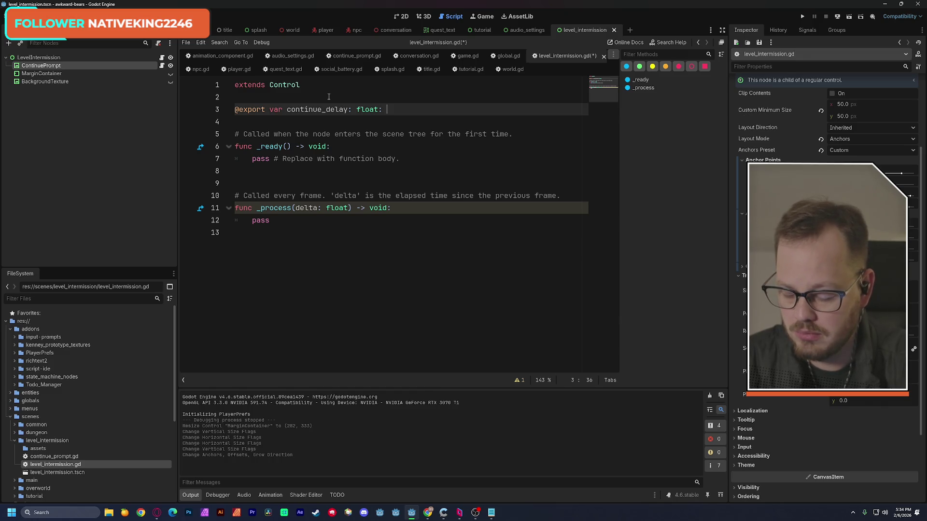
pyautogui.write(' 5,0')
pyautogui.press('BackSpace')
pyautogui.press('BackSpace')
pyautogui.write('.0')
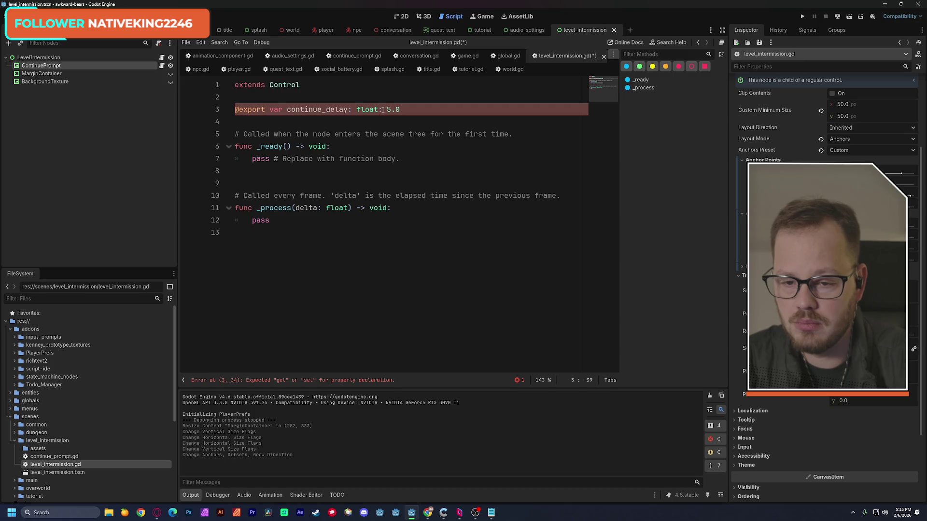
pyautogui.press('BackSpace')
pyautogui.write('=')
pyautogui.click(323, 93)
pyautogui.hotkey('ctrl', 's')
# Delete the template comments above _ready and _process.
pyautogui.moveTo(235, 134); pyautogui.dragTo(518, 138)
pyautogui.press('BackSpace')
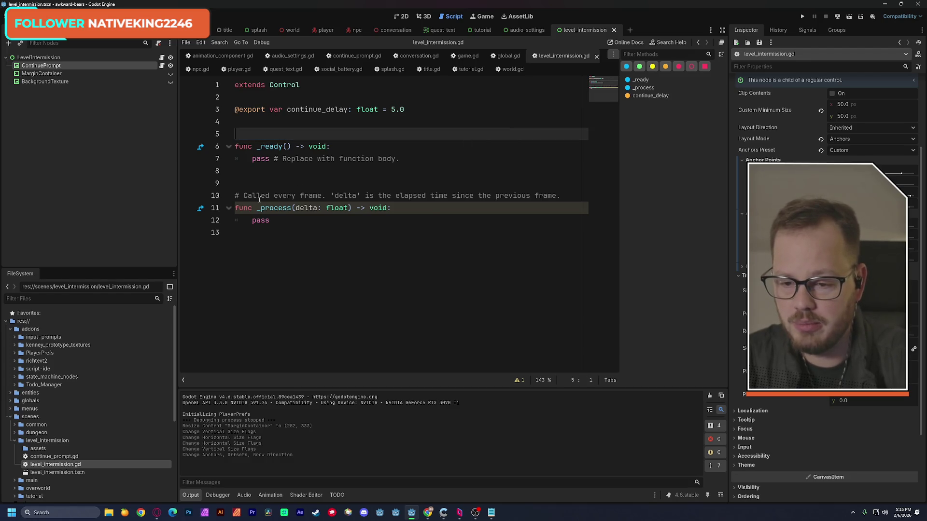
pyautogui.moveTo(235, 195); pyautogui.dragTo(565, 193)
pyautogui.press('BackSpace')
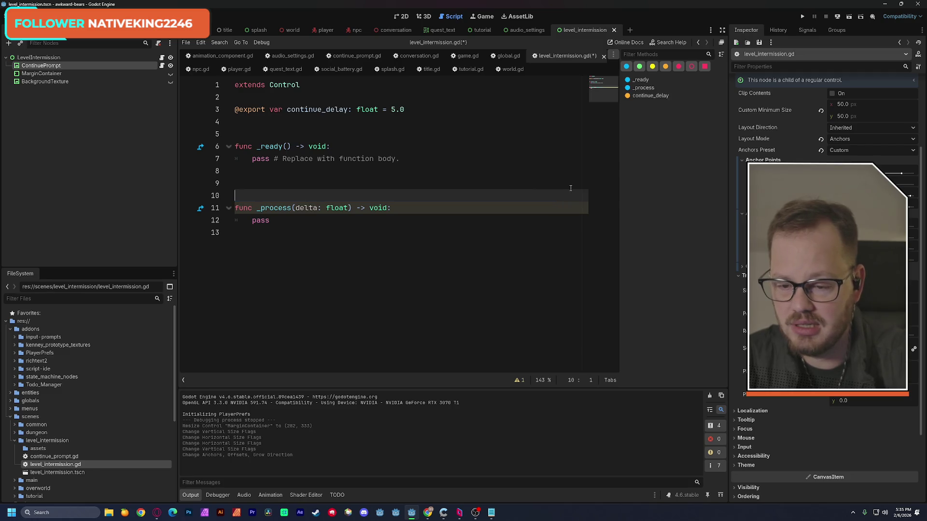
# Declare 'var delay: float' below the continue_delay export.
pyautogui.doubleClick(266, 220)
pyautogui.write('if')
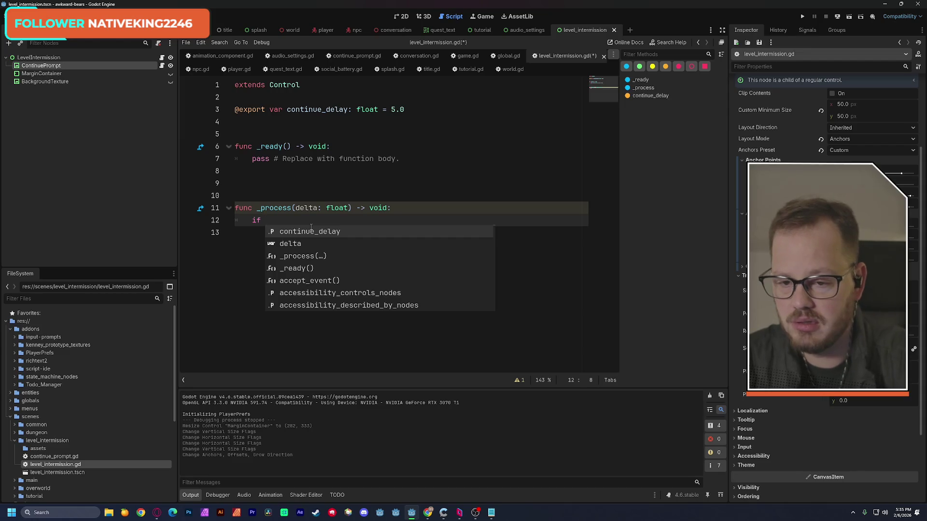
pyautogui.doubleClick(317, 109)
pyautogui.hotkey('ctrl', 'c')
pyautogui.click(309, 220)
pyautogui.hotkey('ctrl', 'v')
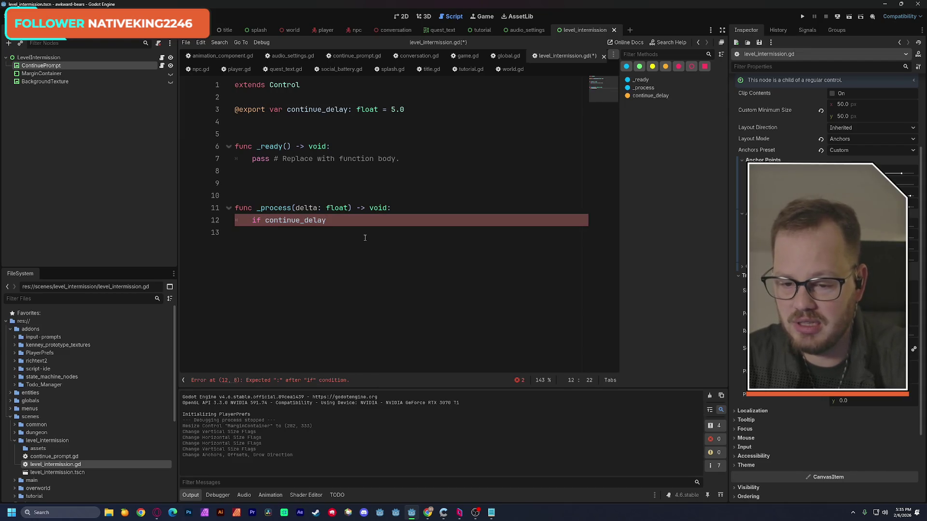
pyautogui.hotkey('ctrl', 'z')
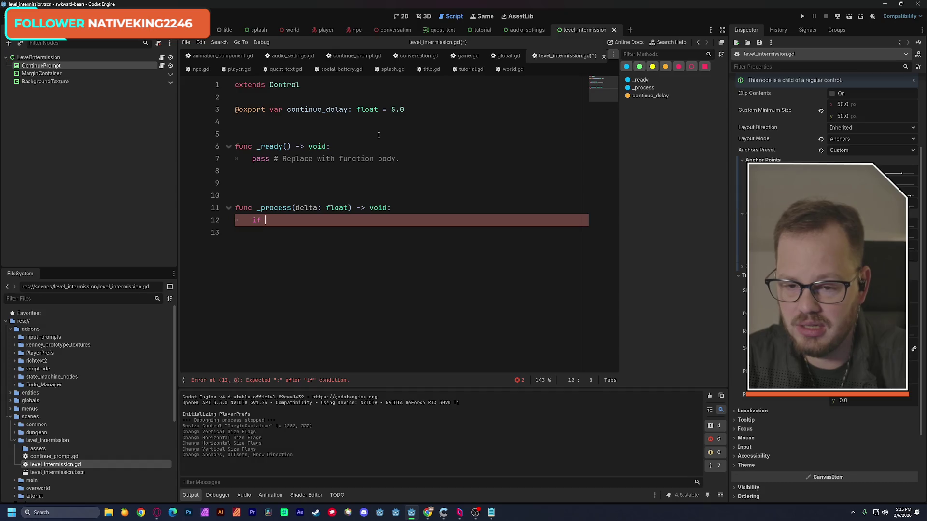
pyautogui.click(412, 110)
pyautogui.press('Return')
pyautogui.write('var ')
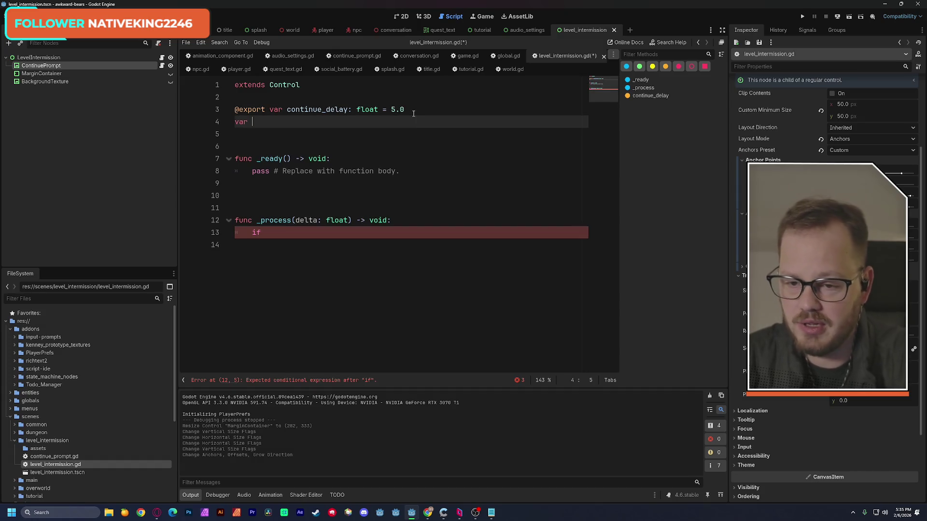
pyautogui.write('delay;')
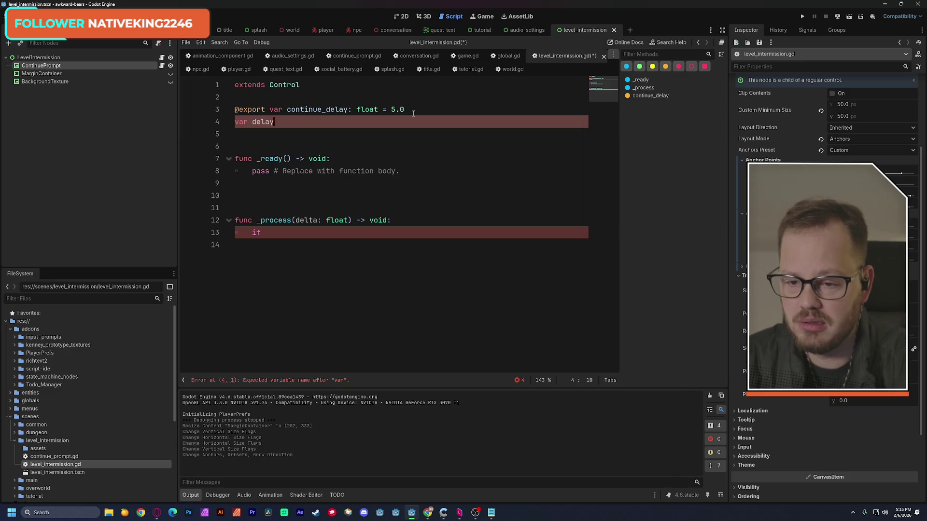
pyautogui.press('BackSpace')
pyautogui.write(': float')
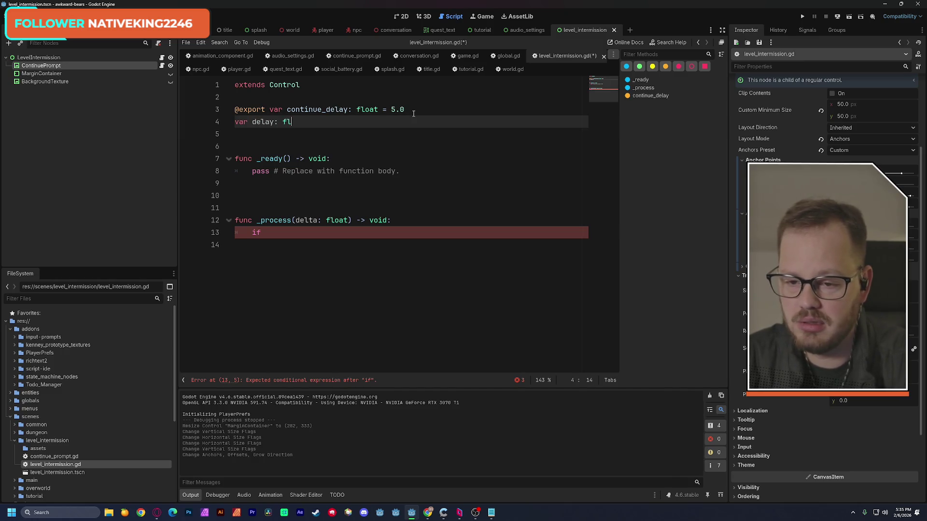
pyautogui.click(422, 104)
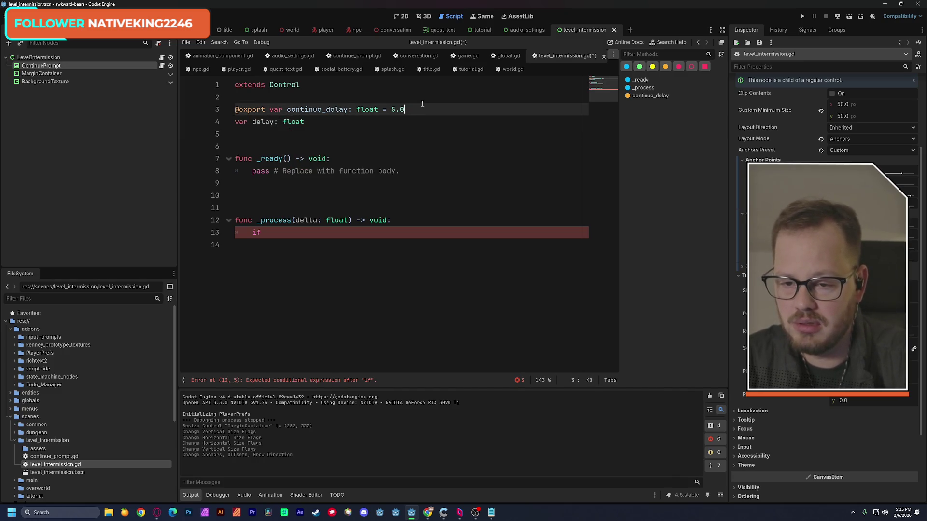
# Replace the _ready placeholder body with a plain 'pass' statement.
pyautogui.doubleClick(270, 177)
pyautogui.keyDown('shift'); pyautogui.click(411, 173); pyautogui.keyUp('shift')
pyautogui.press('BackSpace')
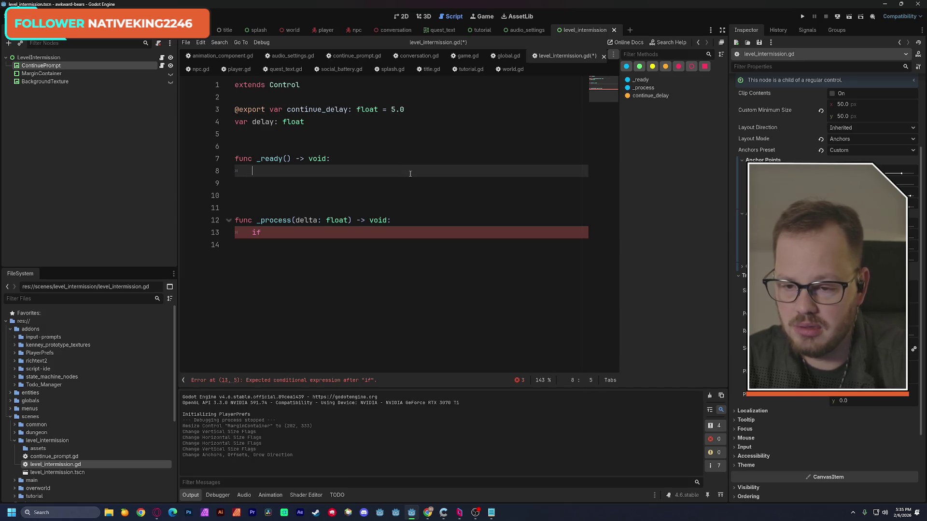
pyautogui.doubleClick(263, 123)
pyautogui.hotkey('ctrl', 'c')
pyautogui.click(261, 171)
pyautogui.hotkey('ctrl', 'v')
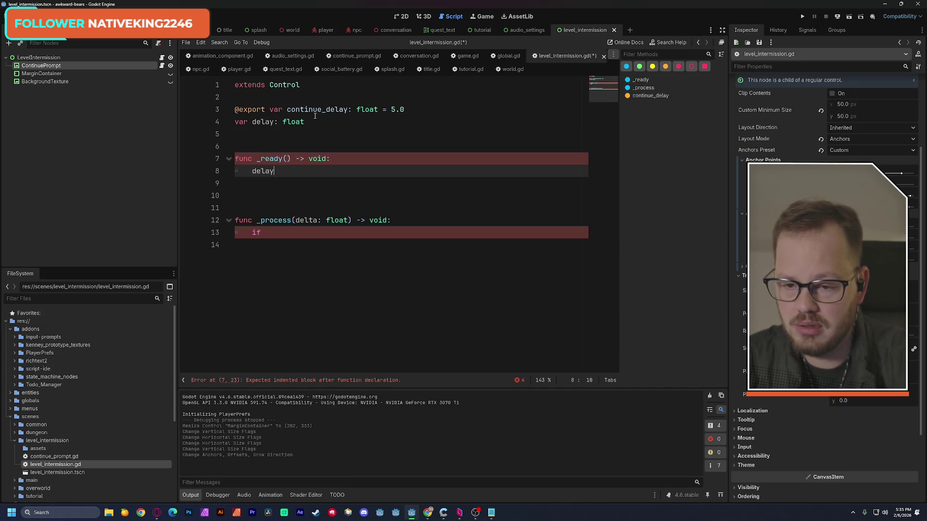
pyautogui.doubleClick(313, 110)
pyautogui.hotkey('ctrl', 'c')
pyautogui.click(273, 171)
pyautogui.hotkey('ctrl', 'v')
pyautogui.hotkey('ctrl', 'Left')
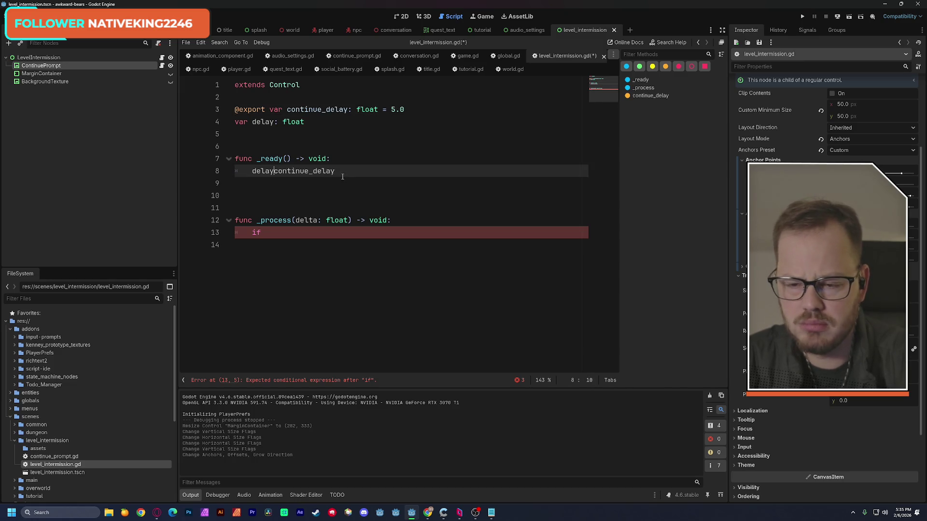
pyautogui.moveTo(342, 174); pyautogui.dragTo(202, 172)
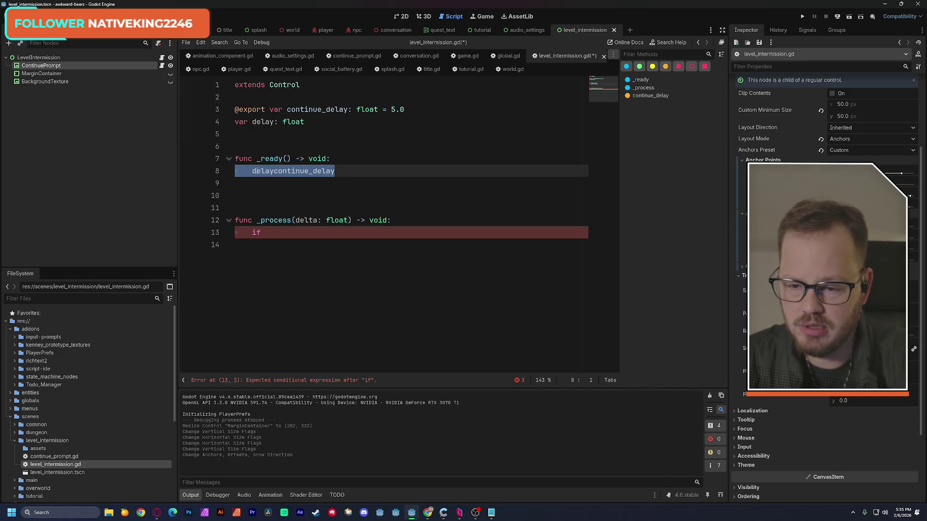
pyautogui.write('pass')
pyautogui.click(298, 151)
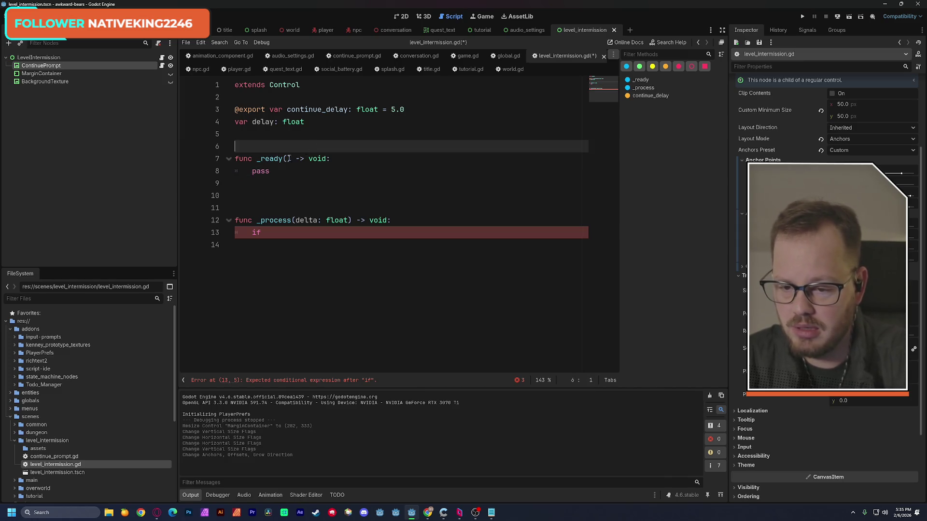
# Write 'continue_delay -= delta' as the first line of _process.
pyautogui.doubleClick(256, 232)
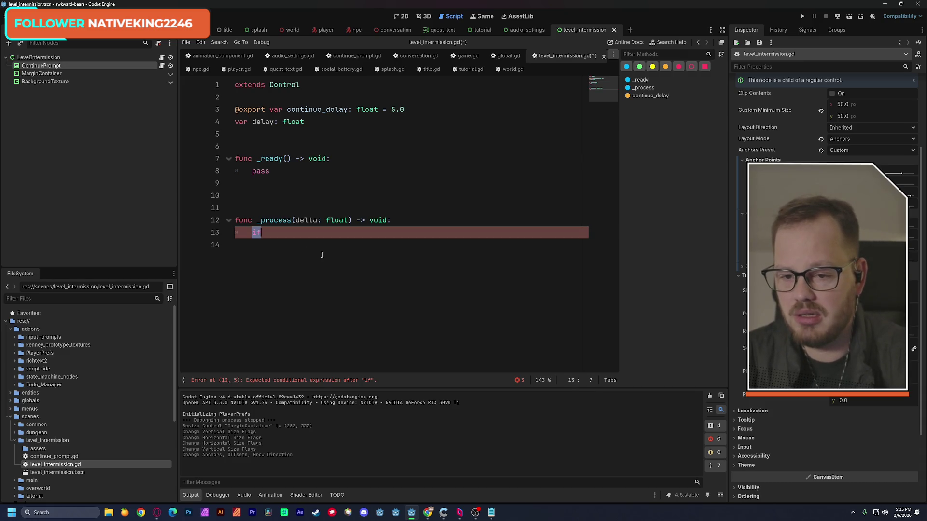
pyautogui.doubleClick(319, 110)
pyautogui.click(259, 233)
pyautogui.doubleClick(256, 232)
pyautogui.hotkey('ctrl', 'v')
pyautogui.write('-')
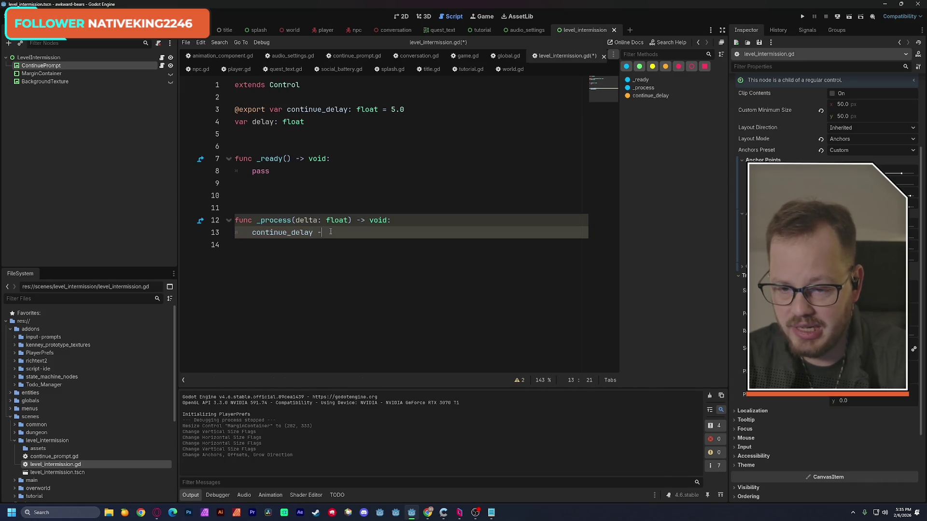
pyautogui.hotkey('shift', 'alt', 'o')
pyautogui.press('Escape')
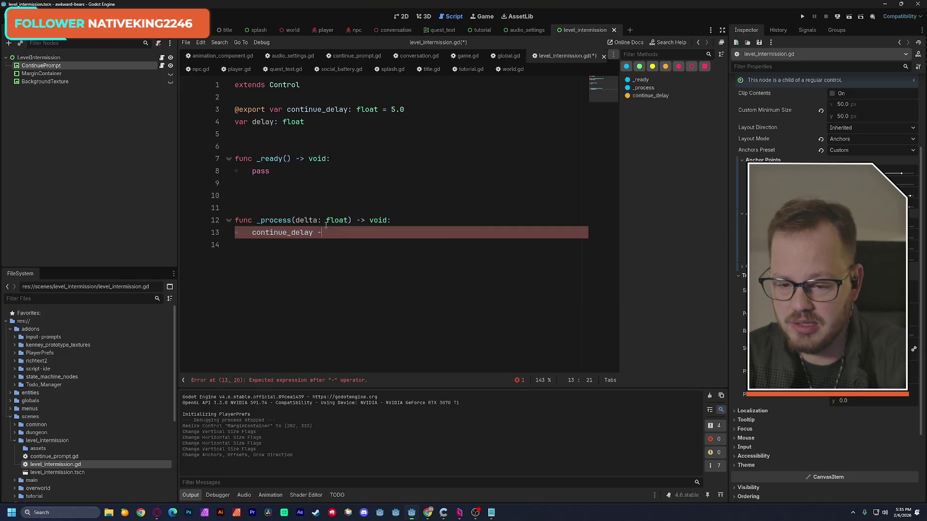
pyautogui.hotkey('shift', 'alt', 'o')
pyautogui.press('Escape')
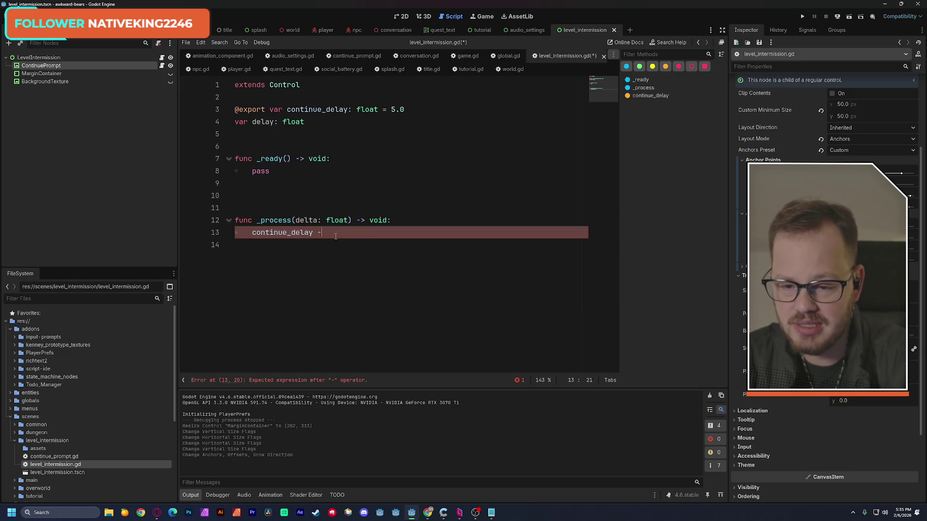
pyautogui.write('= de')
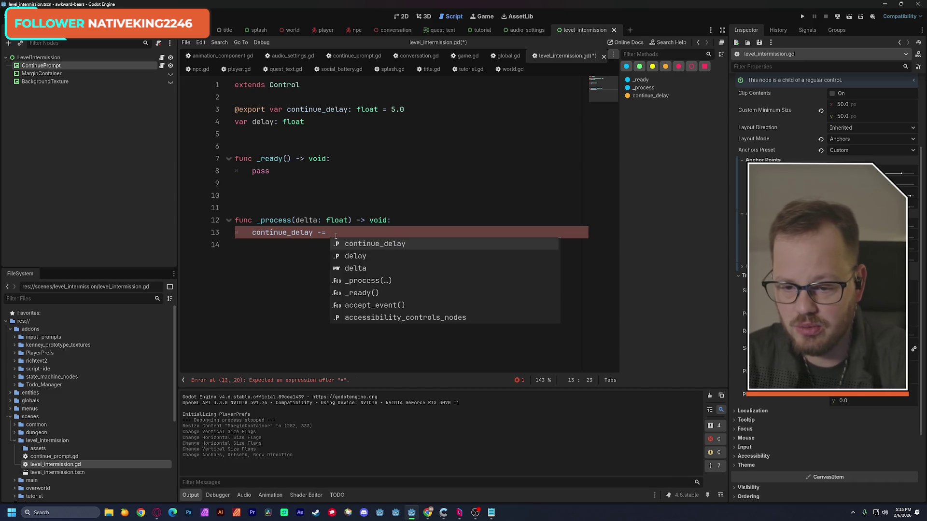
pyautogui.write('l')
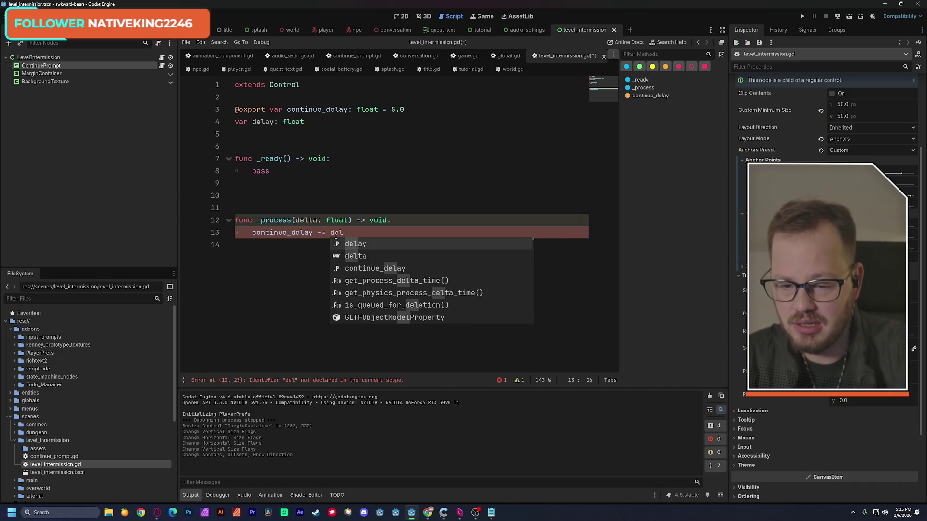
pyautogui.press('Return')
pyautogui.press('Return')
# Add 'if continue_delay <= 0:' in _process and save level_intermission.gd.
pyautogui.write('if')
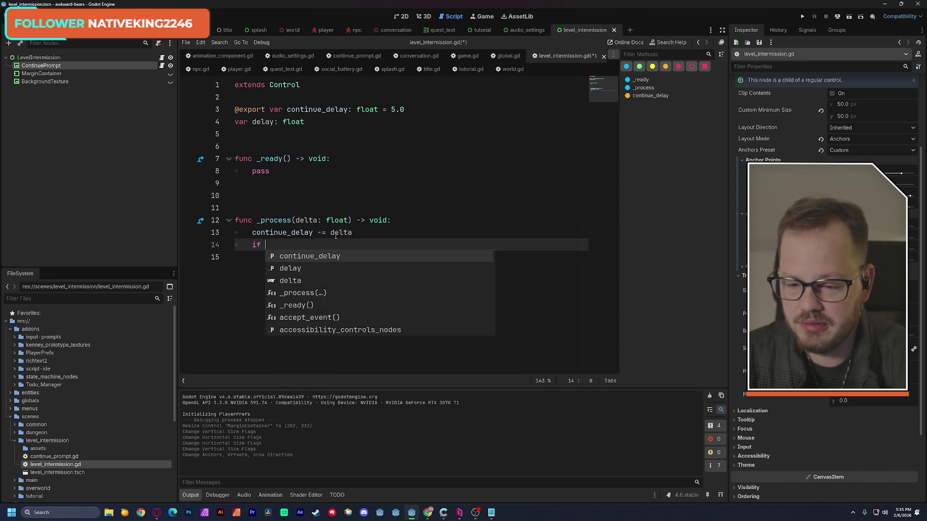
pyautogui.write(' con')
pyautogui.press('Return')
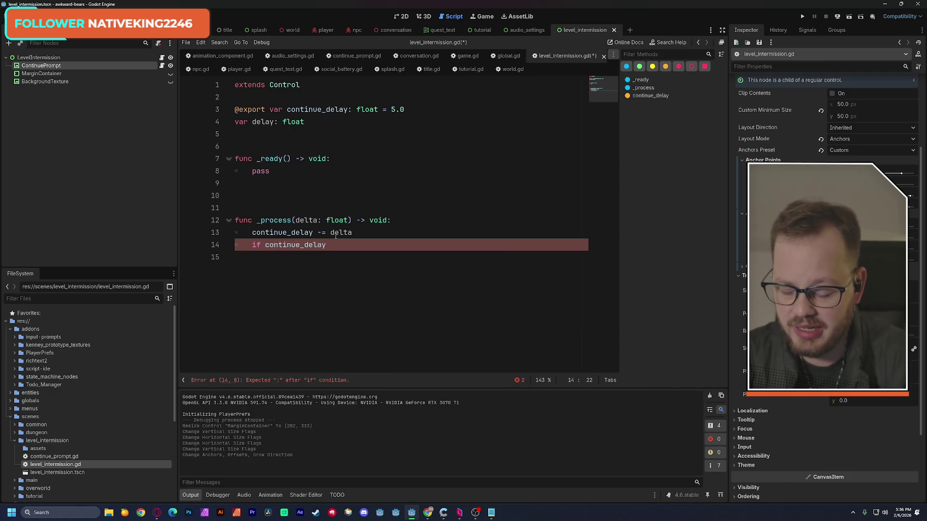
pyautogui.write('<= ')
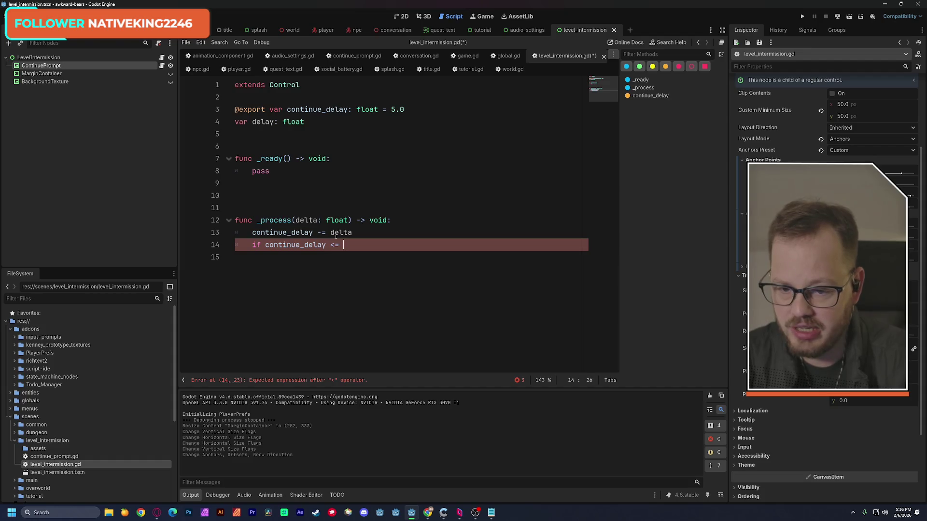
pyautogui.write('0')
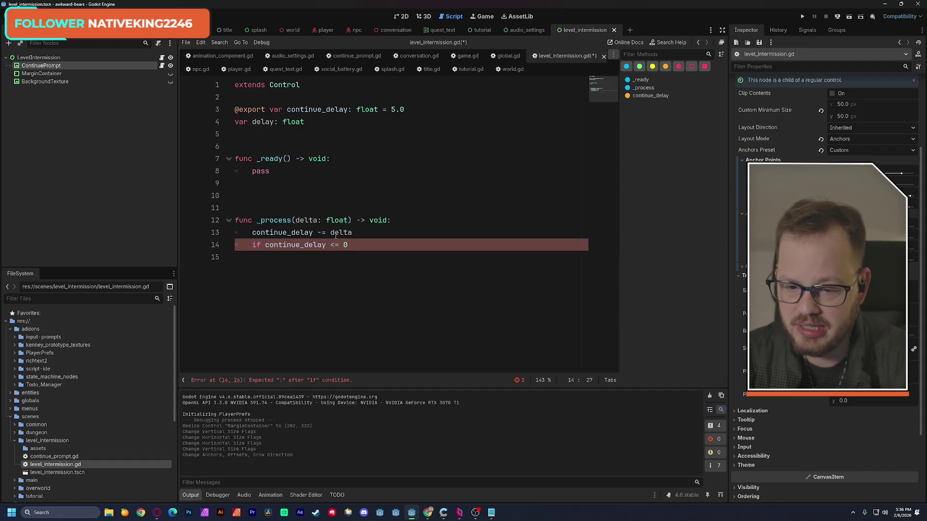
pyautogui.write(':')
pyautogui.press('Return')
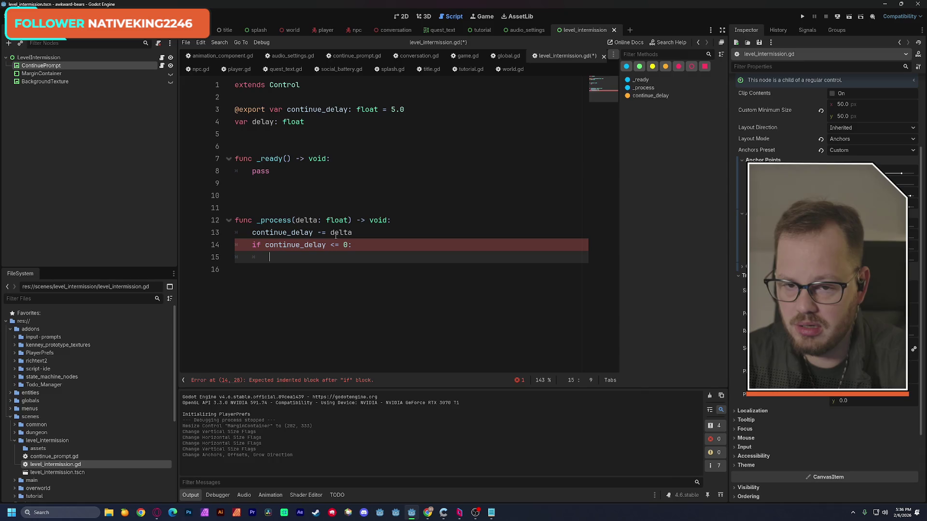
pyautogui.hotkey('ctrl', 's')
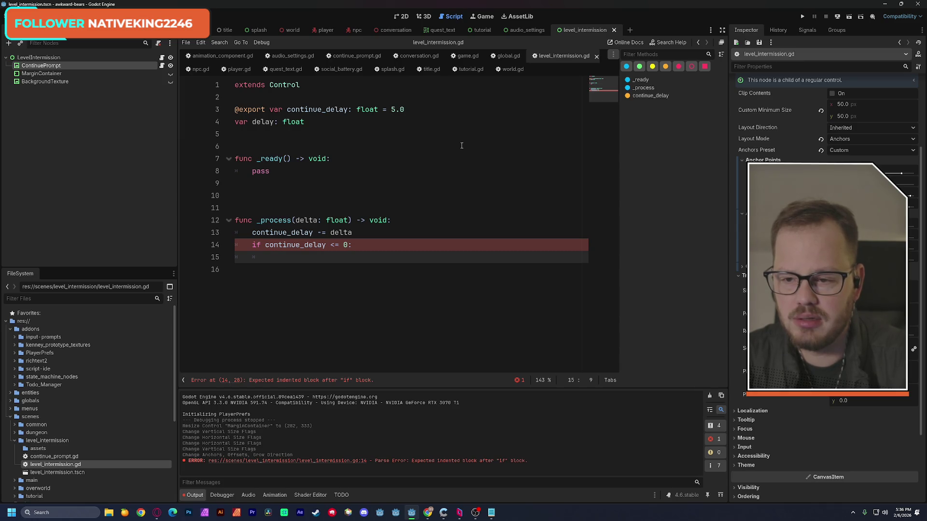
pyautogui.click(138, 58)
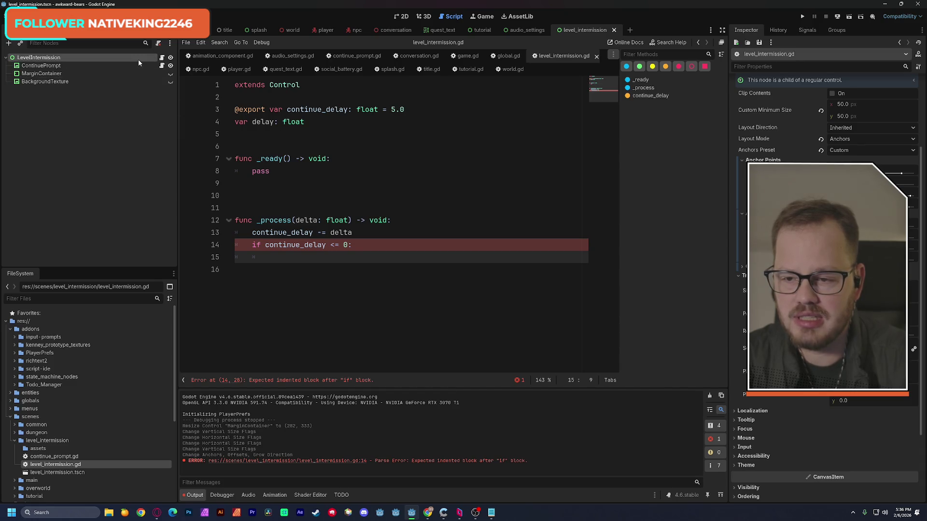
pyautogui.click(229, 109)
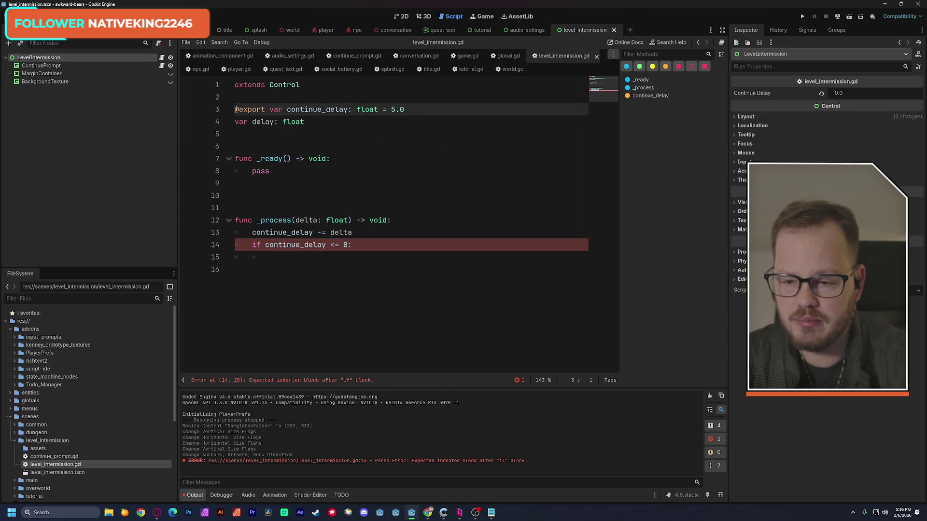
pyautogui.press('Return')
pyautogui.press('Up')
pyautogui.write('@ex')
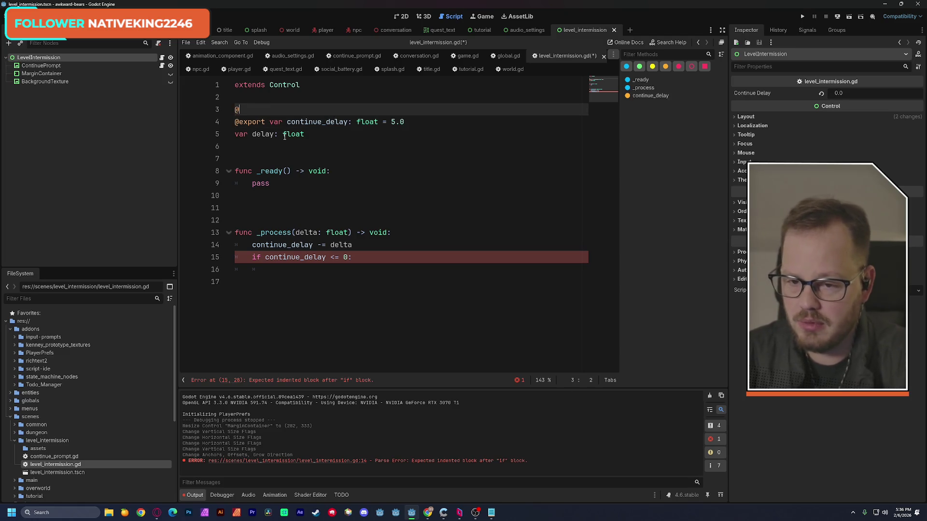
pyautogui.press('Return')
pyautogui.write('var ')
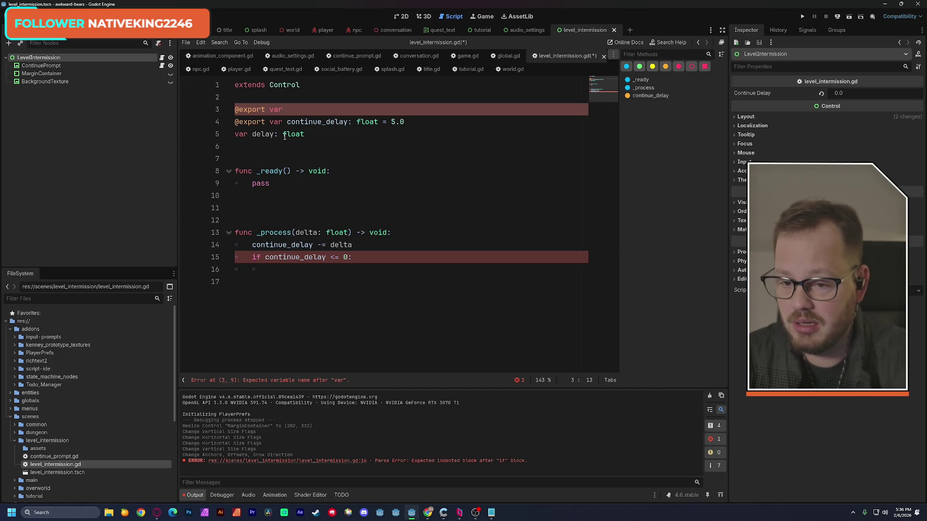
pyautogui.write('continue_prompt')
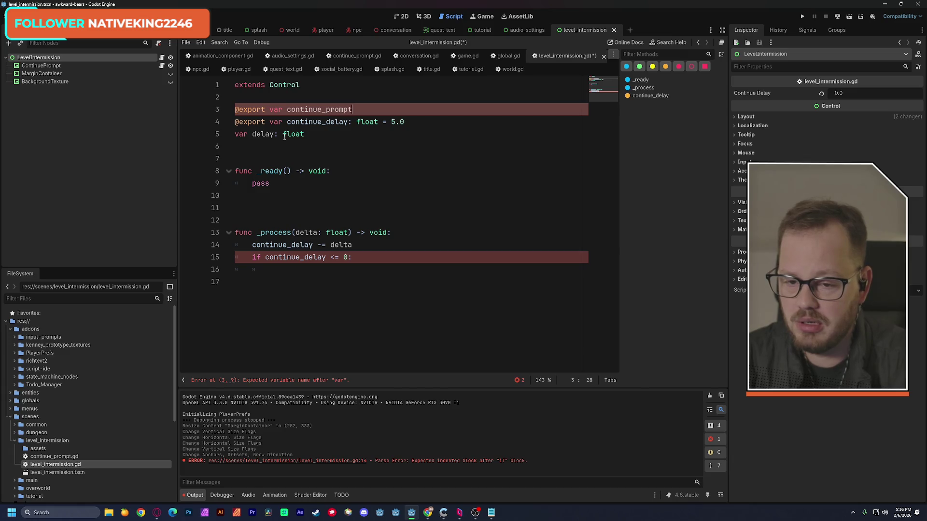
pyautogui.write(': textu')
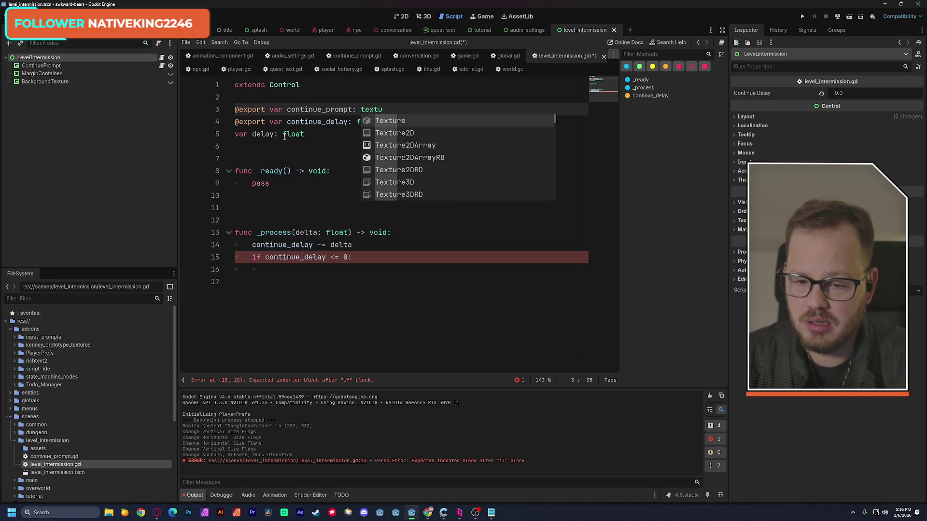
pyautogui.write('rere')
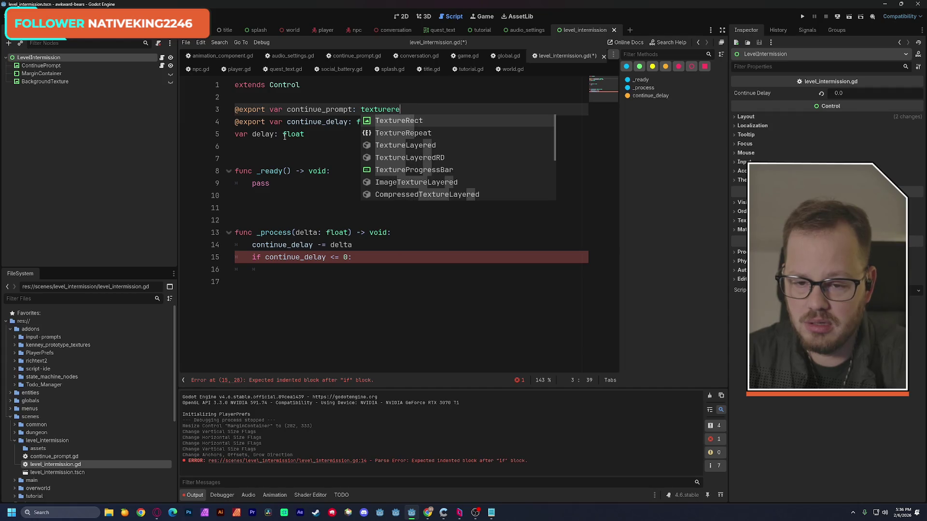
pyautogui.press('Return')
pyautogui.hotkey('ctrl', 's')
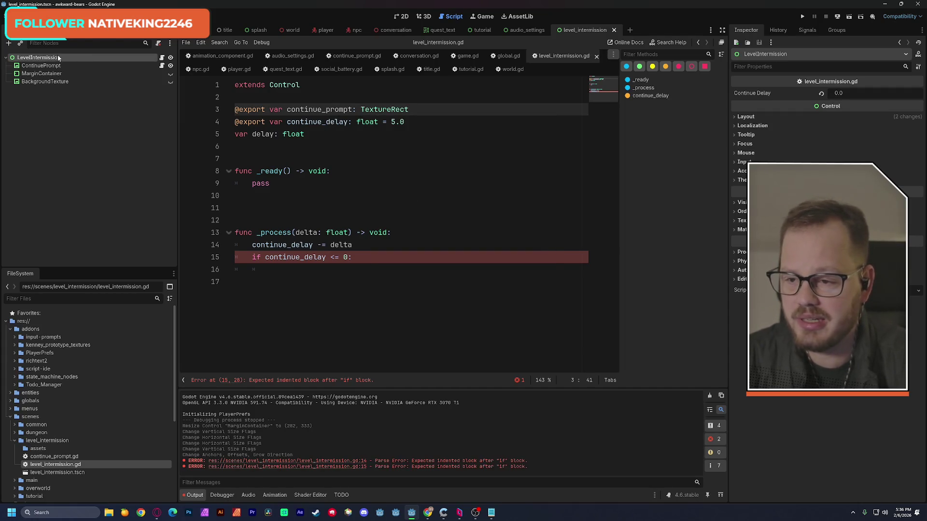
pyautogui.click(356, 259)
pyautogui.click(337, 270)
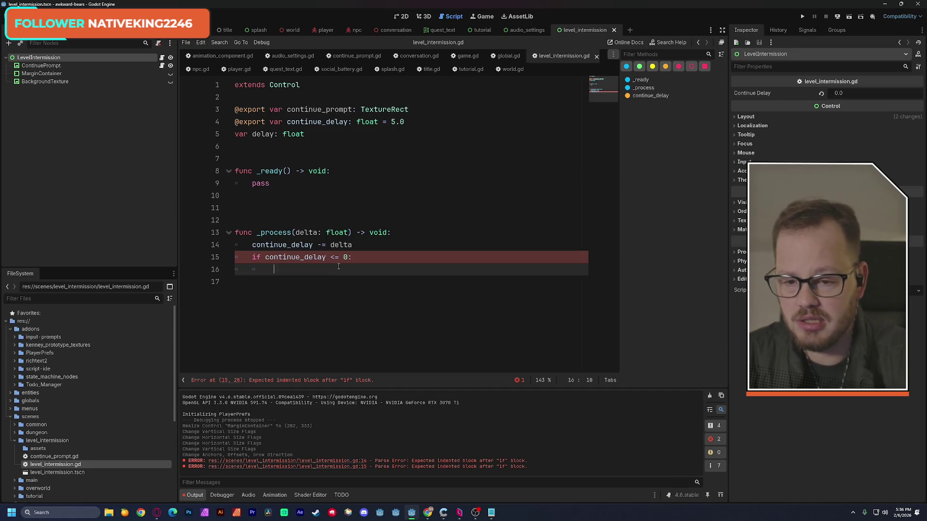
pyautogui.doubleClick(334, 112)
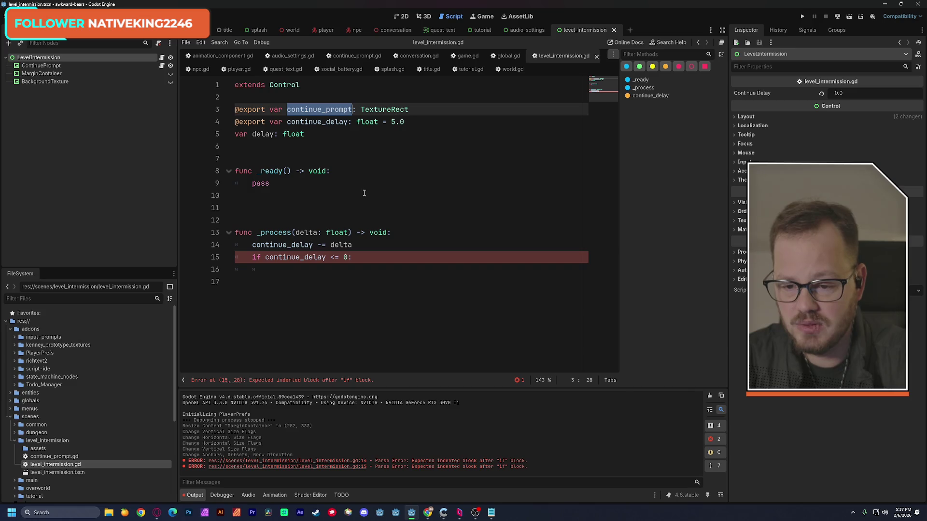
pyautogui.click(290, 271)
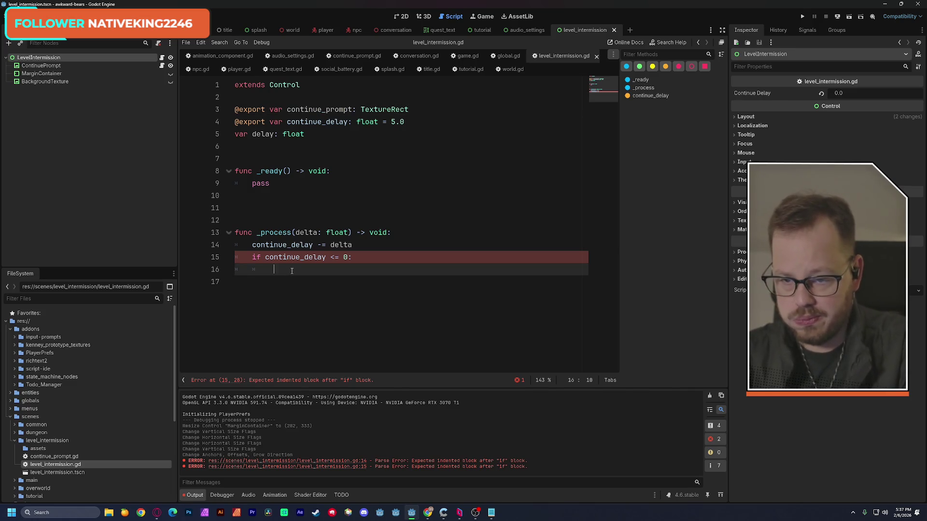
pyautogui.click(313, 135)
pyautogui.hotkey('ctrl', 'shift', 'Left')
pyautogui.hotkey('ctrl', 'shift', 'Left')
pyautogui.hotkey('ctrl', 'shift', 'Left')
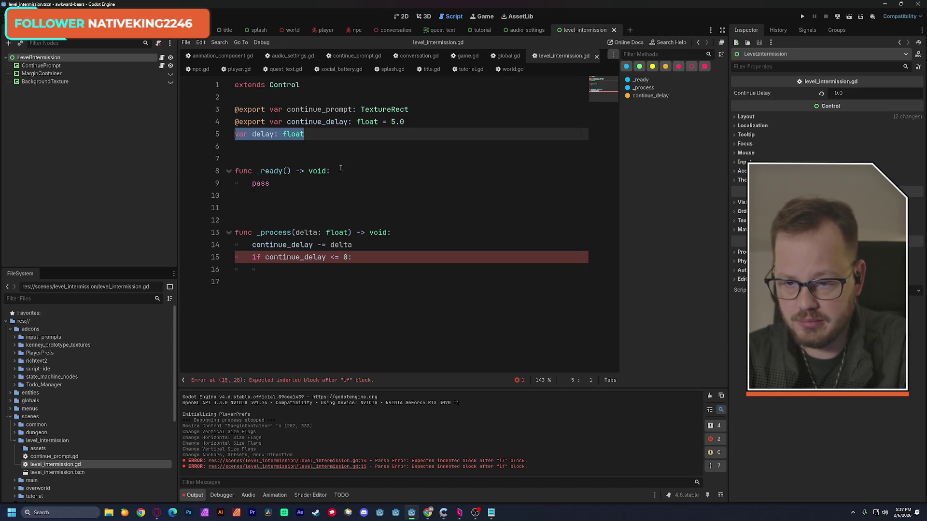
# Declare 'var showing: bool' and add an 'if not showing:' line above the countdown in _process.
pyautogui.write('var')
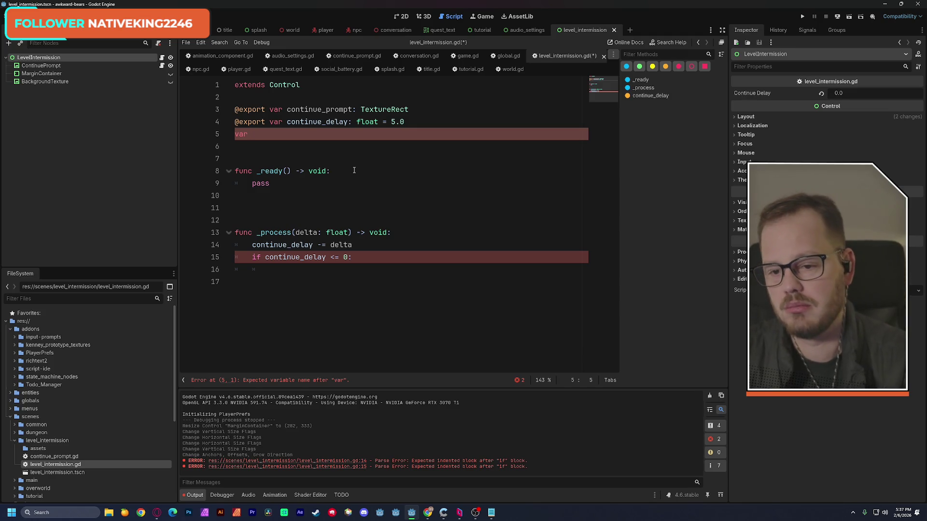
pyautogui.write('showing')
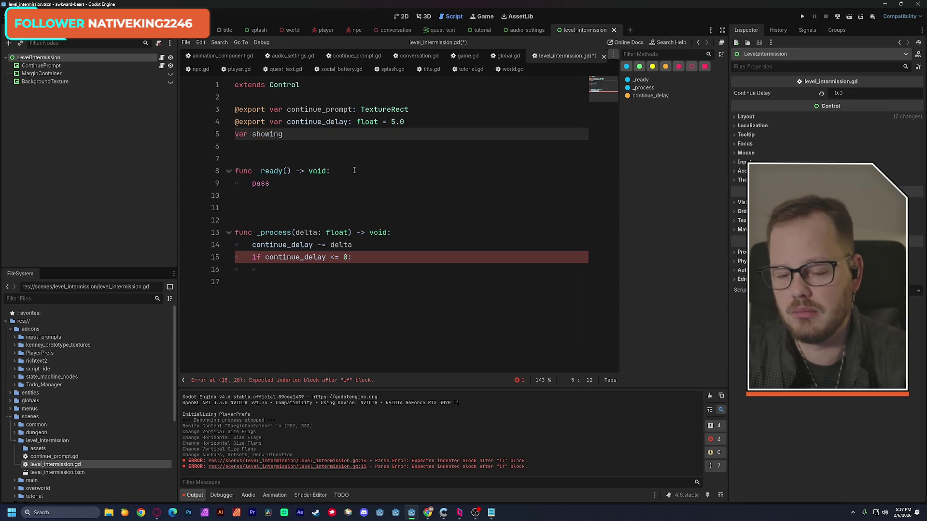
pyautogui.write(': bool')
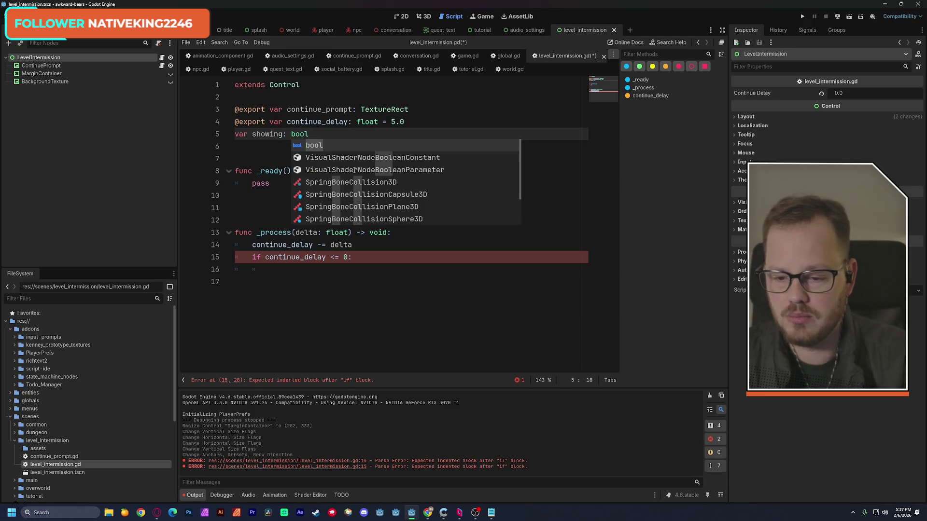
pyautogui.click(269, 246)
pyautogui.press('Home')
pyautogui.press('Return')
pyautogui.press('Up')
pyautogui.write('if ')
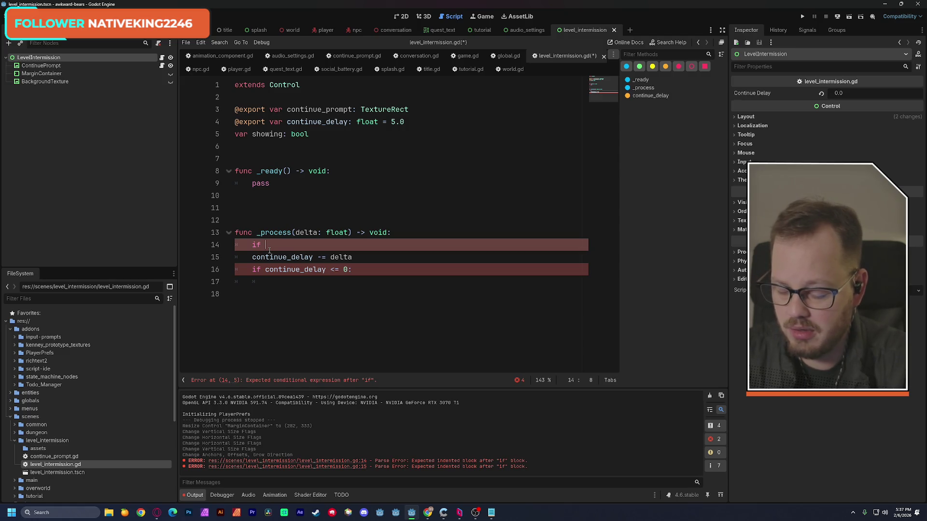
pyautogui.write('not showing')
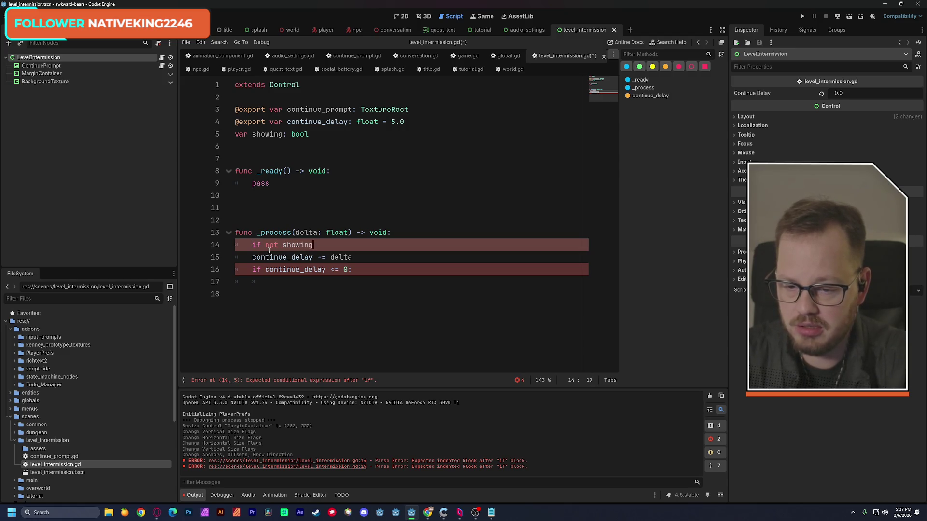
pyautogui.write(':')
# Nest the countdown and delay check under 'if not showing:', setting 'showing = true' when the delay ends.
pyautogui.moveTo(253, 257)
pyautogui.mouseDown()
pyautogui.moveTo(351, 257)
pyautogui.moveTo(353, 270)
pyautogui.mouseUp()
pyautogui.hotkey('shift', 'Tab')
pyautogui.press('Tab')
pyautogui.press('Tab')
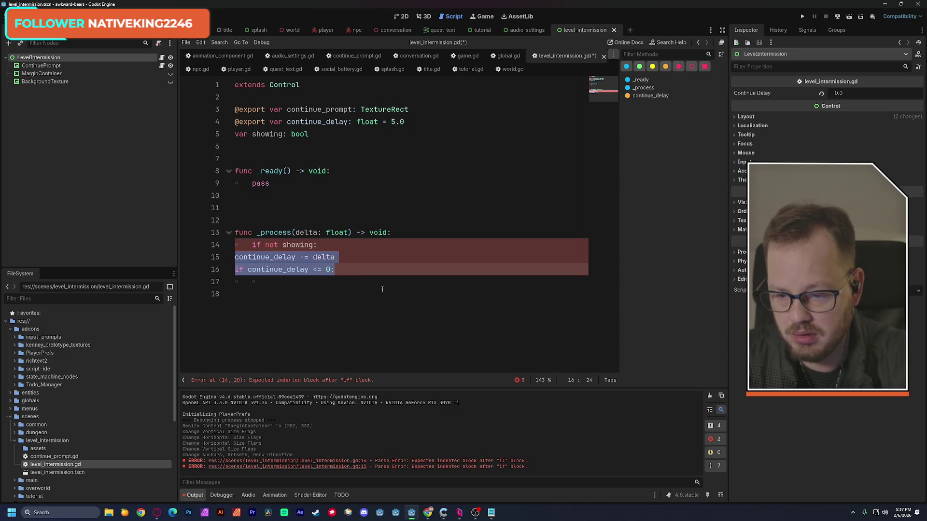
pyautogui.click(380, 269)
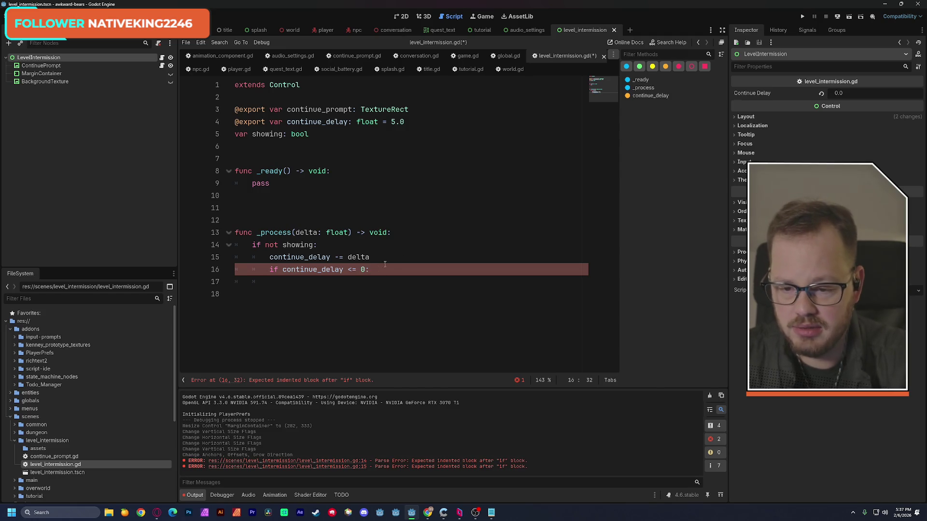
pyautogui.press('Return')
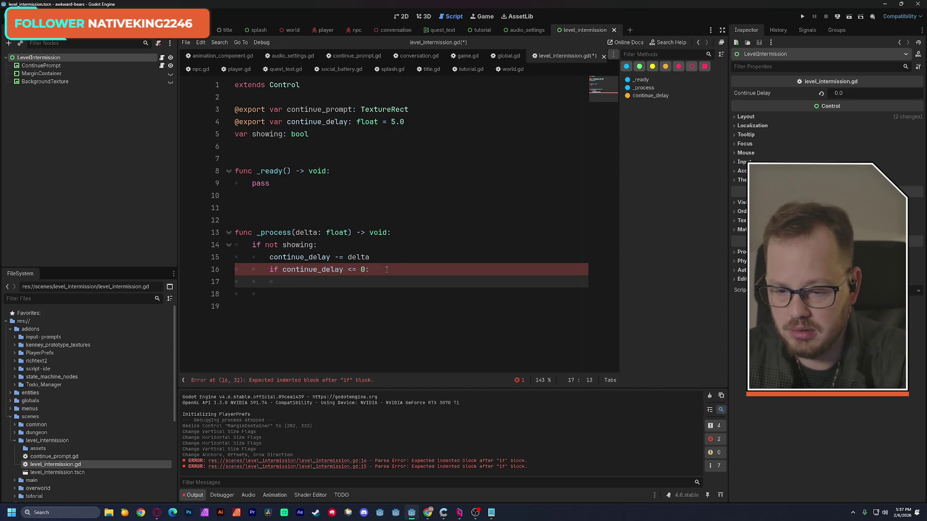
pyautogui.write('showing')
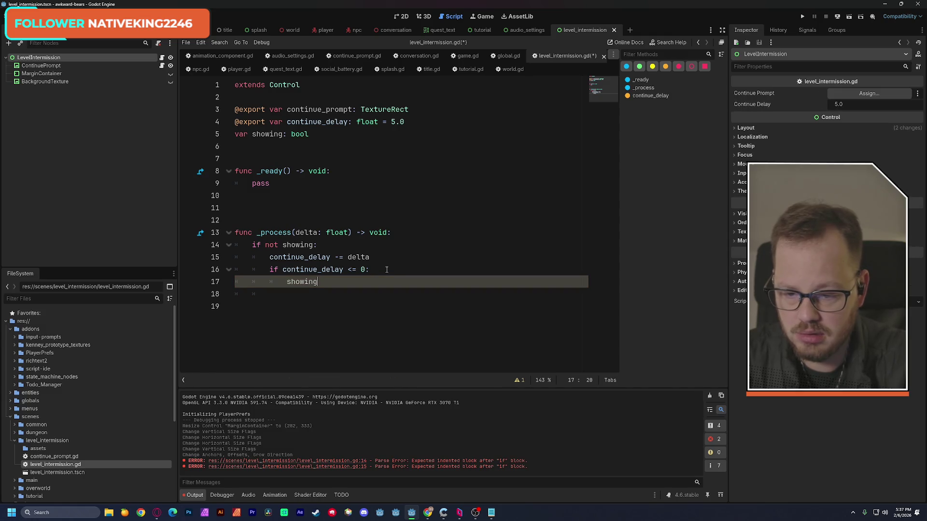
pyautogui.write(' = true')
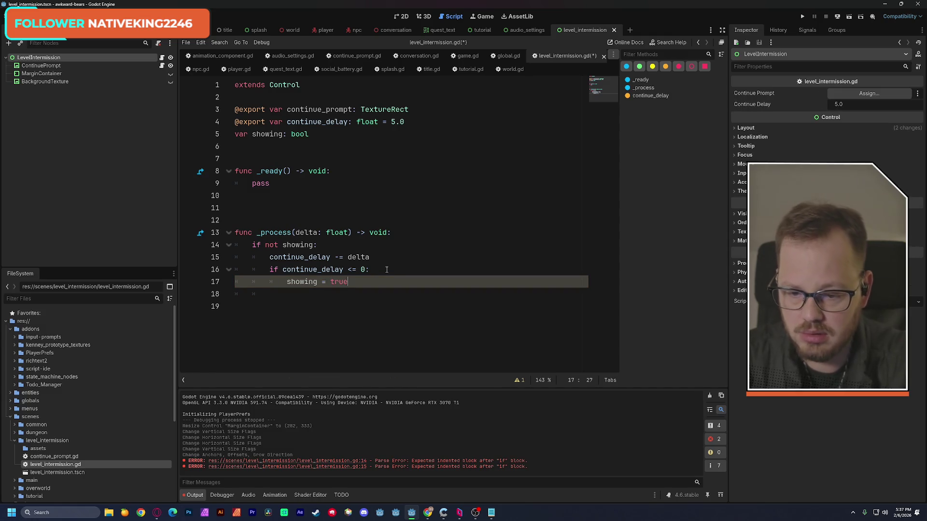
# Initialize showing to false and save the script.
pyautogui.click(326, 137)
pyautogui.write('= false')
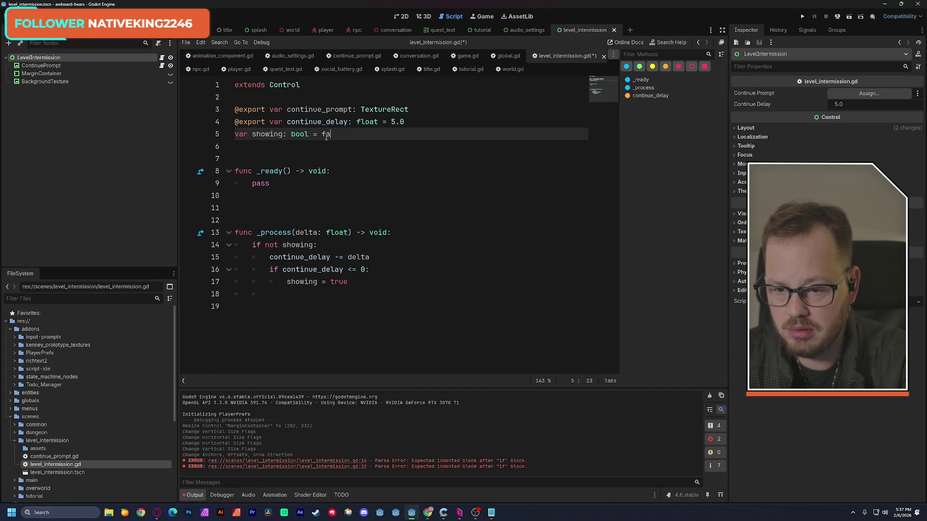
pyautogui.click(294, 146)
pyautogui.hotkey('ctrl', 's')
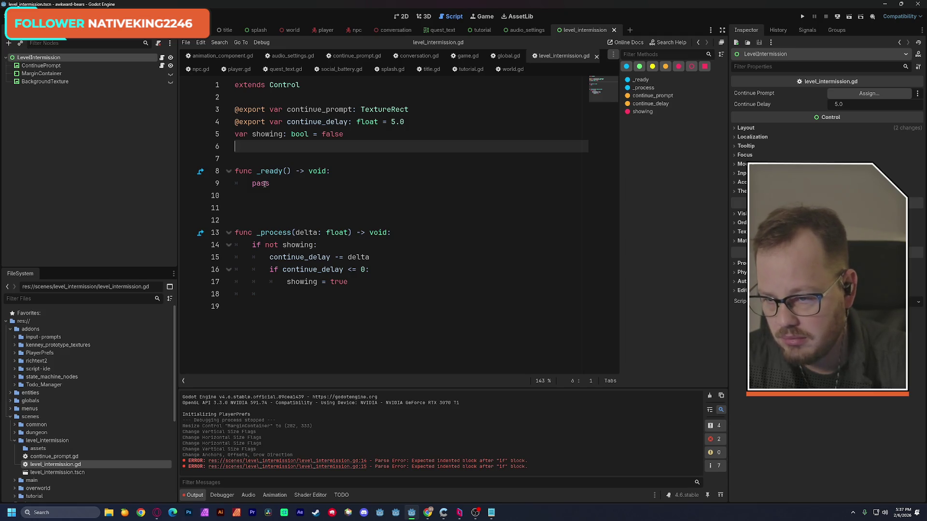
pyautogui.click(429, 109)
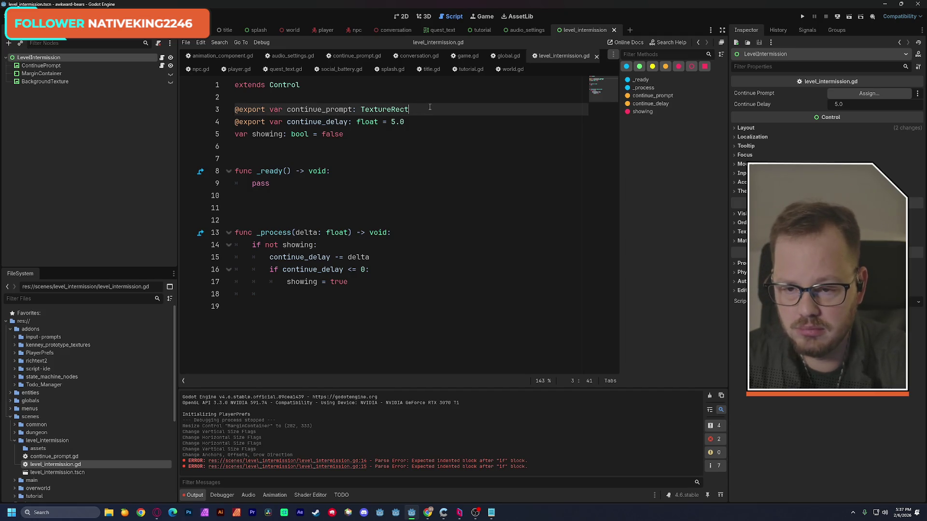
pyautogui.press('Return')
pyautogui.write('@')
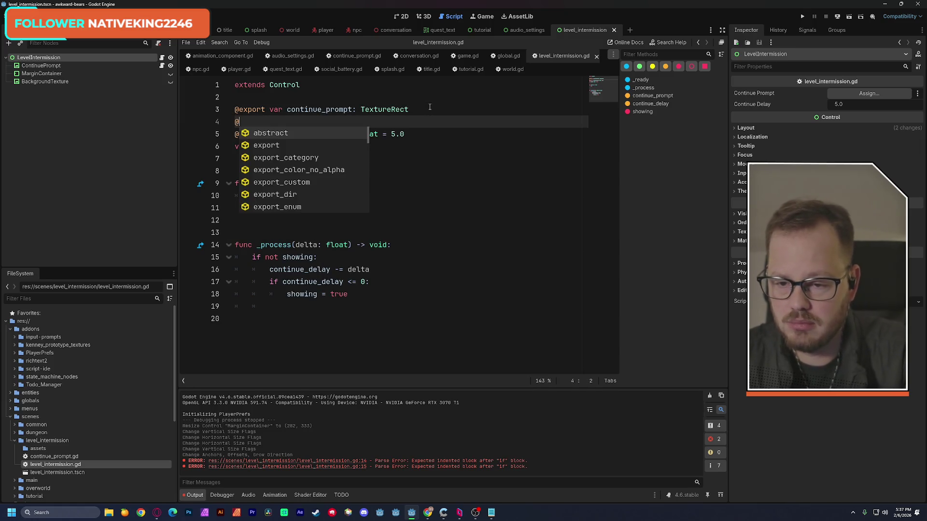
pyautogui.press('Down')
pyautogui.press('Return')
pyautogui.write('var backgroun')
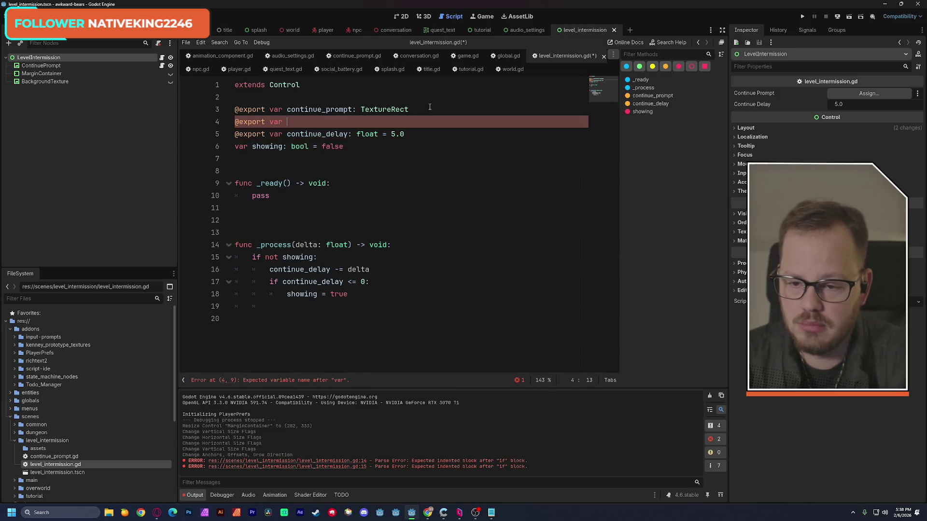
pyautogui.write('d_texture')
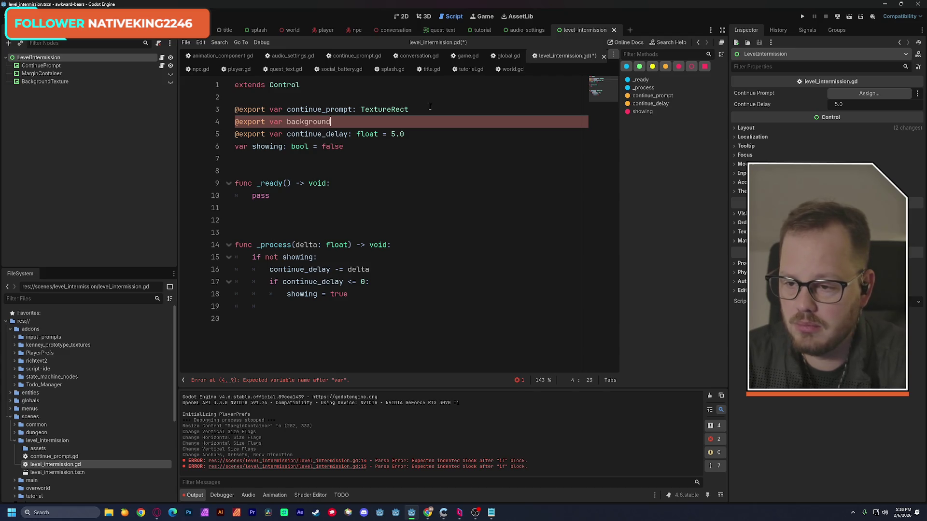
pyautogui.write(': text')
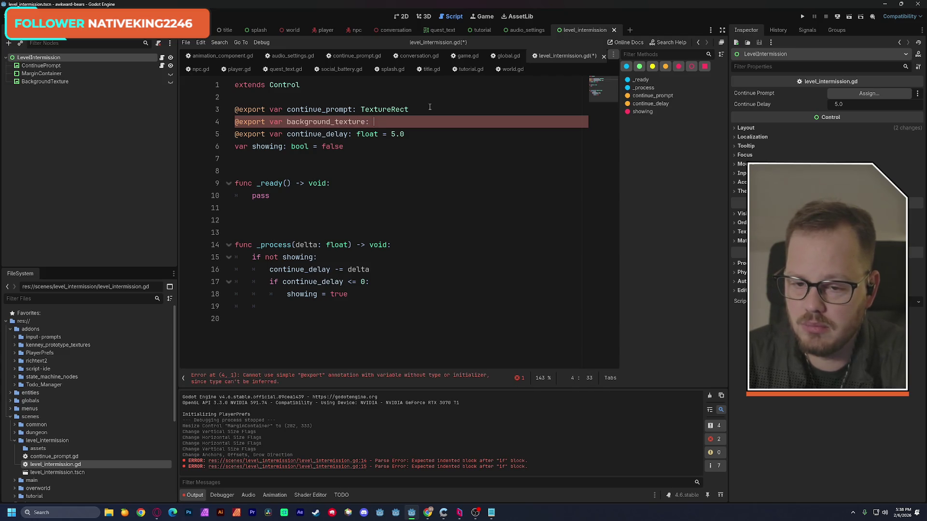
pyautogui.write('urer')
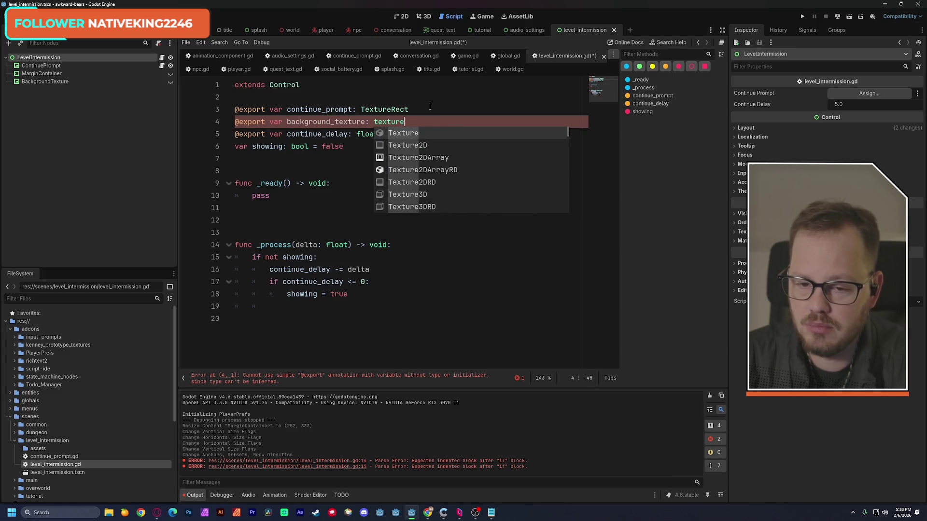
pyautogui.press('Return')
pyautogui.press('Return')
pyautogui.press('BackSpace')
pyautogui.hotkey('ctrl', 's')
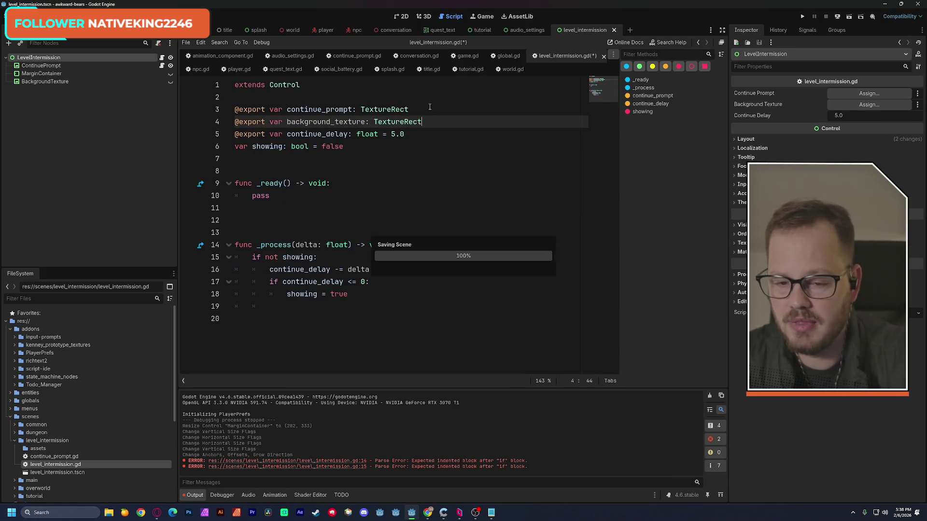
pyautogui.click(875, 105)
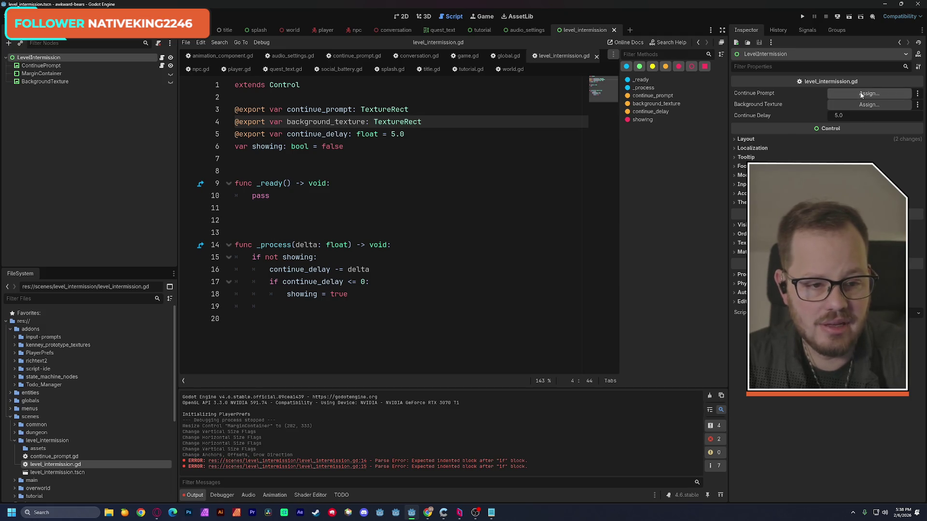
# Assign the ContinuePrompt and BackgroundTexture nodes to the exported properties and save the scene.
pyautogui.doubleClick(437, 178)
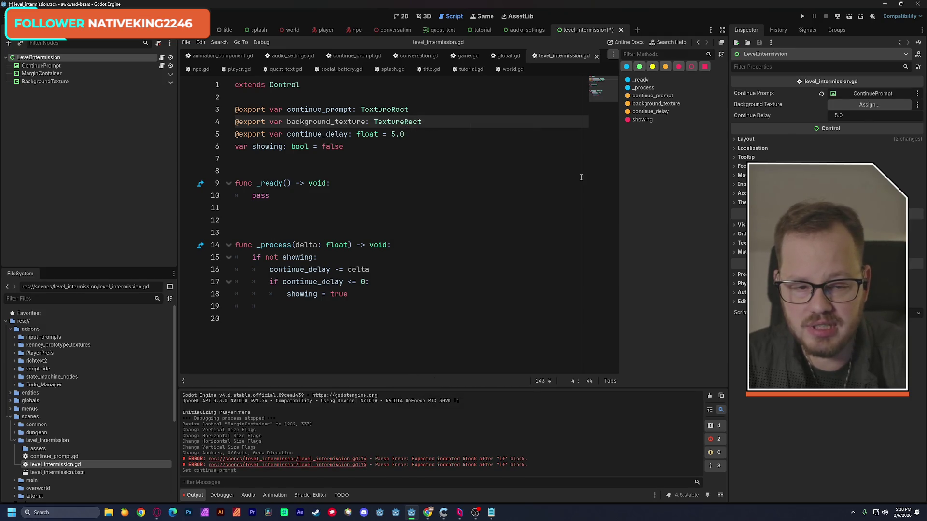
pyautogui.click(869, 105)
pyautogui.click(435, 187)
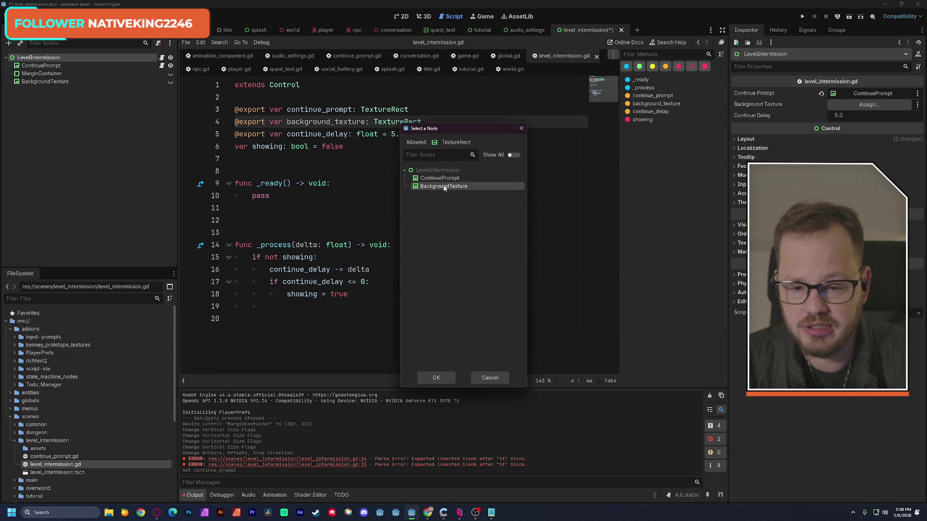
pyautogui.doubleClick(444, 188)
pyautogui.click(459, 160)
pyautogui.hotkey('ctrl', 's')
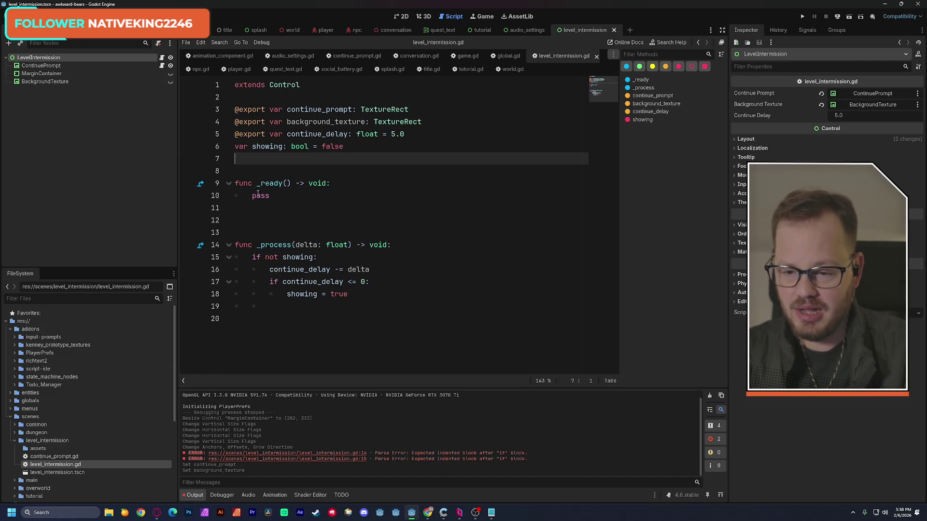
# Add a '#set background' comment at the top of _ready.
pyautogui.click(349, 184)
pyautogui.press('Return')
pyautogui.write('#')
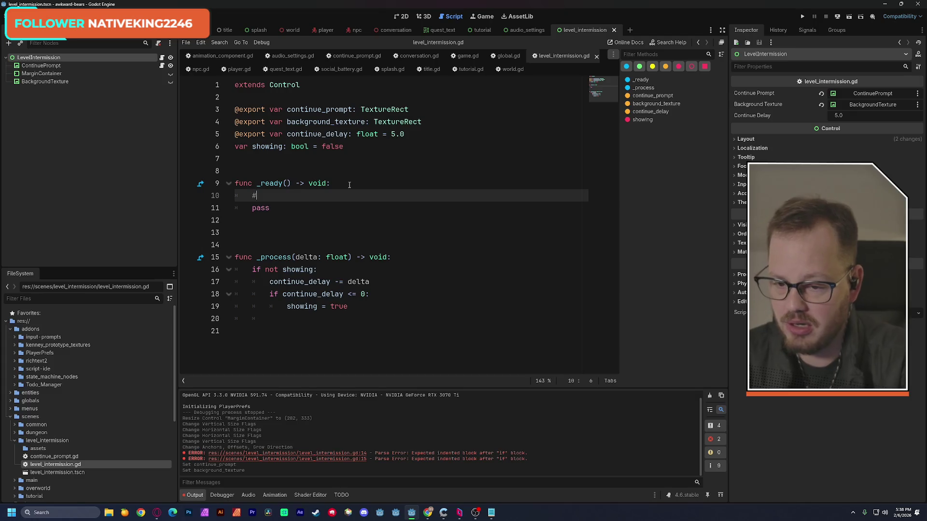
pyautogui.write('set background')
pyautogui.click(349, 184)
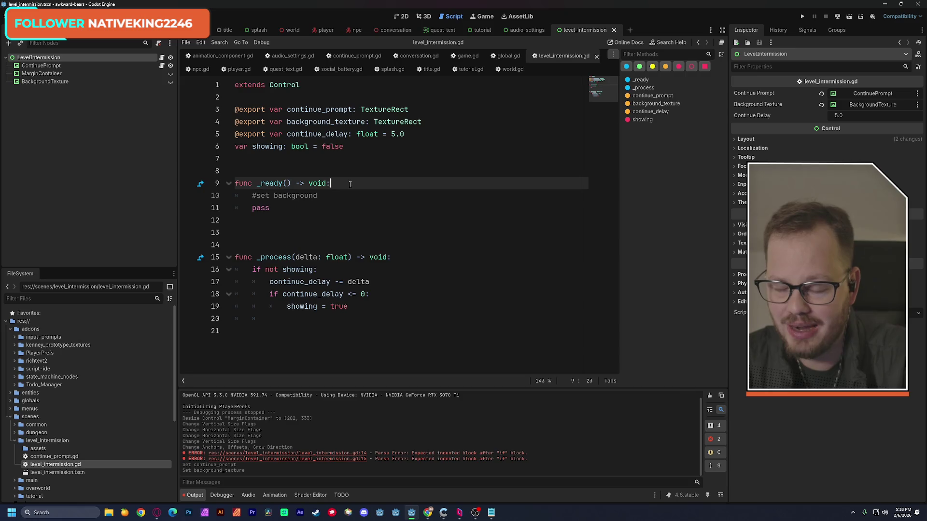